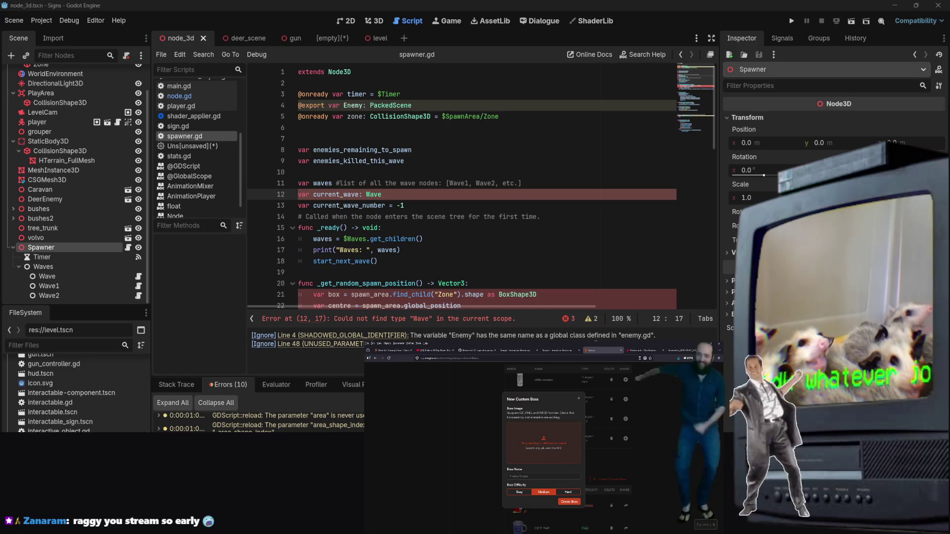
Create a custom boss from the uploaded picture and the typed boss name, then start another one
left_click(535, 473)
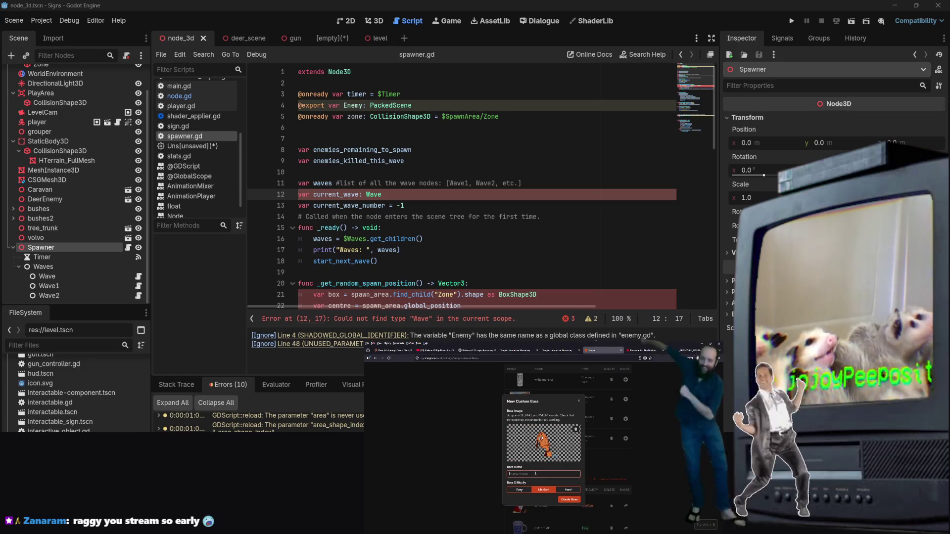
type("Sad Edi")
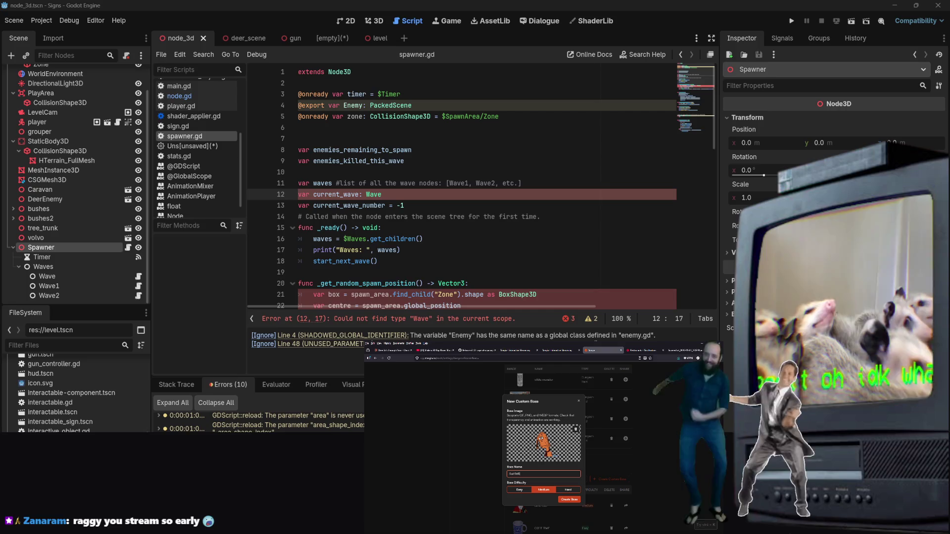
type("d")
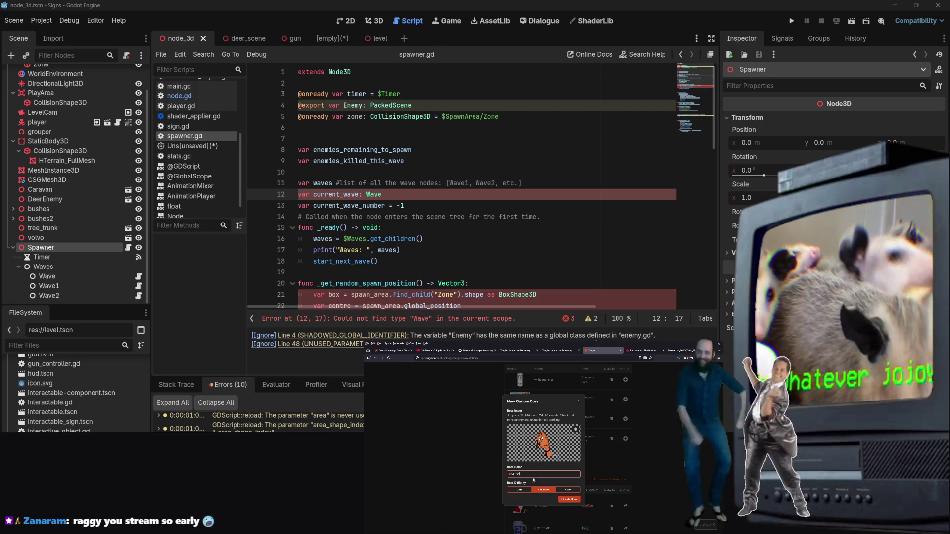
left_click(568, 500)
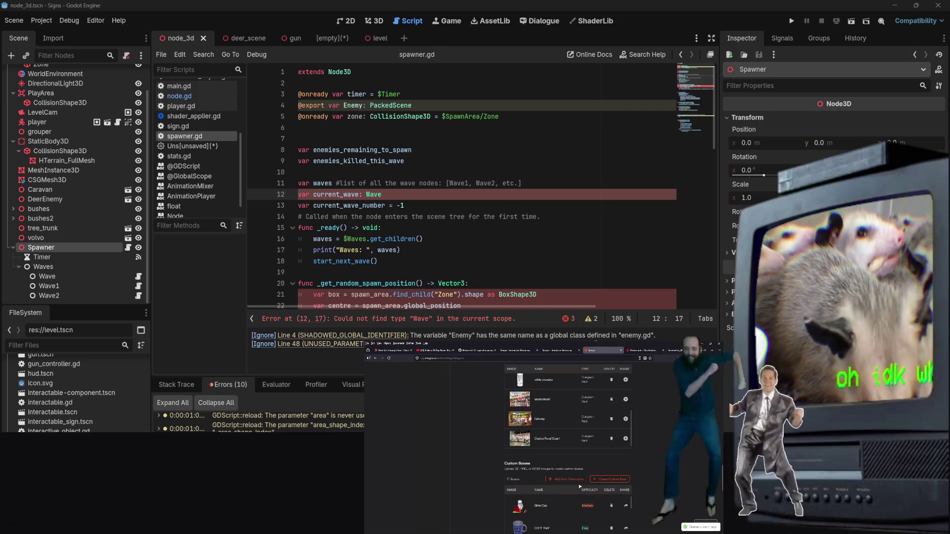
scroll(594, 487, "down", 3)
left_click(605, 442)
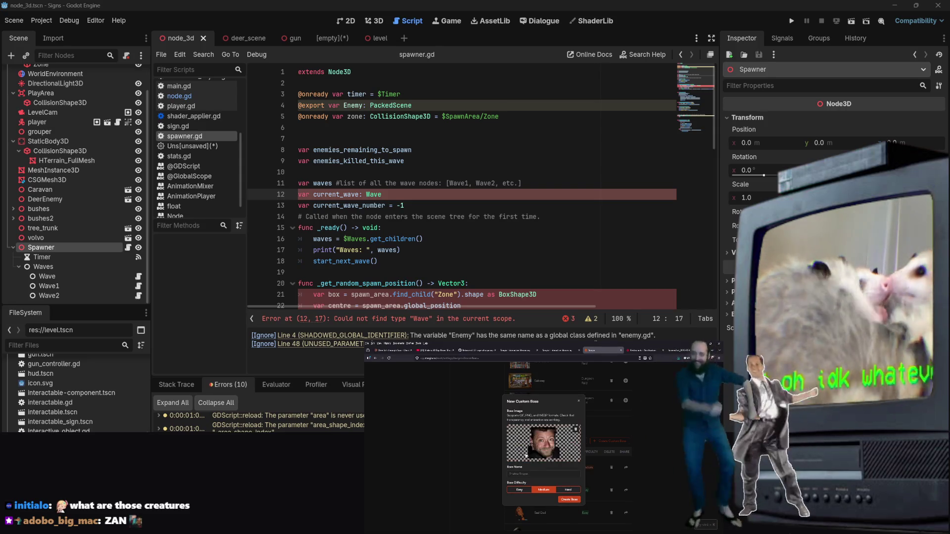
Create a Hard-difficulty custom boss with the face photo and a typed name
left_click(576, 490)
left_click(578, 474)
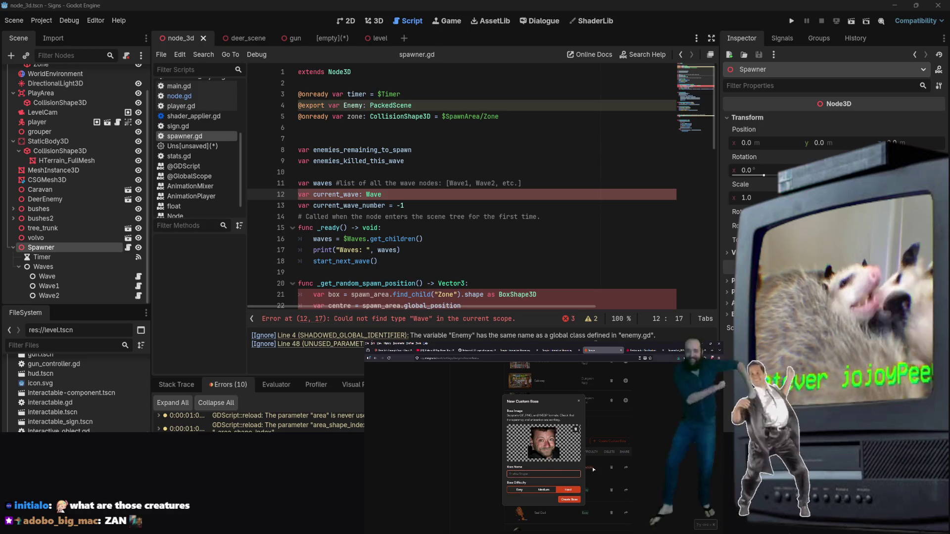
type("Sean W")
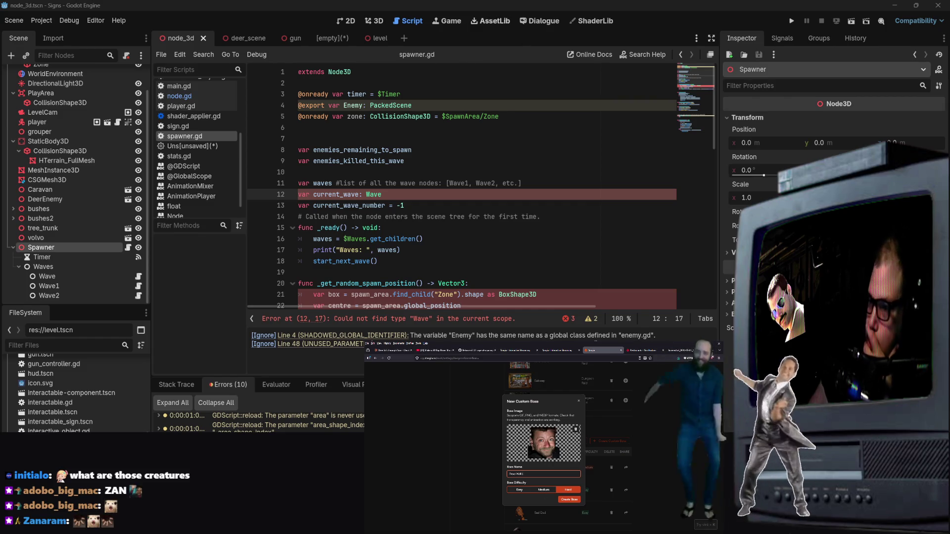
left_click(569, 500)
Create another custom boss named Boo using the dancing-man picture
left_click(615, 440)
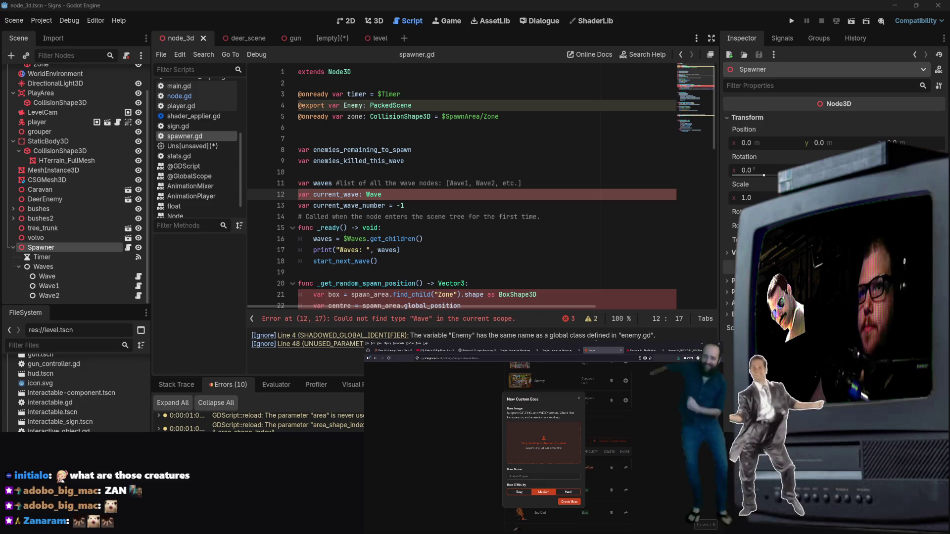
left_click(538, 475)
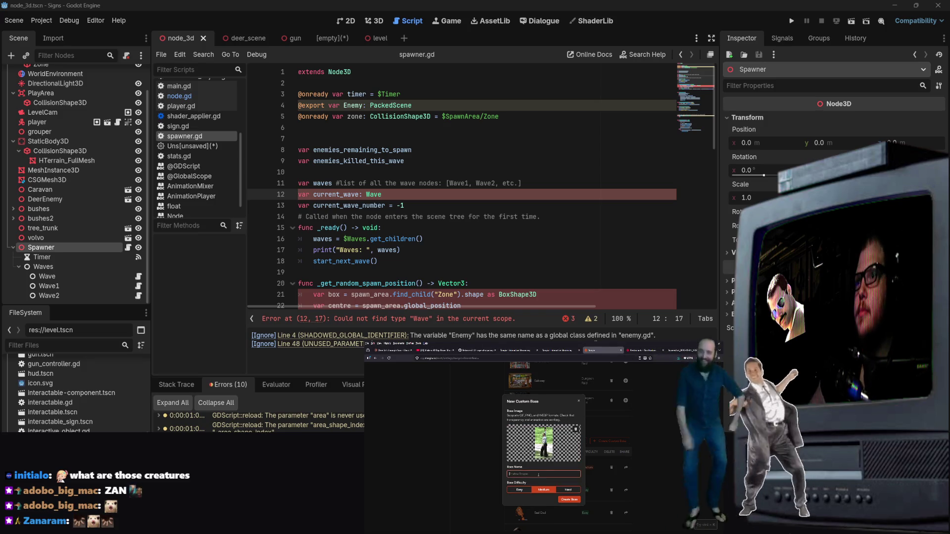
type("Boo")
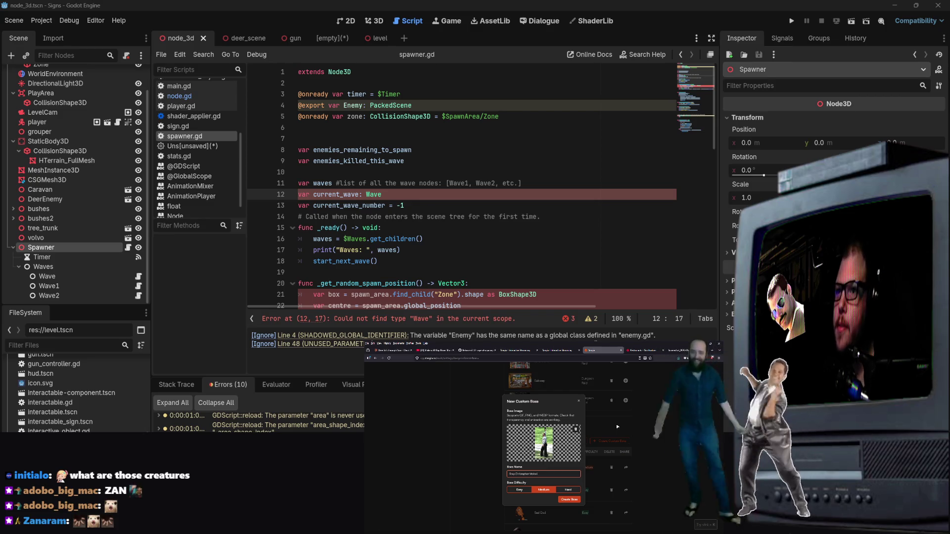
left_click(577, 500)
Submit the new custom boss form once more
left_click(608, 441)
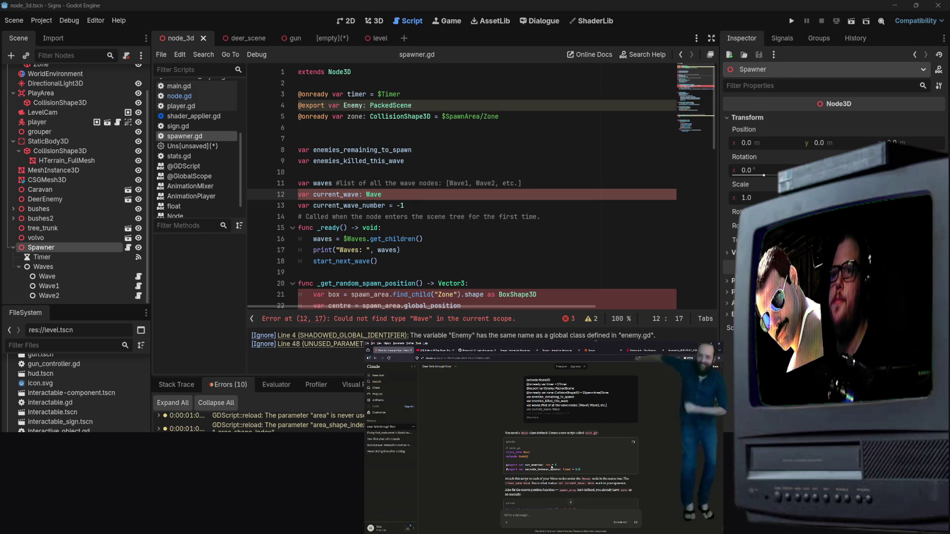
Select the Wave node under Spawner > Waves and open its attached script, node.gd
left_click(70, 276)
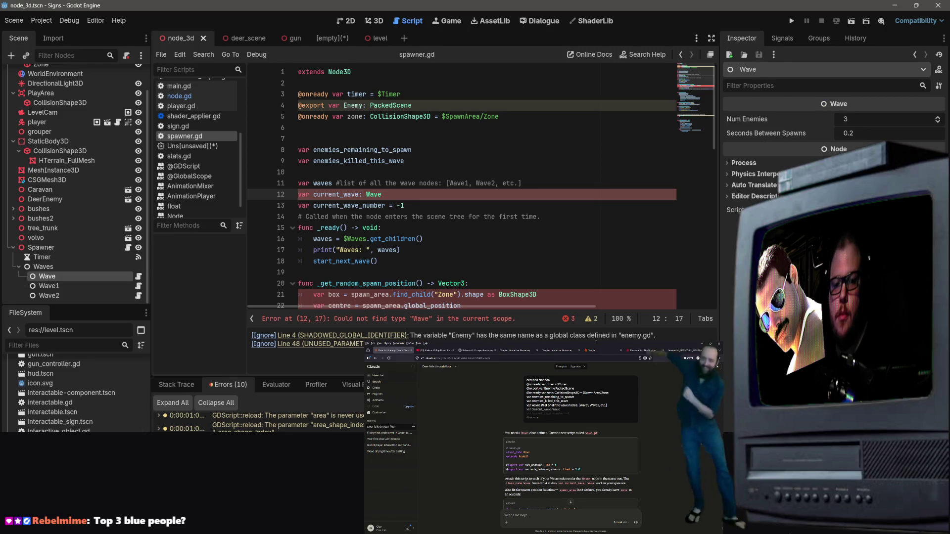
scroll(74, 391, "down", 5)
scroll(219, 189, "down", 2)
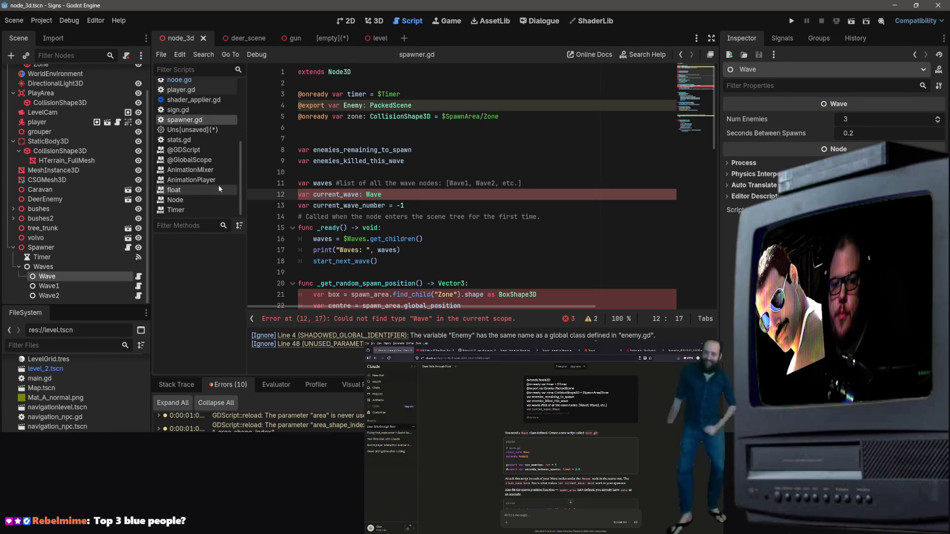
scroll(219, 188, "up", 3)
scroll(75, 391, "down", 5)
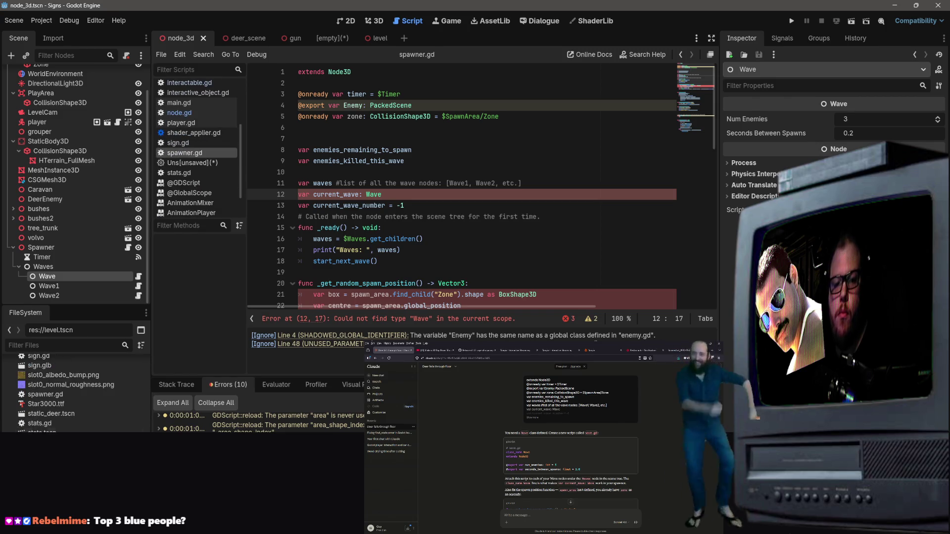
scroll(74, 391, "up", 10)
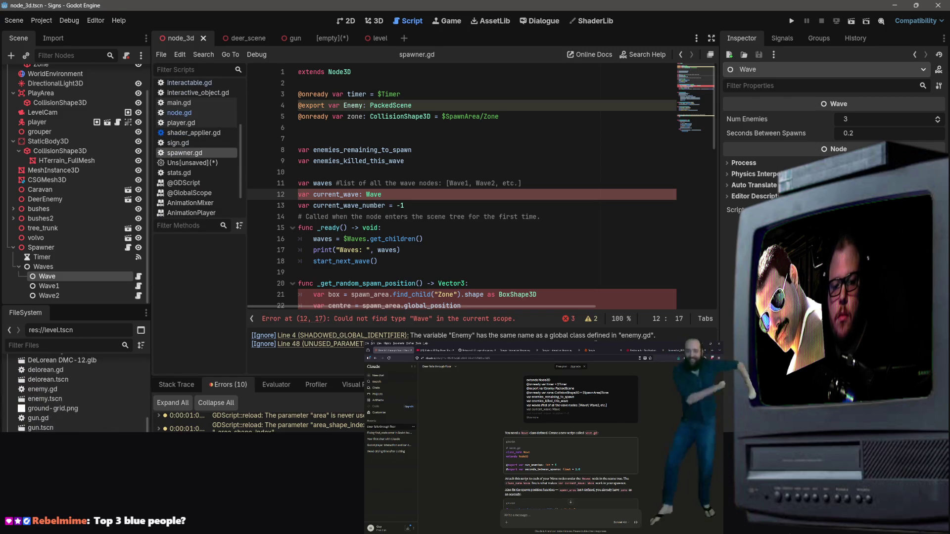
scroll(74, 391, "up", 2)
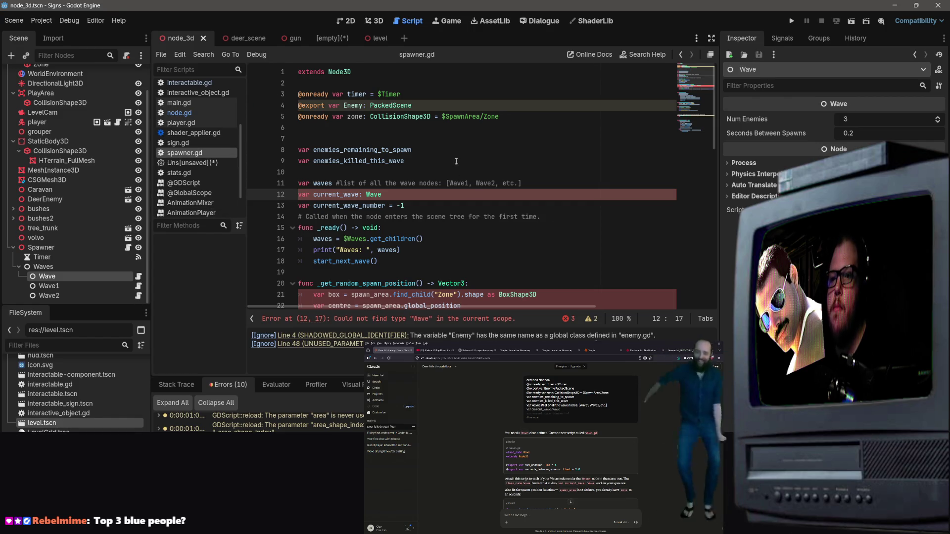
left_click(456, 161)
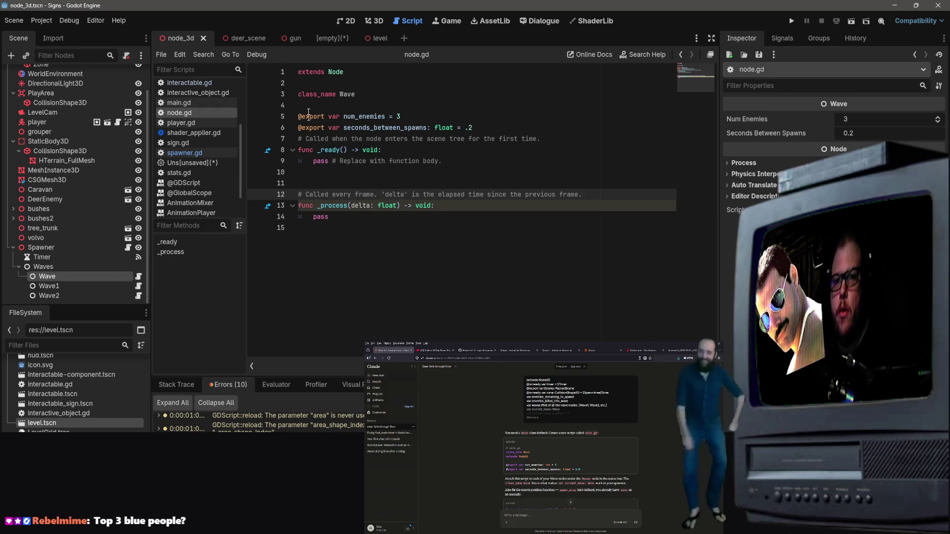
Save the Wave script in res:// under the new file name wave.gd
key("ctrl+a")
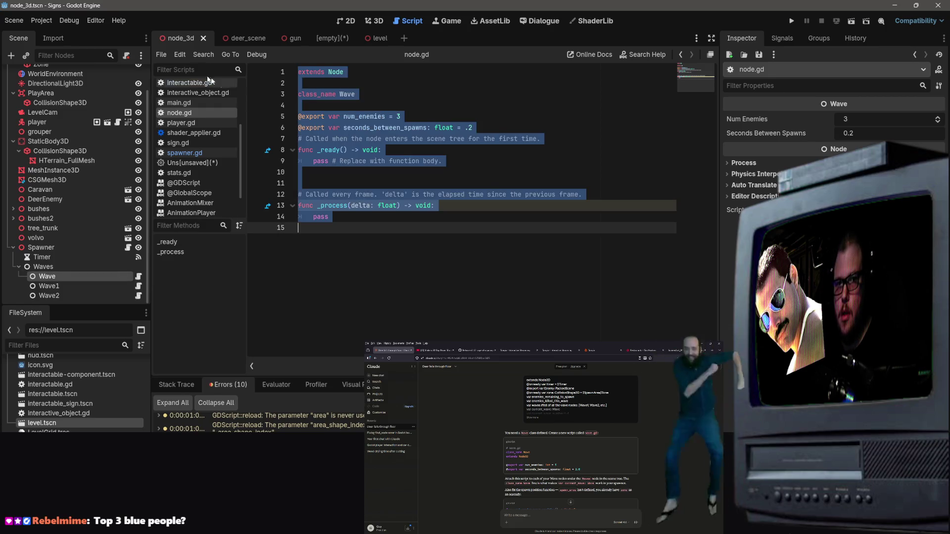
left_click(162, 54)
left_click(178, 136)
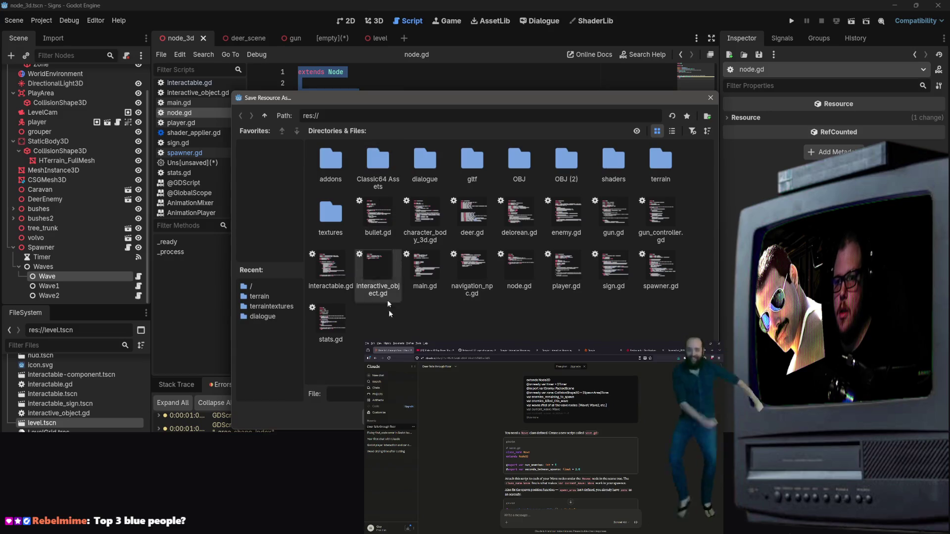
key("Return")
left_click(491, 278)
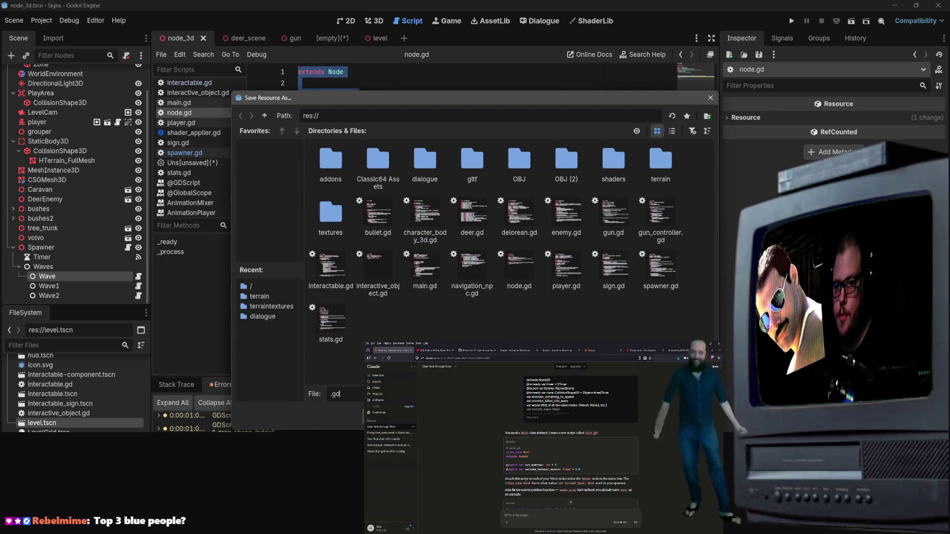
key("BackSpace")
key("BackSpace")
key("BackSpace")
type("wave.")
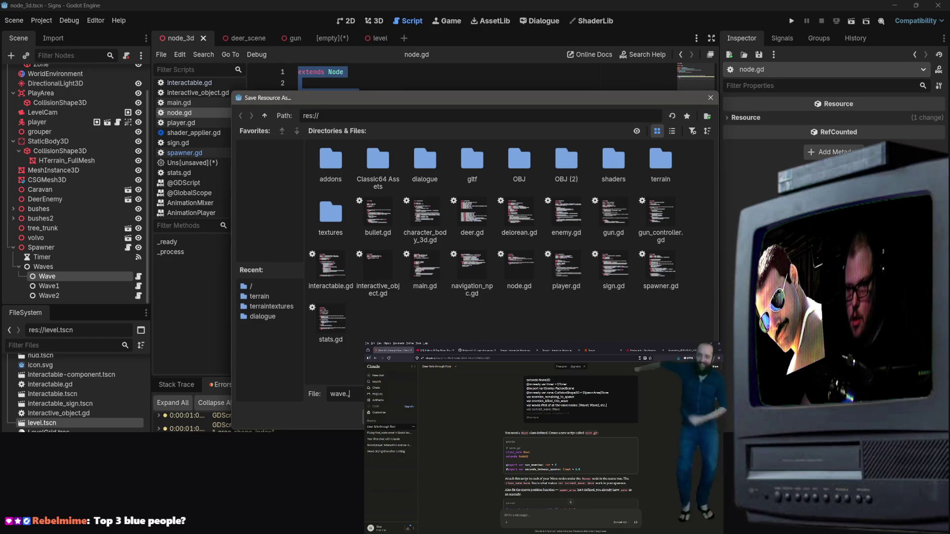
type("d")
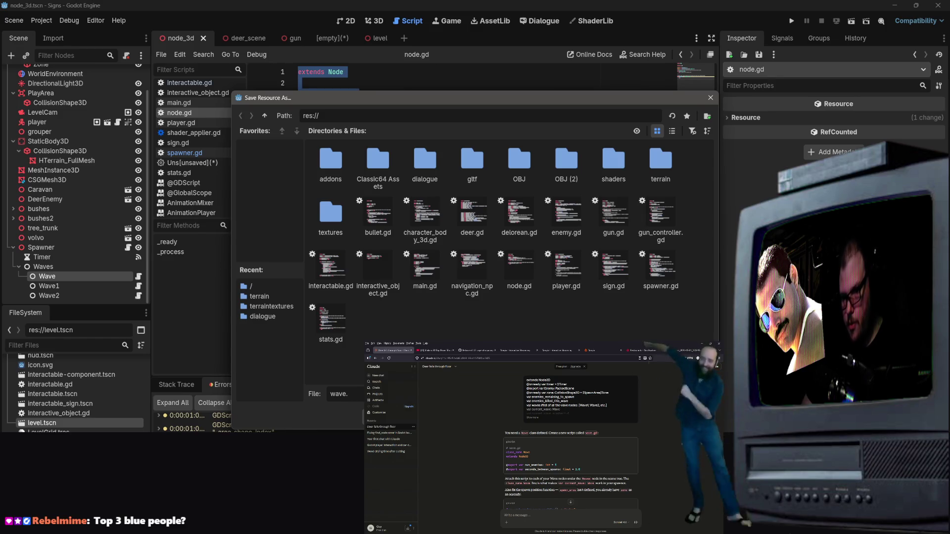
type("gd")
key("Return")
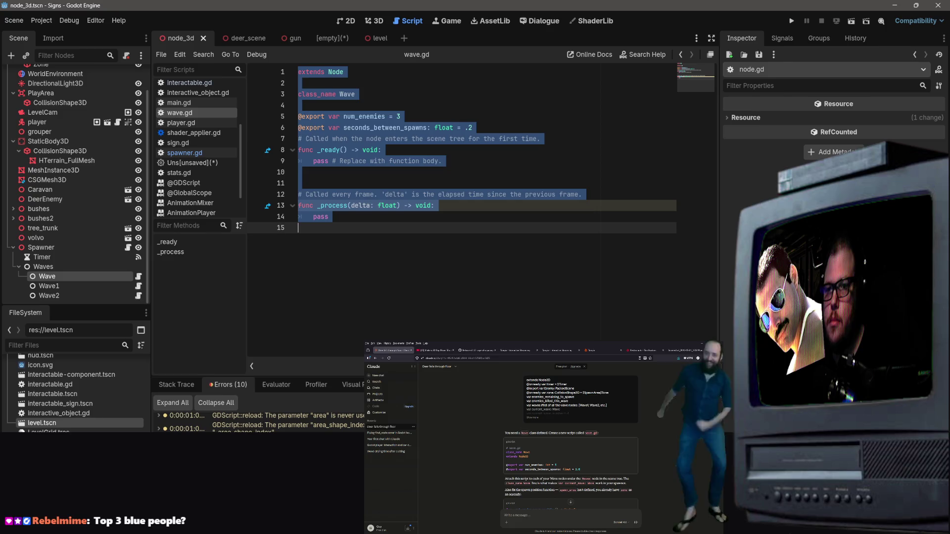
Inspect the Wave and Wave1 nodes and their attached wave script resource
left_click(47, 286)
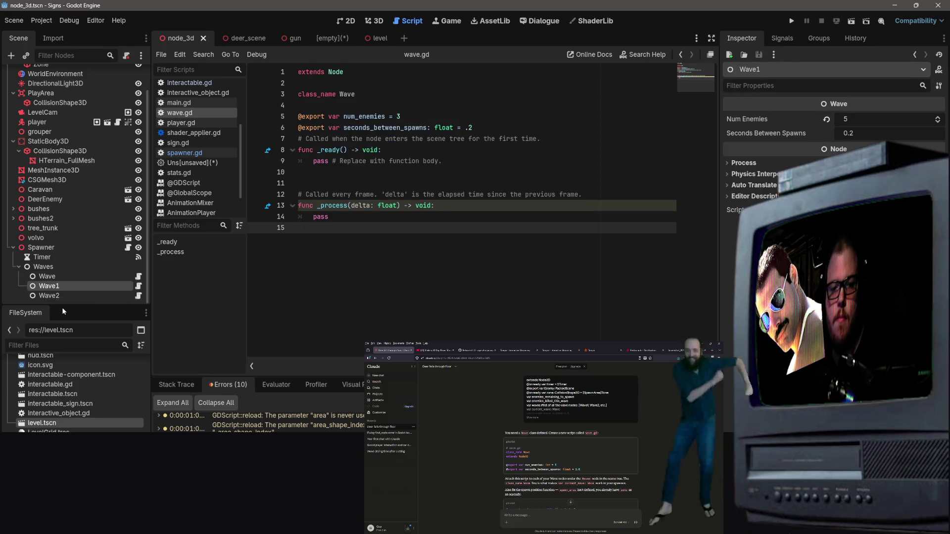
left_click(57, 279)
left_click(139, 285)
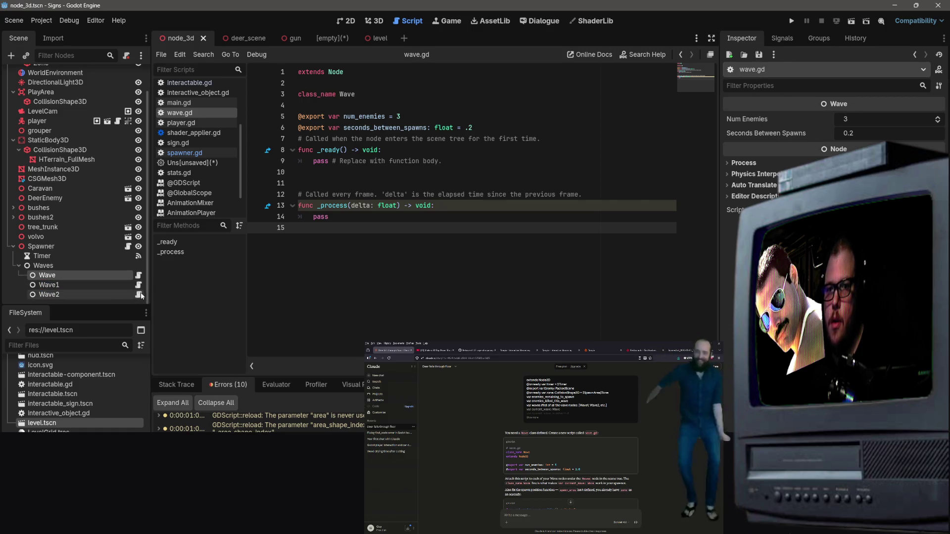
left_click(133, 285)
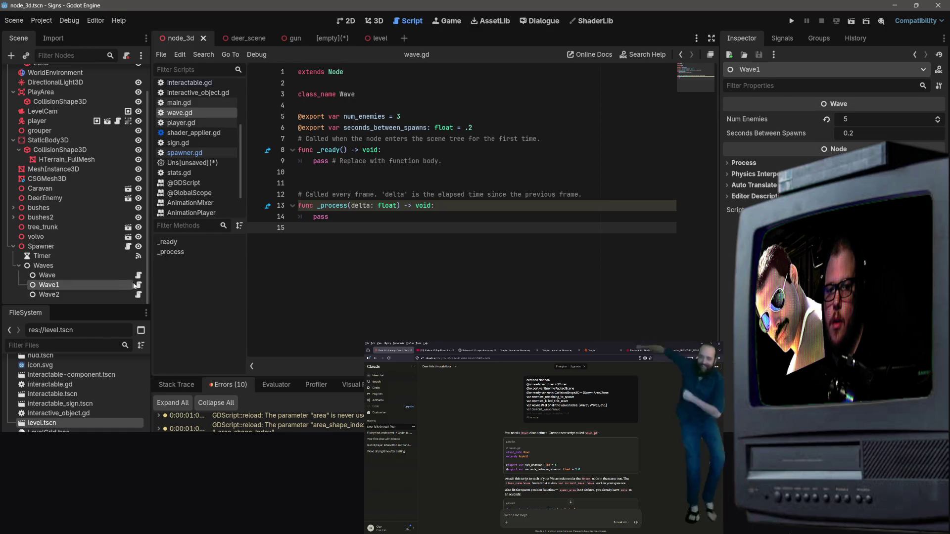
left_click(139, 286)
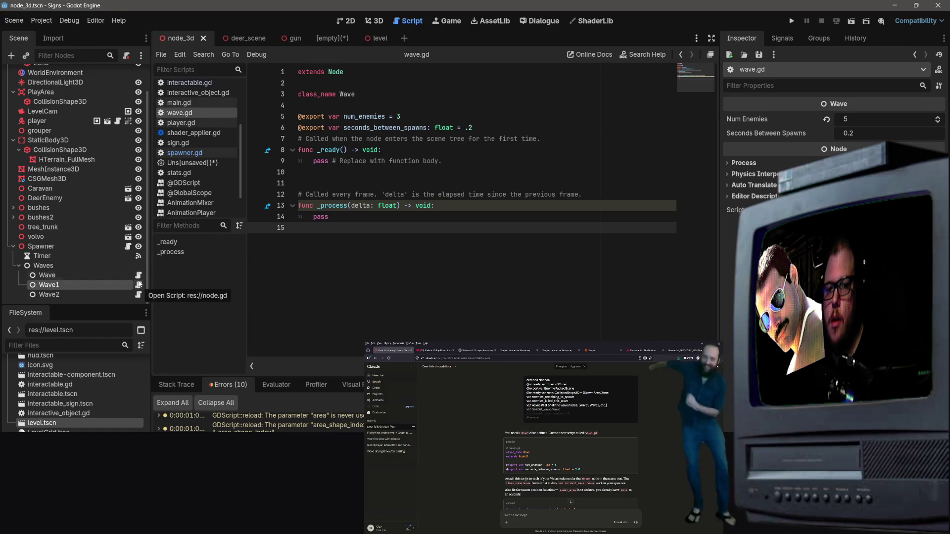
left_click(71, 276)
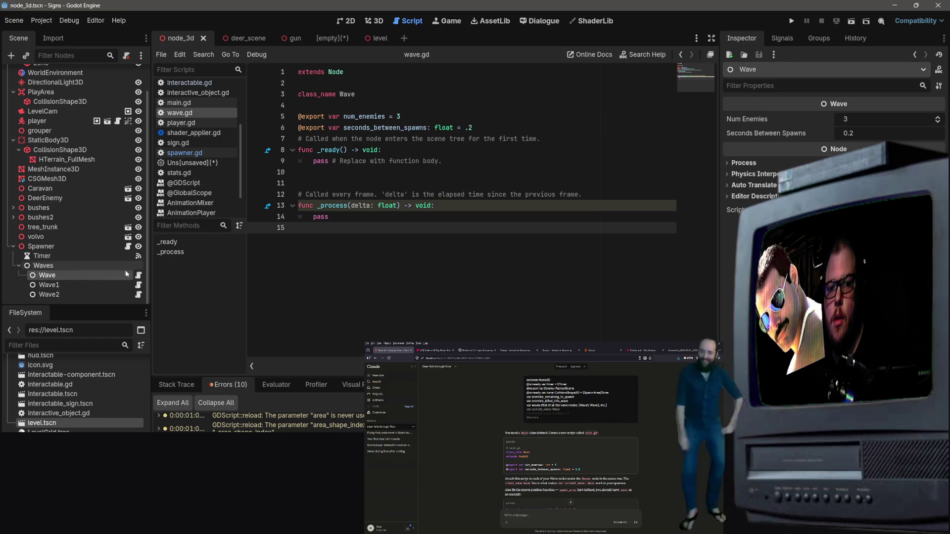
left_click(139, 275)
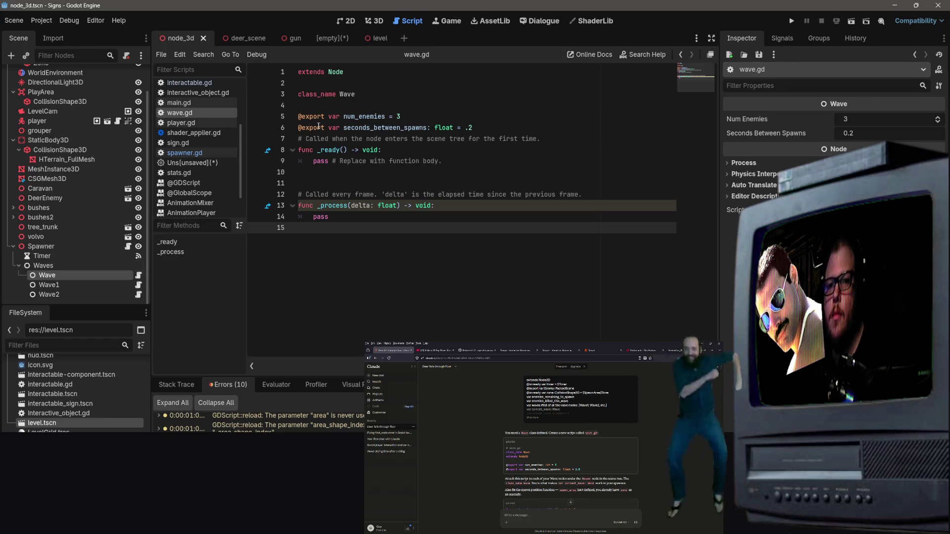
Change num_enemies' default on line 5 from 3 to 5, then recheck Wave1 and Wave
left_click(411, 116)
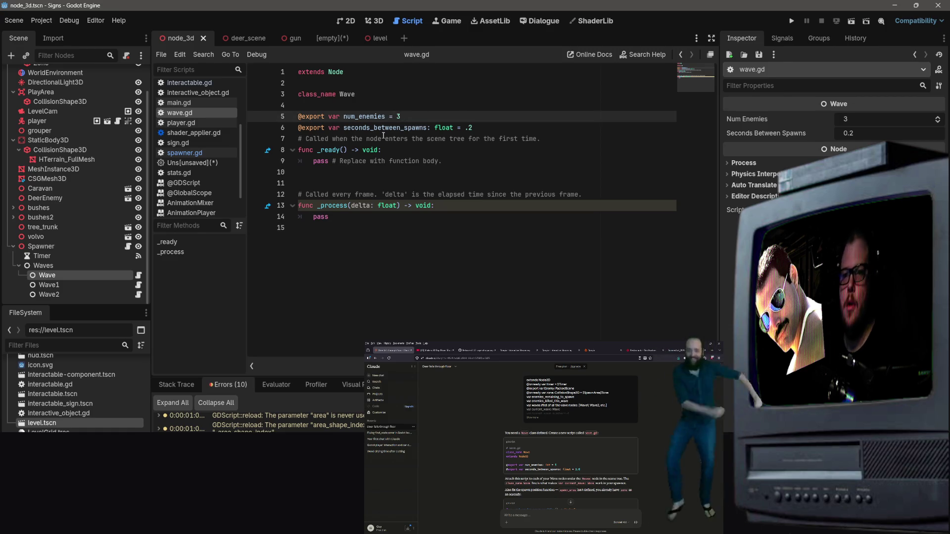
key("BackSpace")
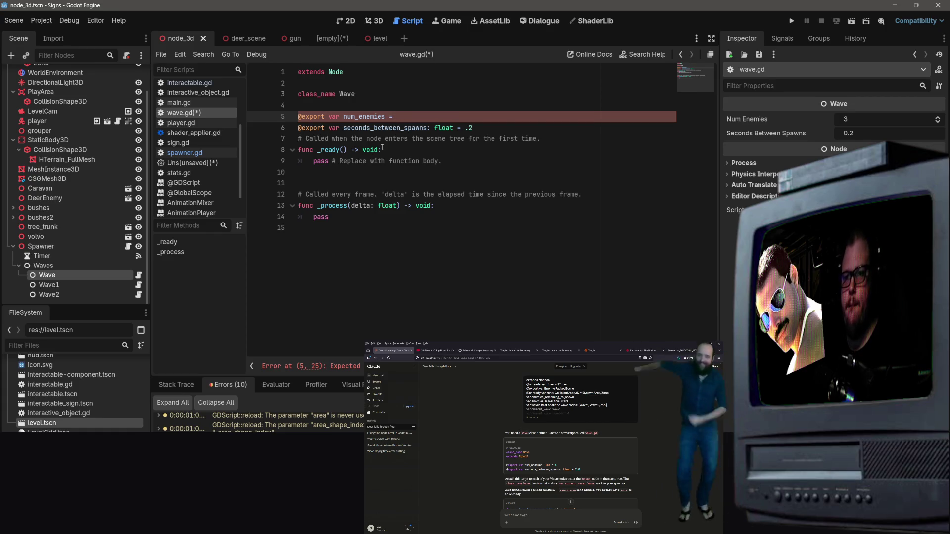
key("BackSpace")
type("4")
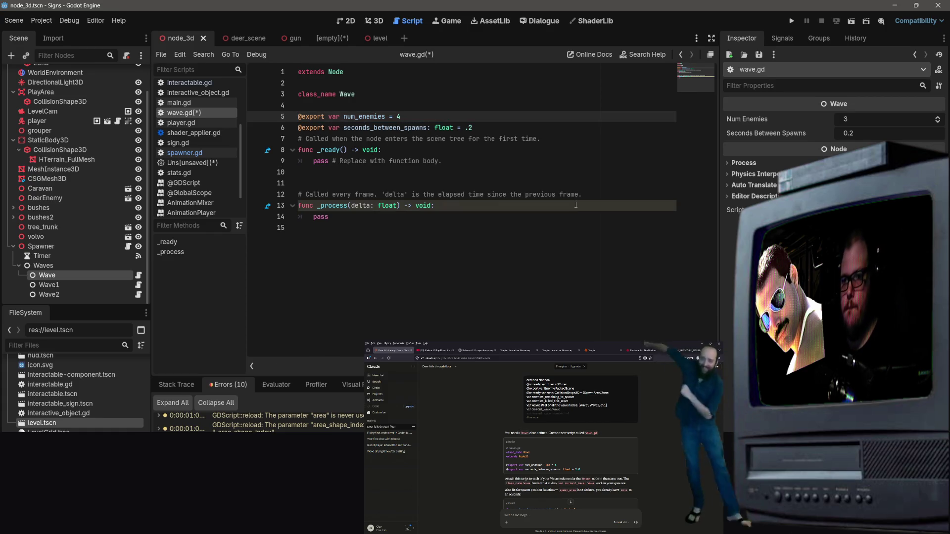
type("5")
left_click(337, 361)
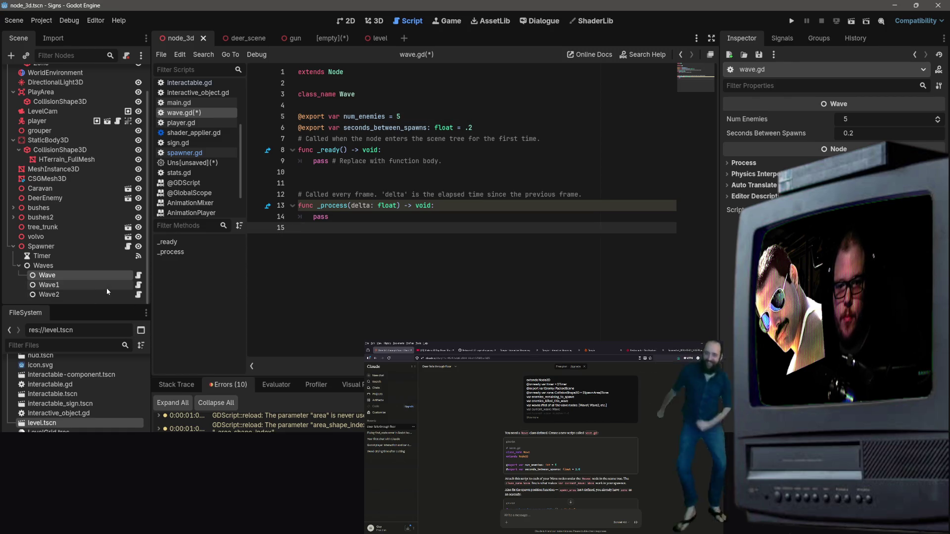
left_click(104, 286)
left_click(99, 275)
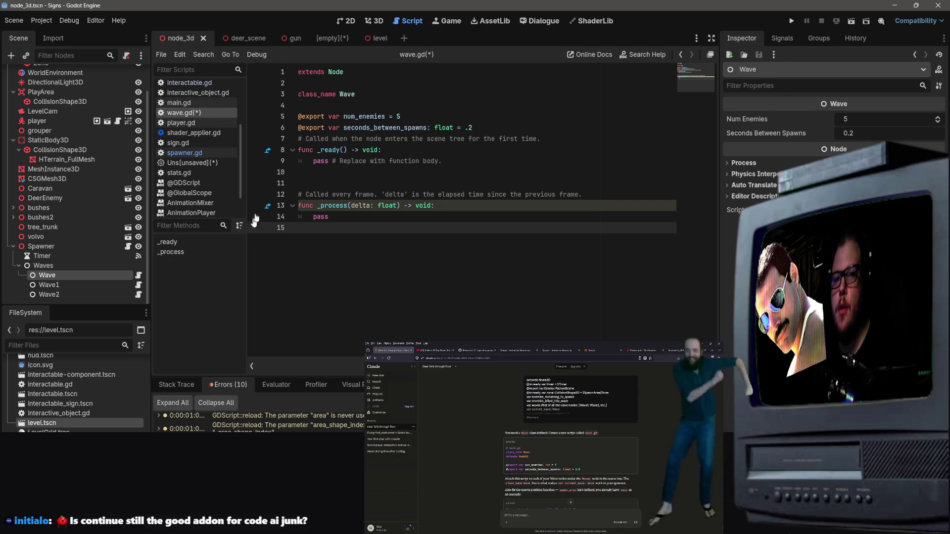
Save wave.gd after glancing over spawner.gd and player.gd
left_click(82, 268)
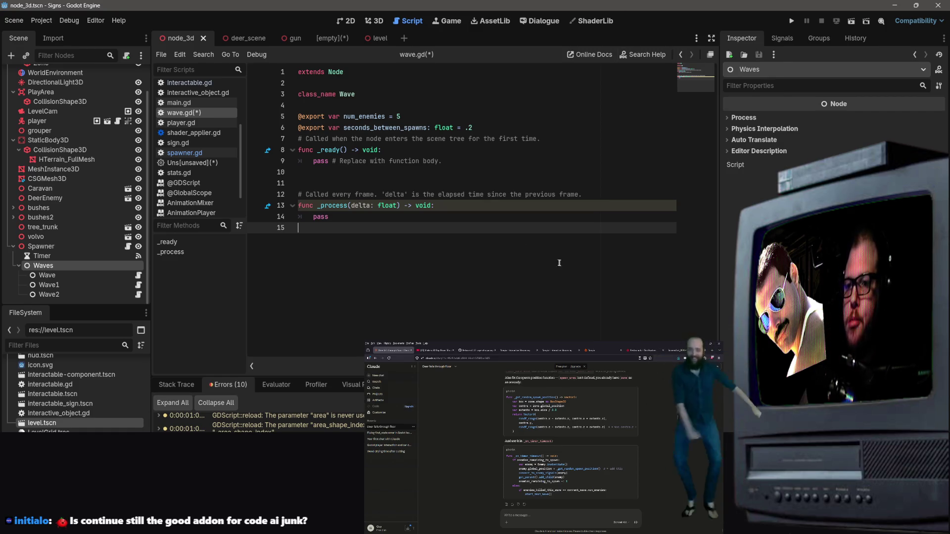
left_click(346, 117)
left_click(190, 154)
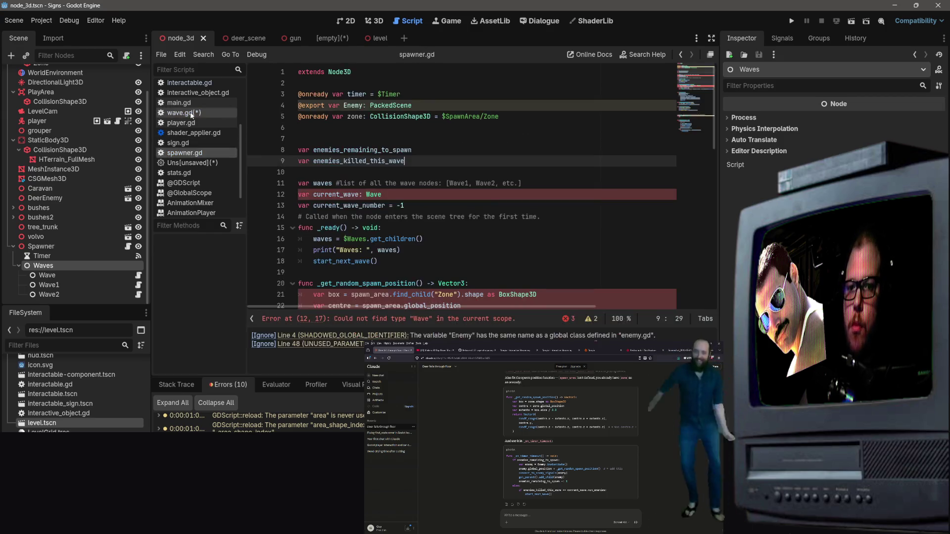
left_click(181, 113)
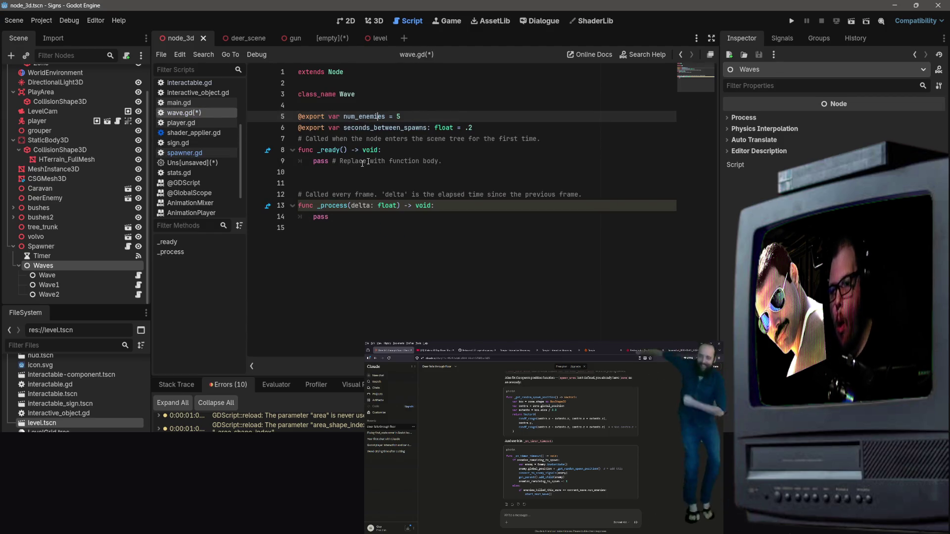
key("ctrl+s")
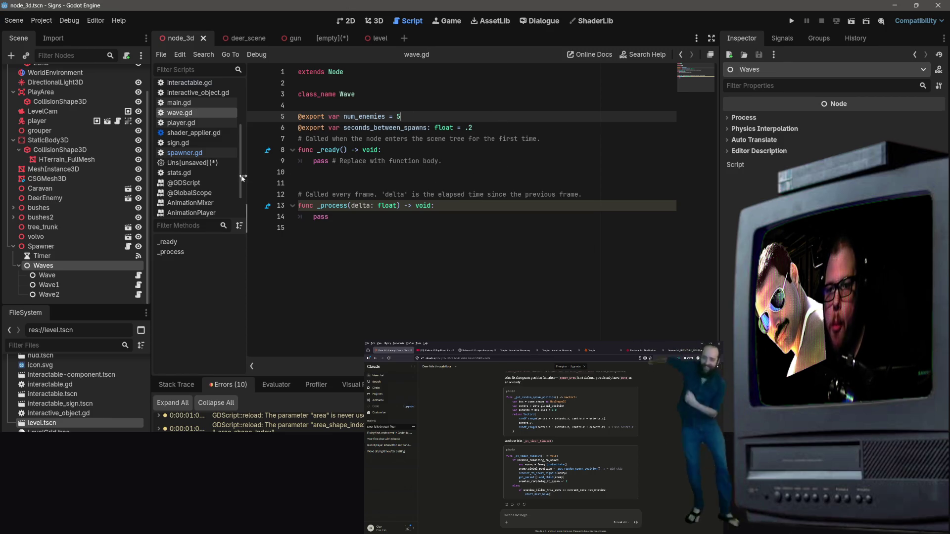
left_click(180, 123)
left_click(179, 113)
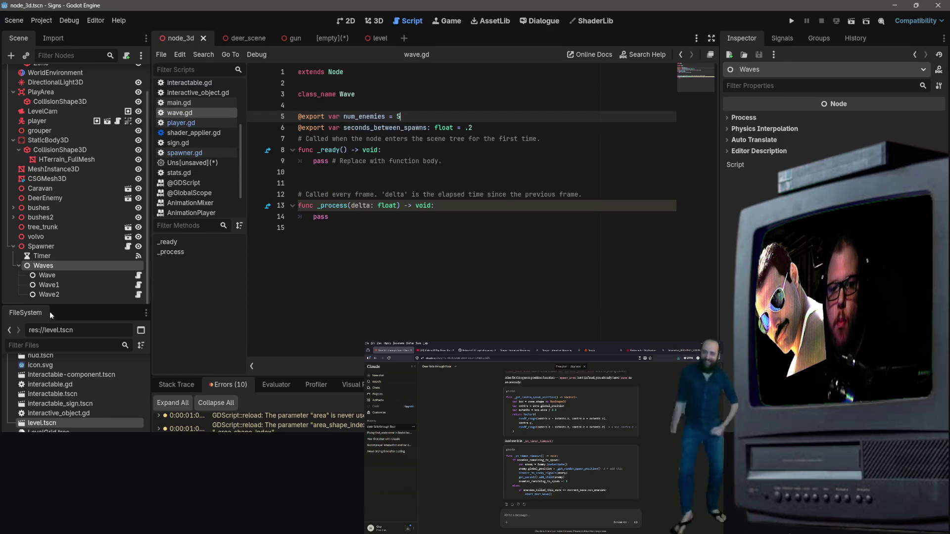
Compare enemy counts, Wave1 at 5 and Wave2 at 10, while reviewing the Stats and player scripts
left_click(49, 285)
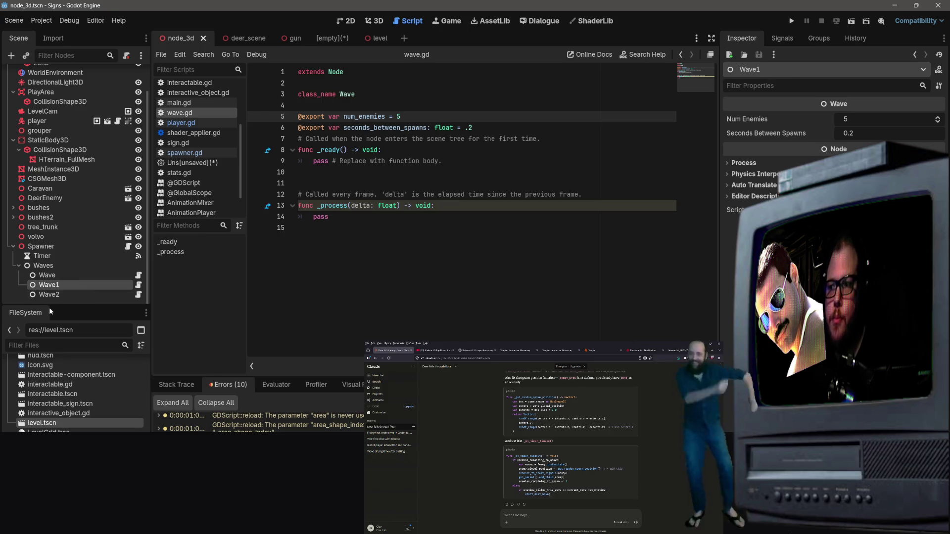
left_click(56, 296)
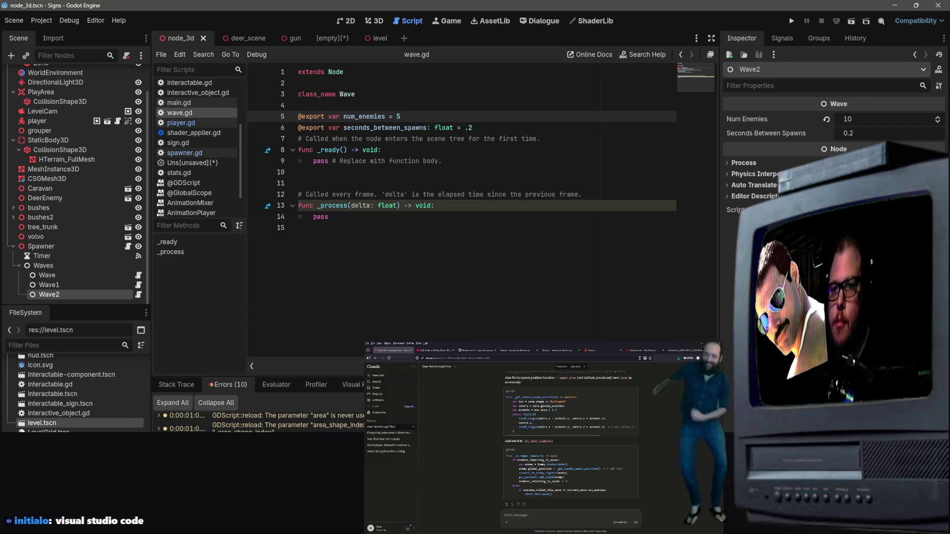
left_click(322, 228)
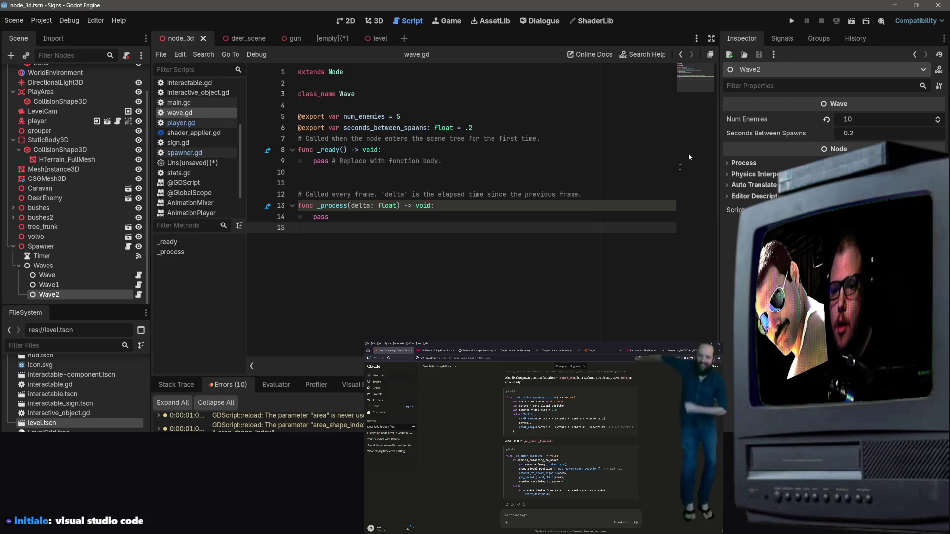
left_click(192, 163)
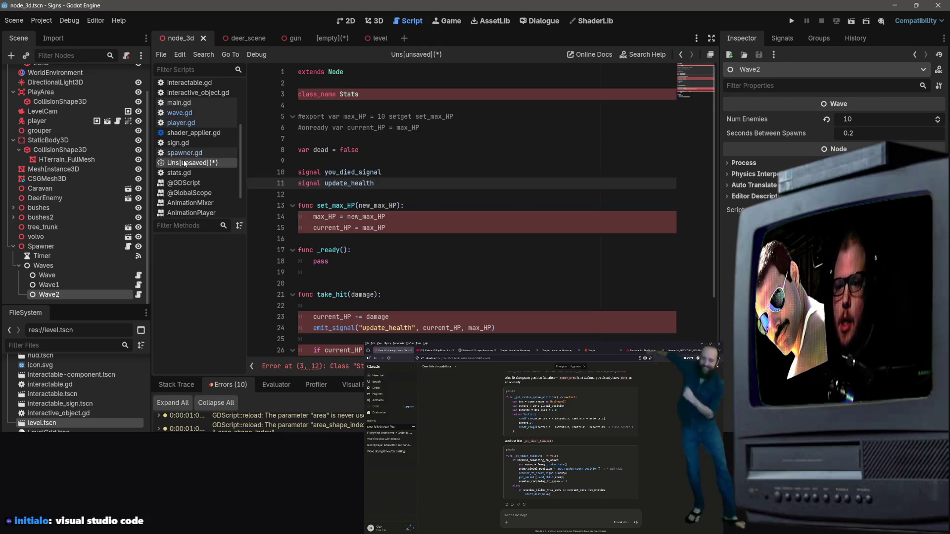
left_click(182, 112)
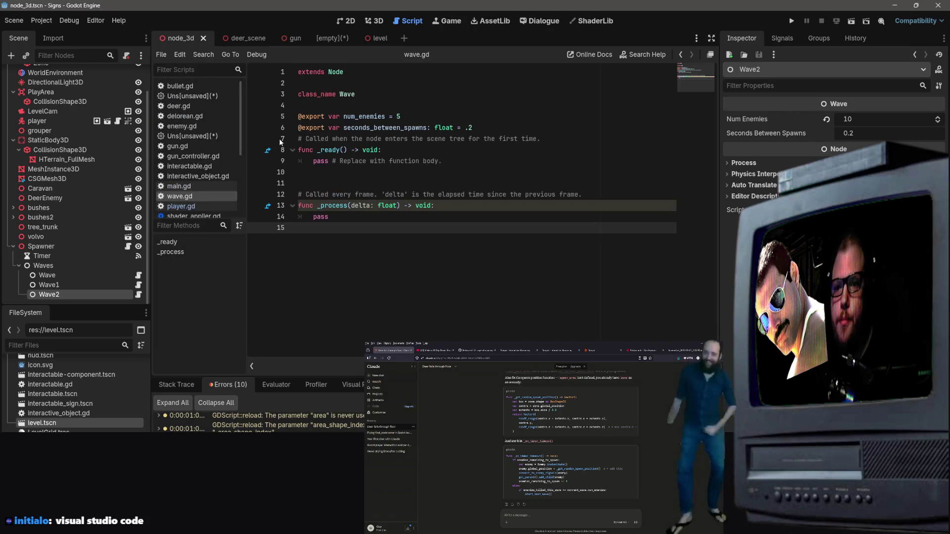
left_click(207, 97)
scroll(198, 148, "down", 1)
left_click(184, 172)
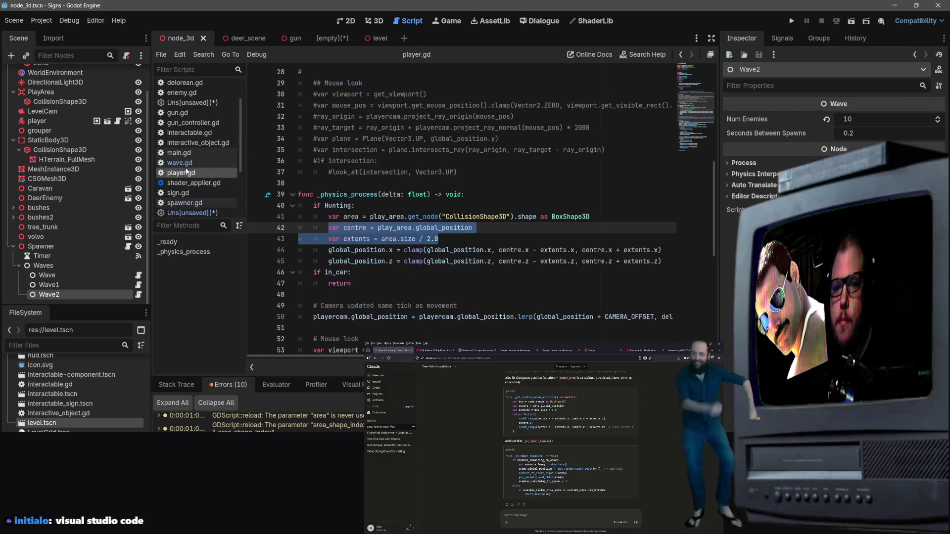
left_click(183, 163)
left_click(359, 162)
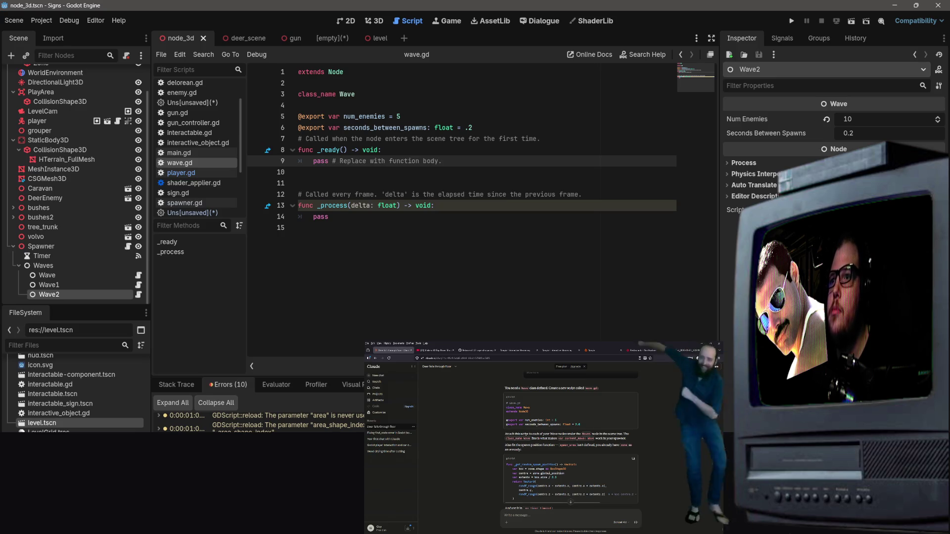
left_click(65, 286)
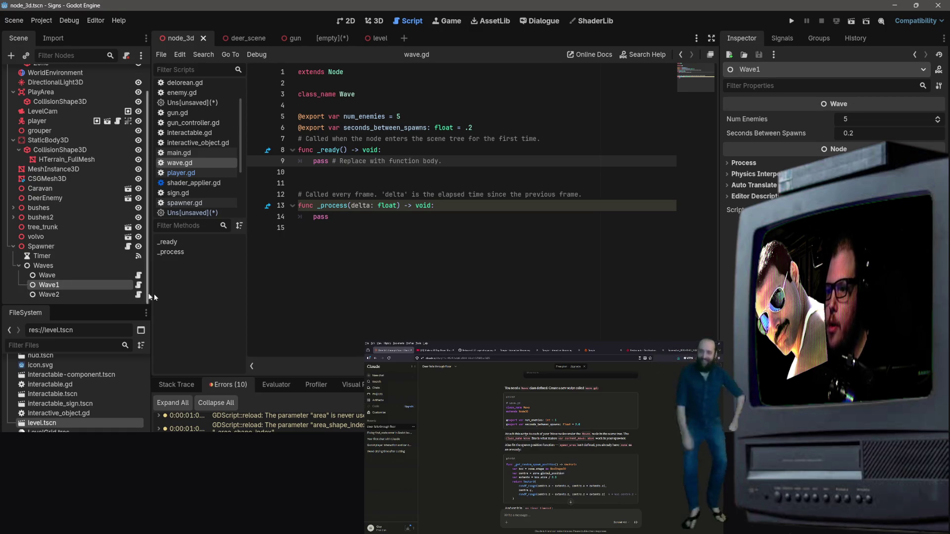
left_click(69, 276)
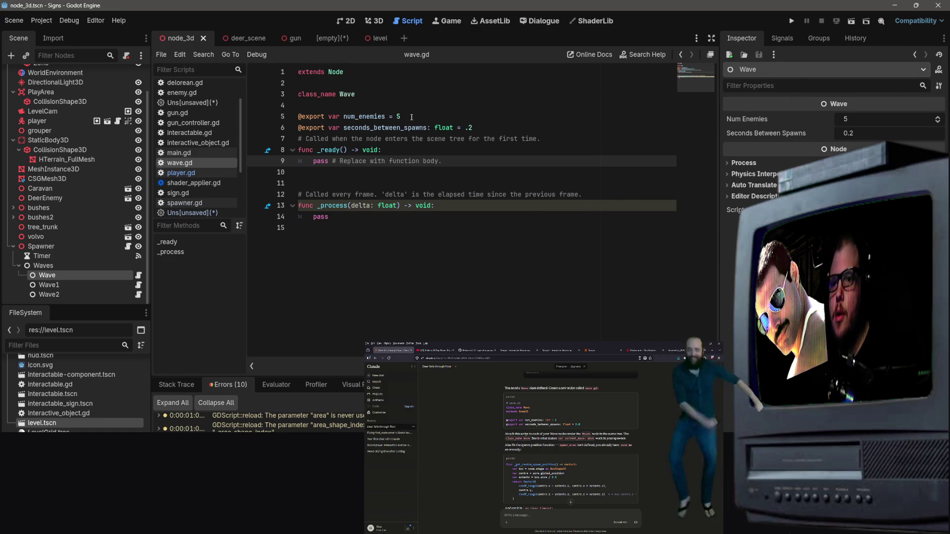
Edit the Wave node's enemy count to 3, then check Wave1 and Wave2's counts
left_click_drag(879, 120, 847, 119)
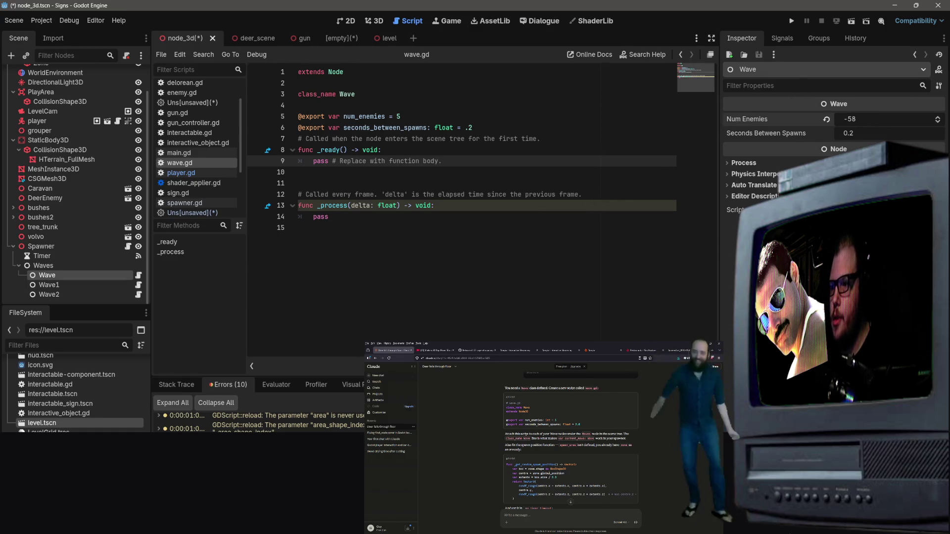
left_click(859, 119)
type("3")
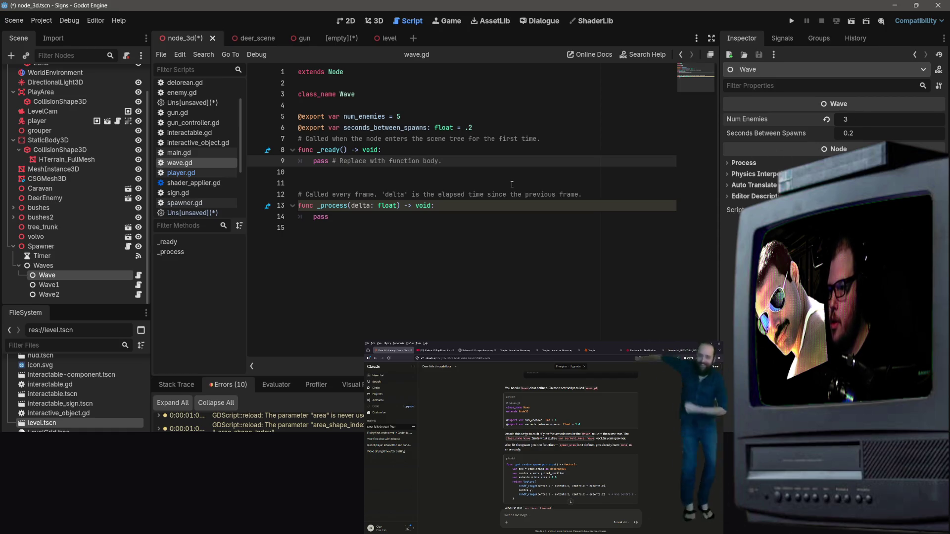
left_click(64, 283)
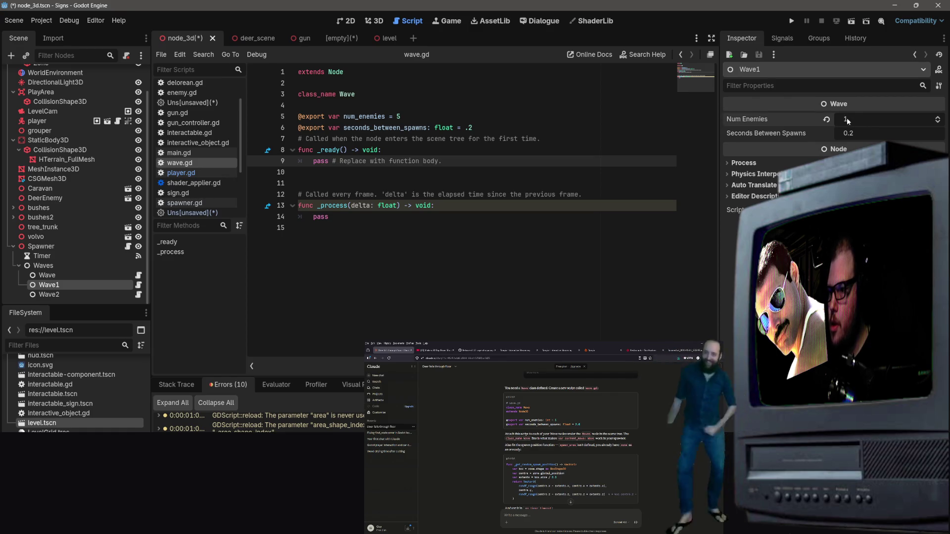
left_click(859, 119)
type("5")
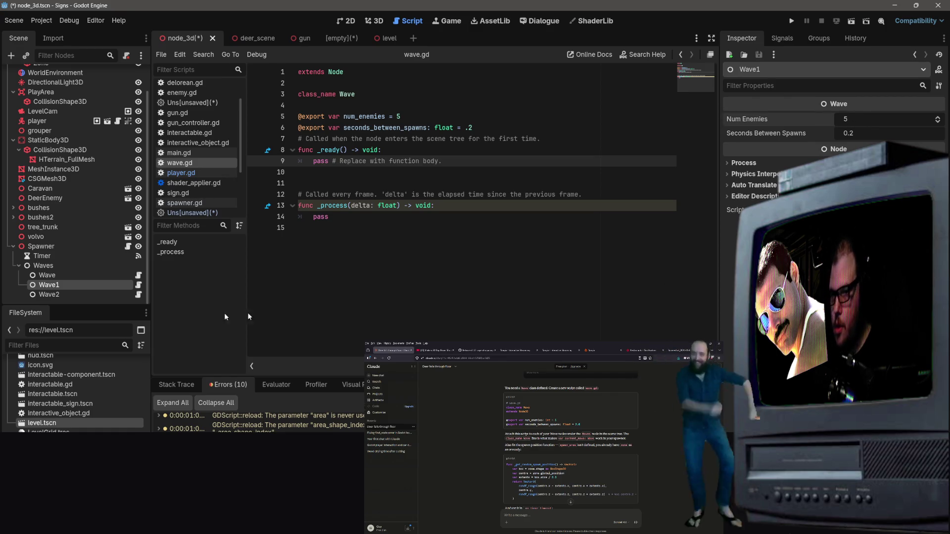
left_click(49, 294)
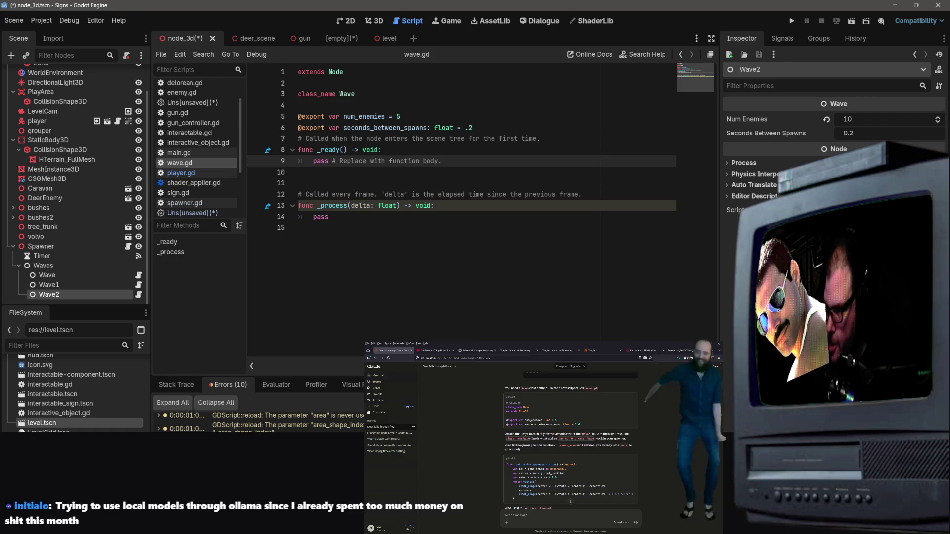
Recheck Wave1 and Waves, then select the Spawner's Timer showing its 1.0 s wait time
left_click(400, 229)
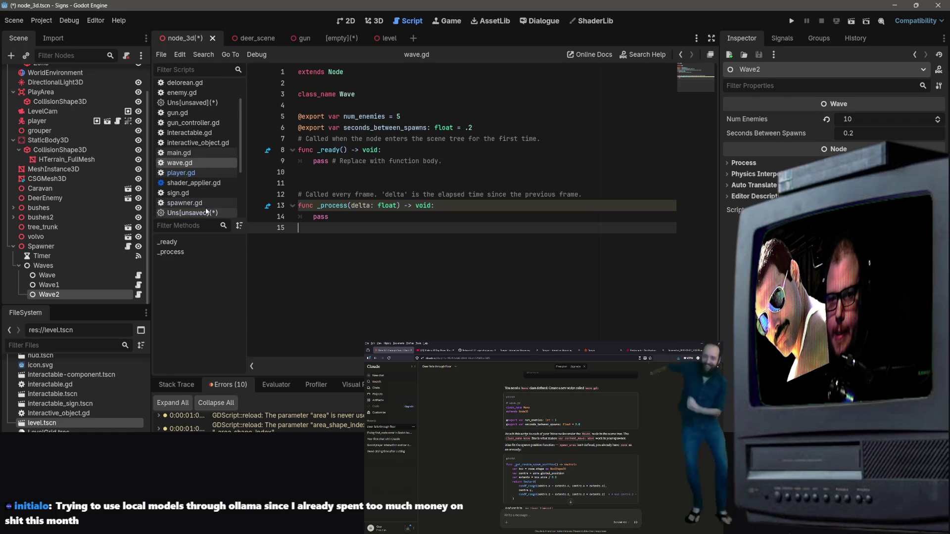
left_click(420, 195)
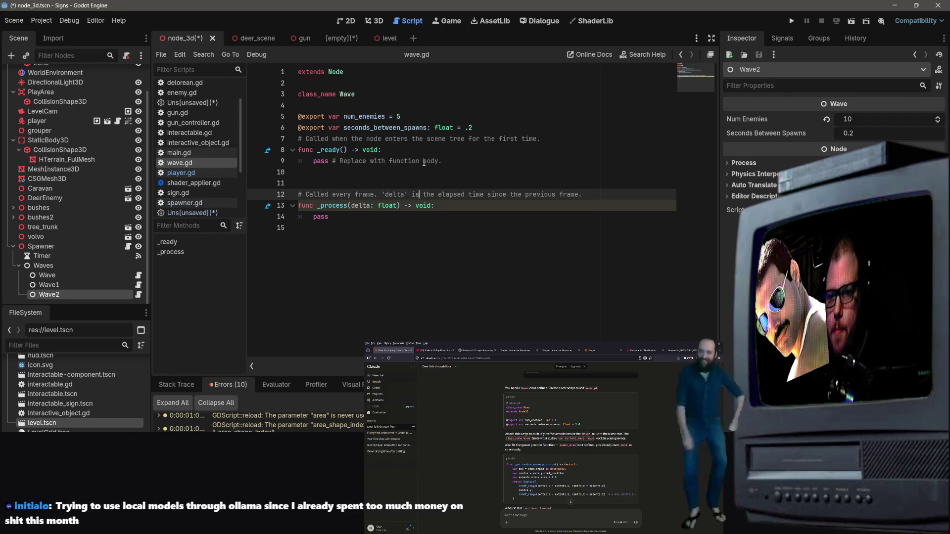
left_click(433, 139)
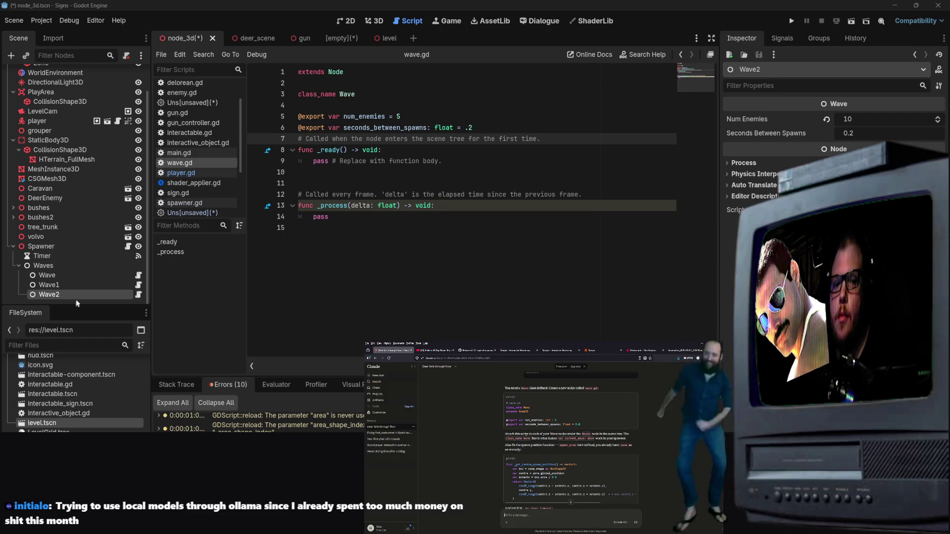
left_click(81, 283)
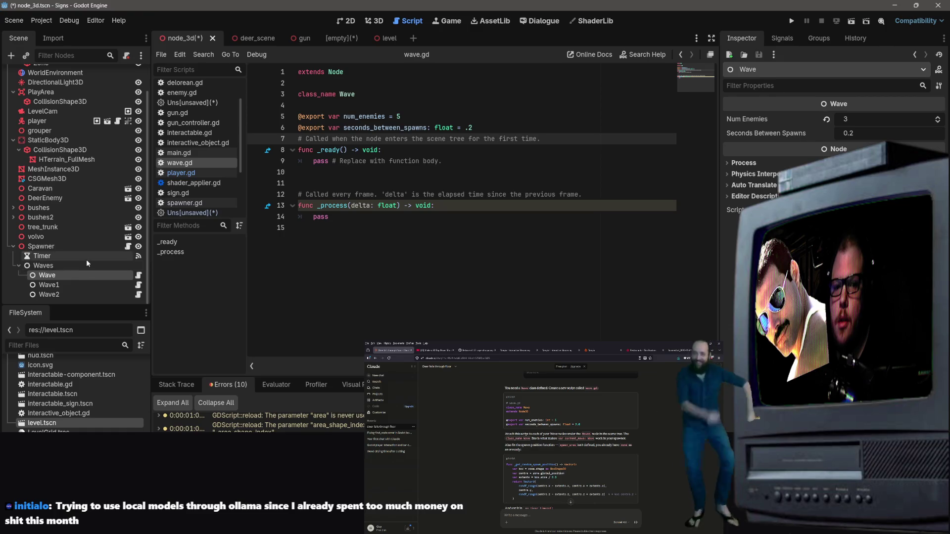
left_click(86, 263)
key("Up")
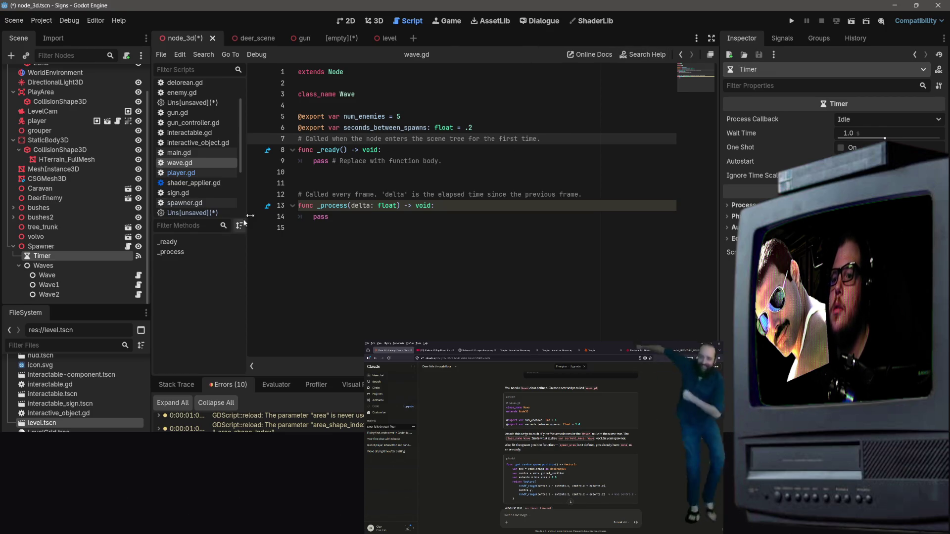
Type num_enemies as int on line 5 of wave.gd and save the script and scene
left_click(385, 117)
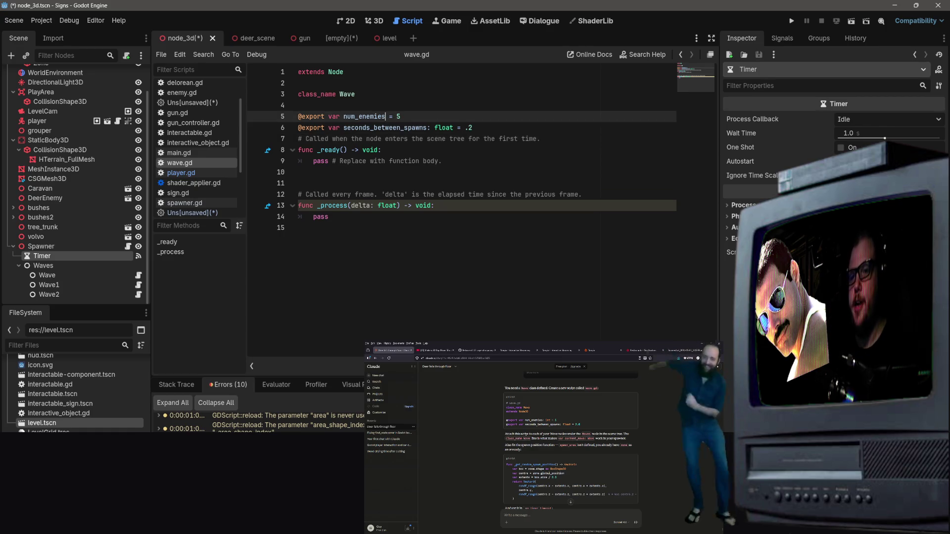
type(": int")
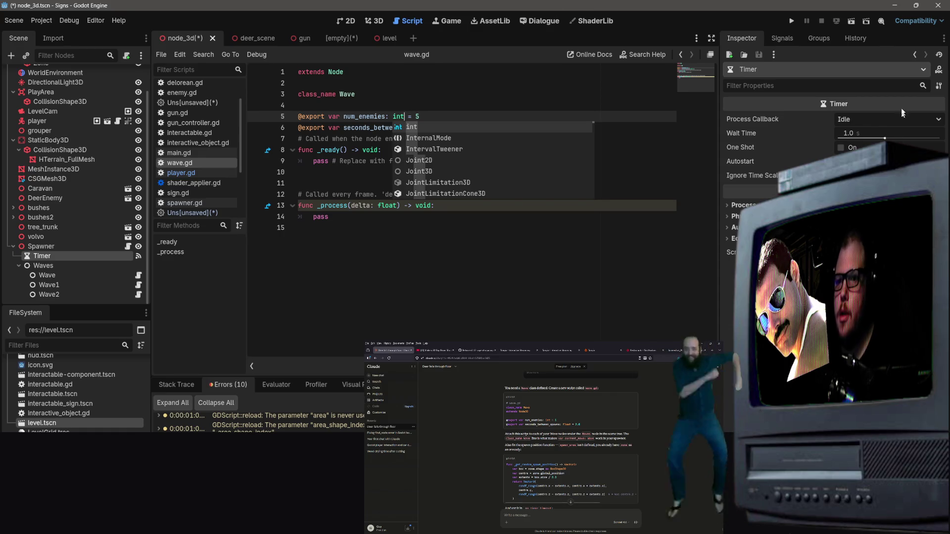
left_click(474, 90)
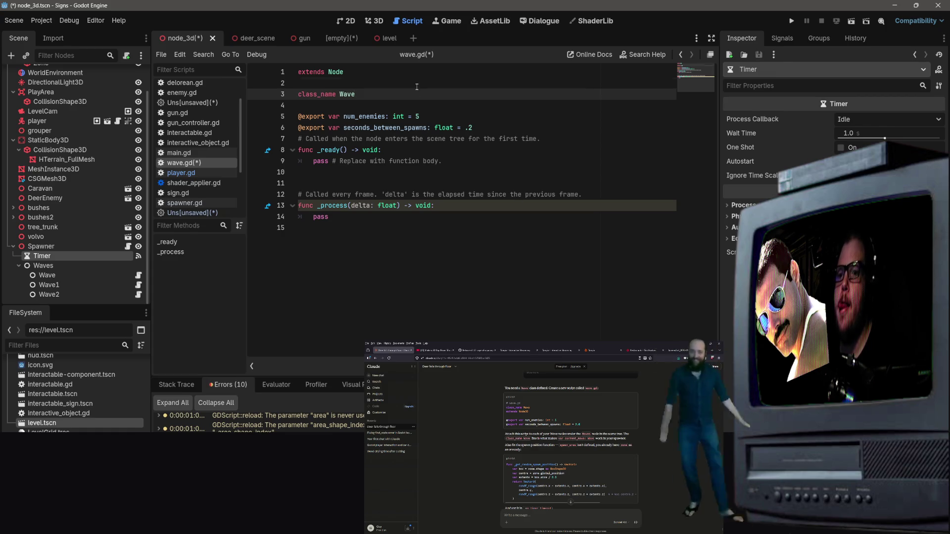
left_click(374, 69)
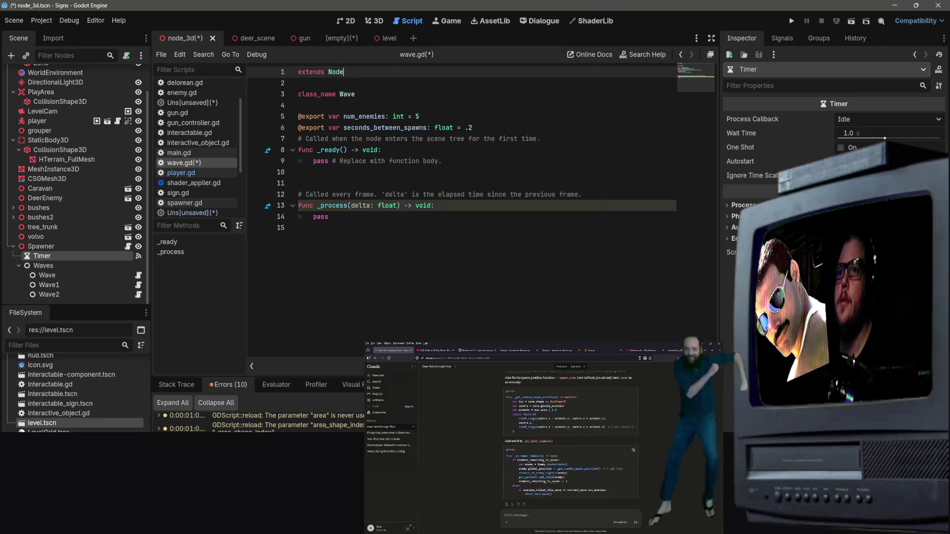
left_click(344, 71)
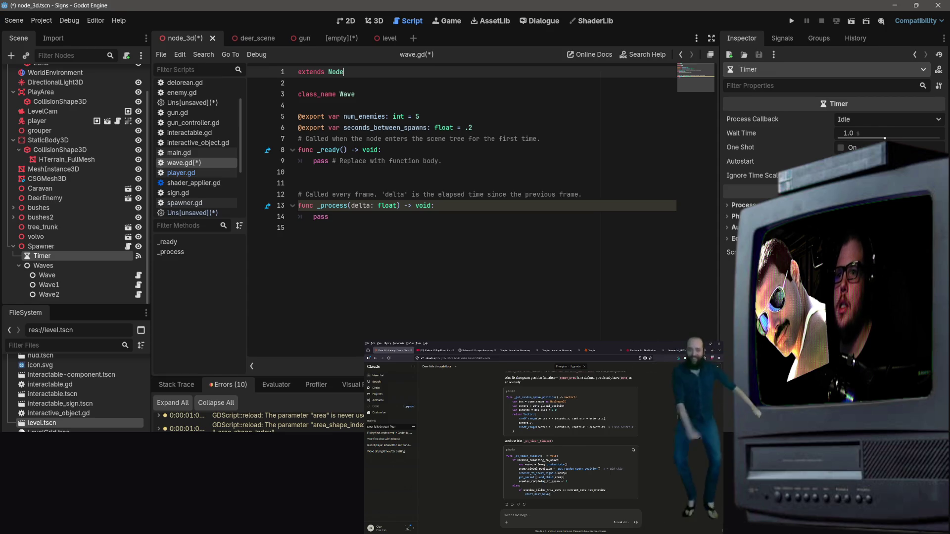
key("ctrl+s")
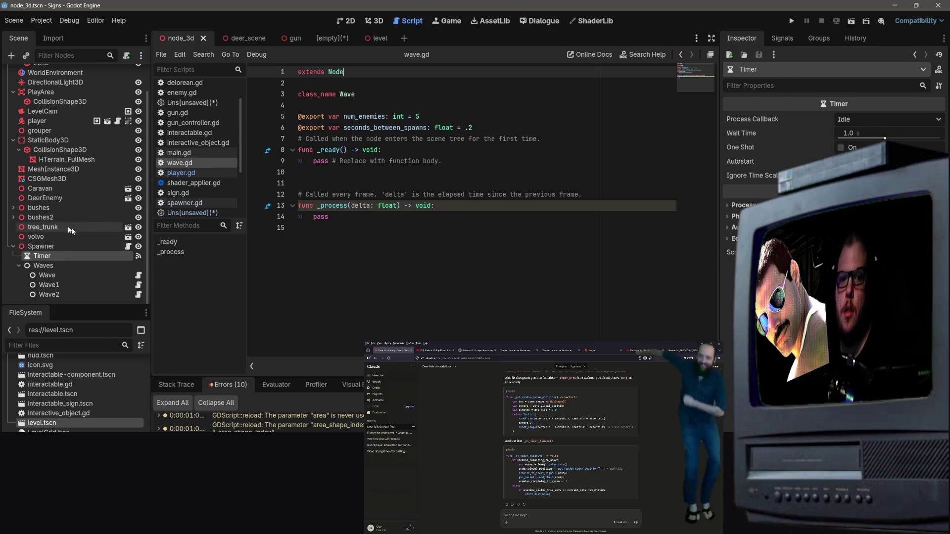
Open the Spawner's spawner.gd and review its find_child zone lookup code
left_click(82, 245)
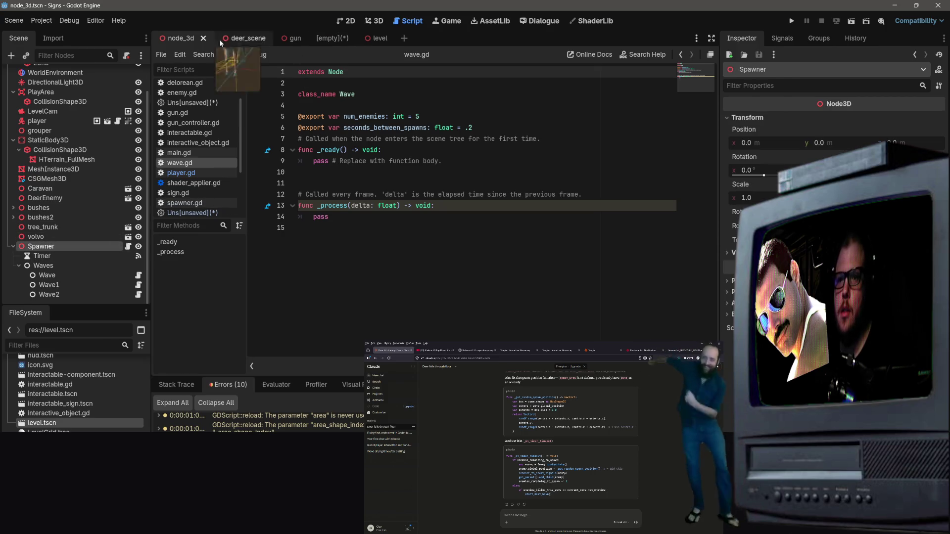
left_click(128, 247)
scroll(424, 180, "down", 4)
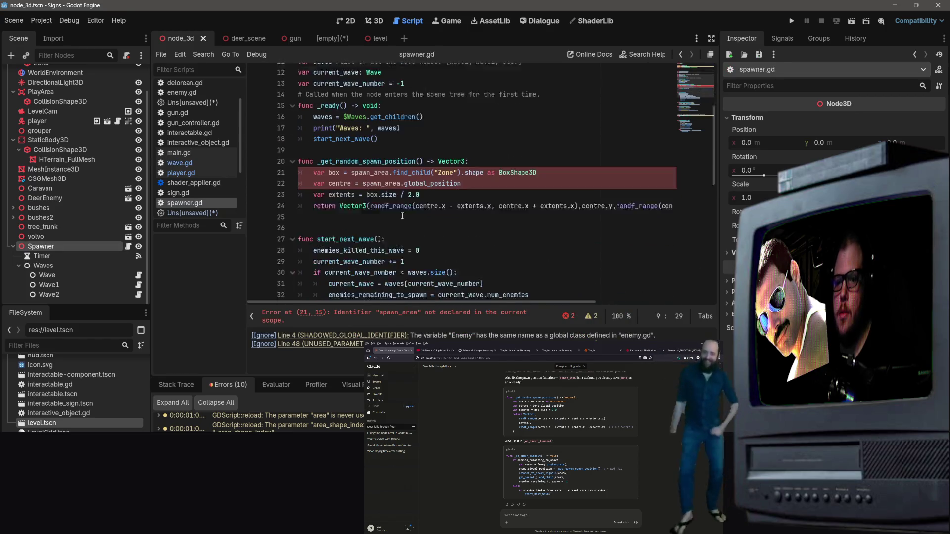
left_click(424, 183)
left_click(419, 161)
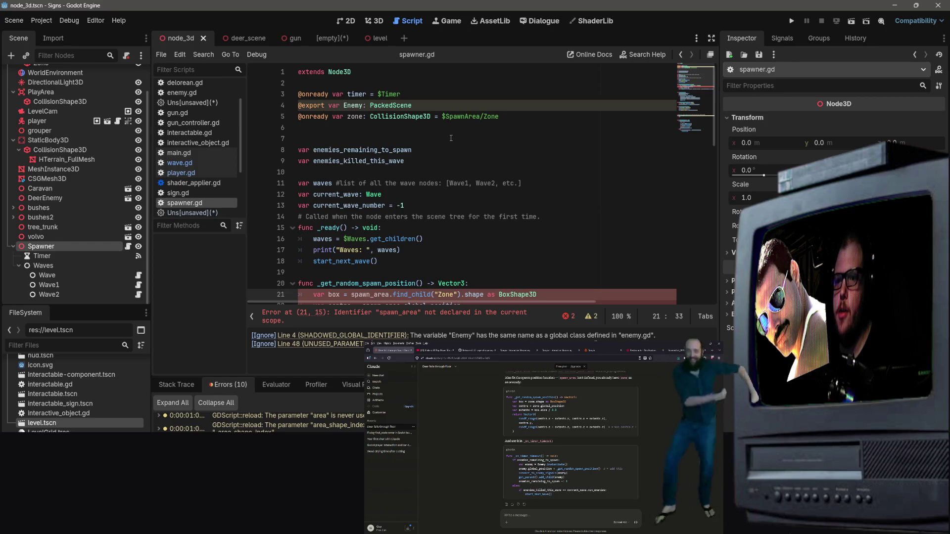
scroll(452, 135, "down", 2)
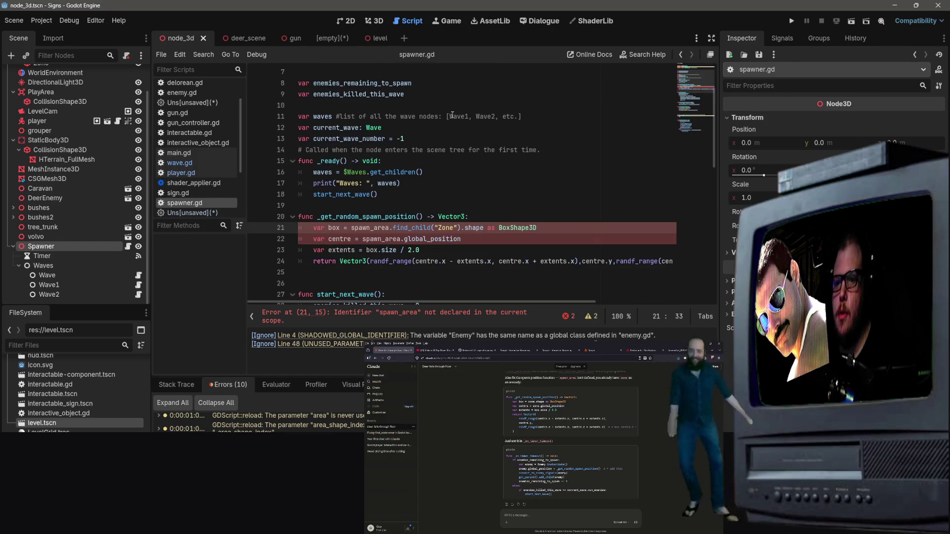
scroll(451, 115, "up", 2)
left_click(404, 116)
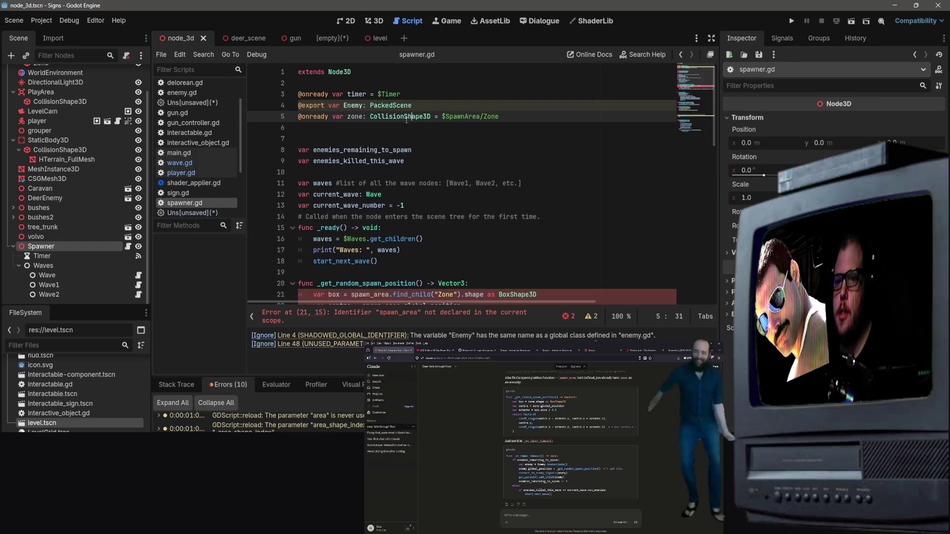
left_click(441, 131)
scroll(439, 125, "down", 2)
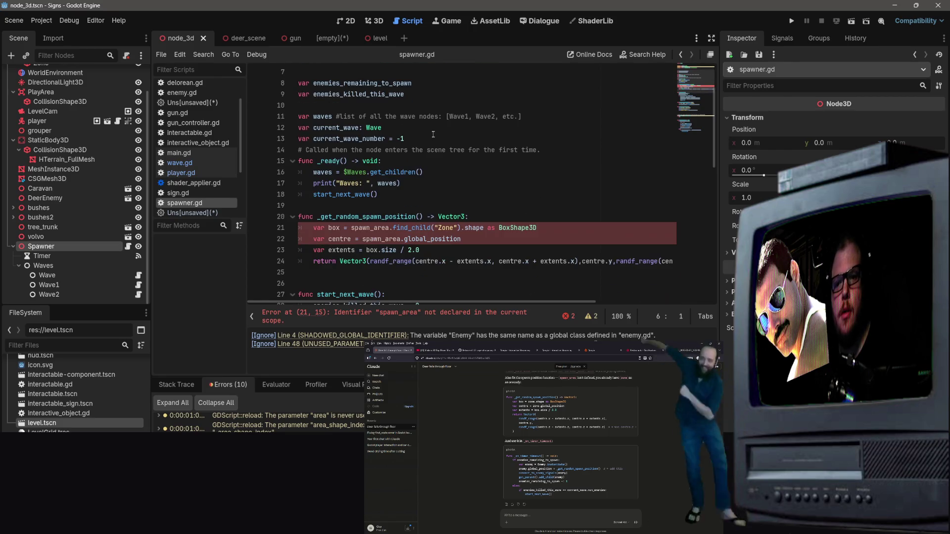
scroll(358, 233, "up", 2)
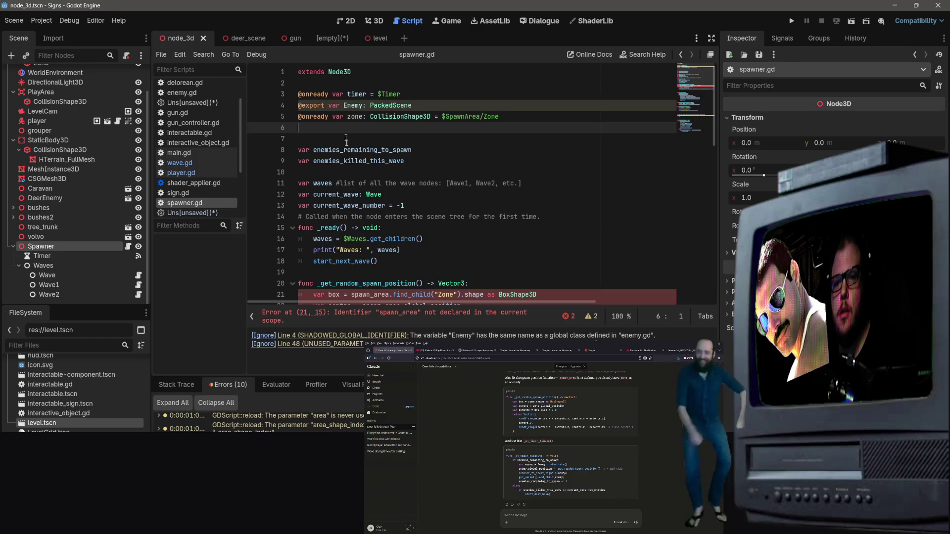
scroll(354, 212, "down", 3)
scroll(352, 194, "up", 3)
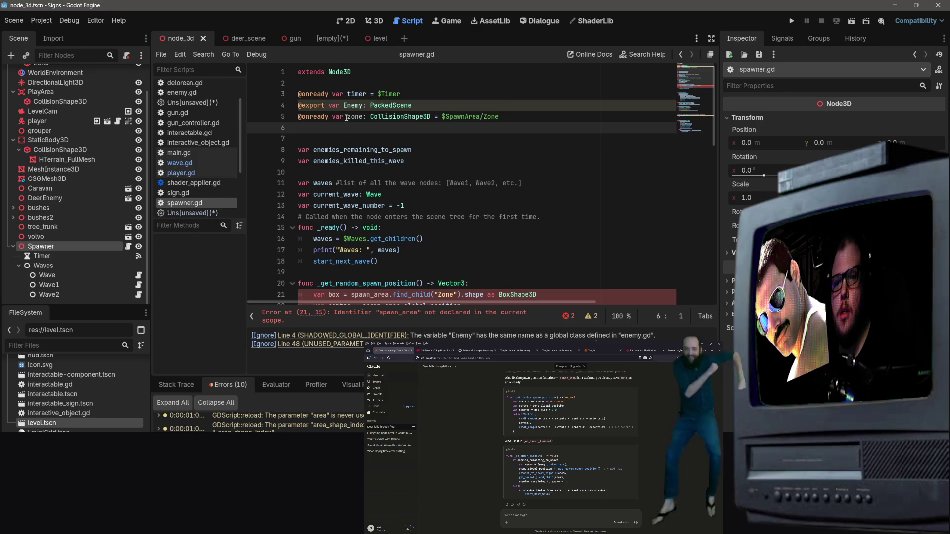
Rename the zone variable on line 5 to spawn_area
left_click_drag(347, 116, 364, 116)
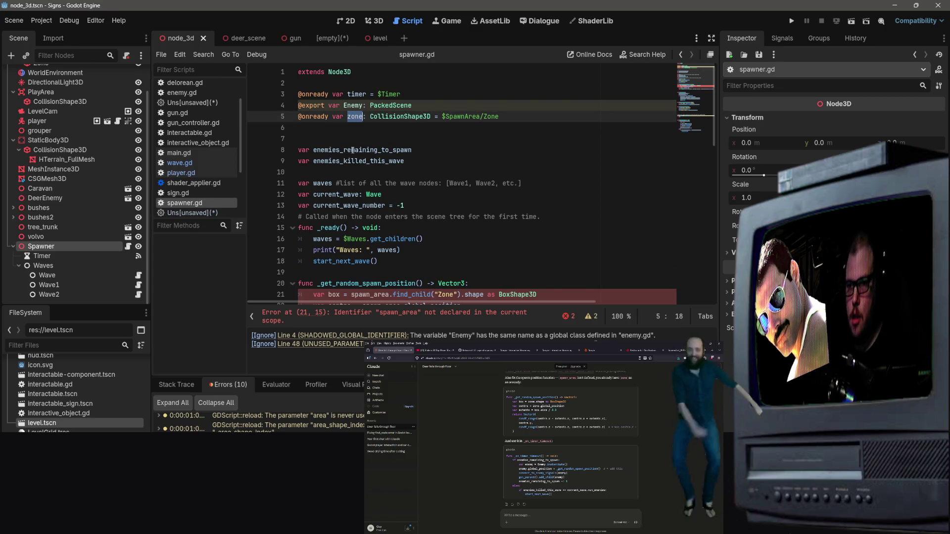
type("spawn")
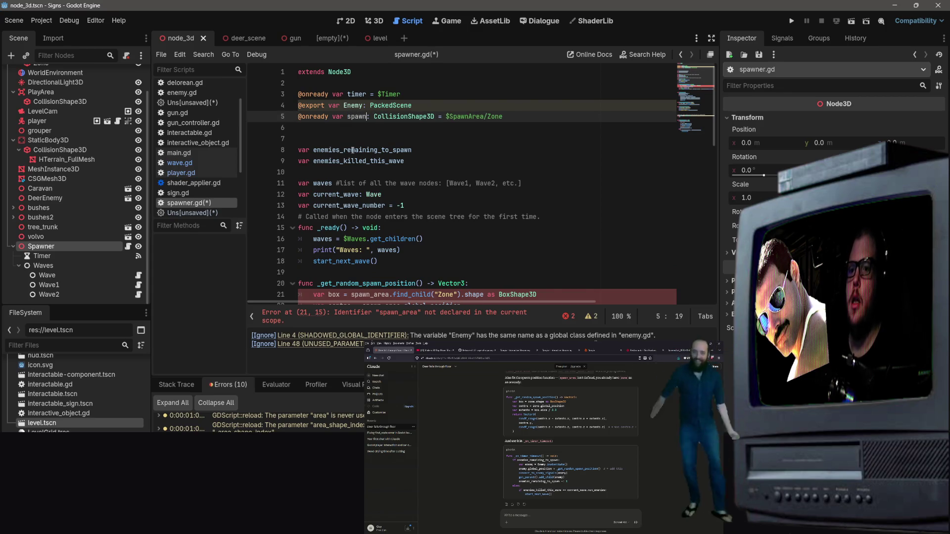
scroll(524, 170, "down", 2)
scroll(499, 168, "up", 2)
scroll(484, 167, "down", 2)
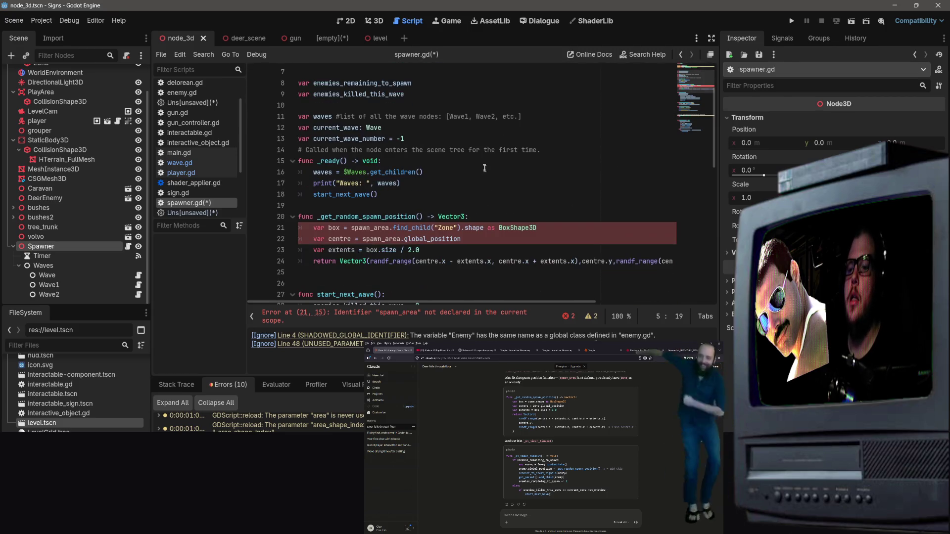
scroll(455, 170, "up", 2)
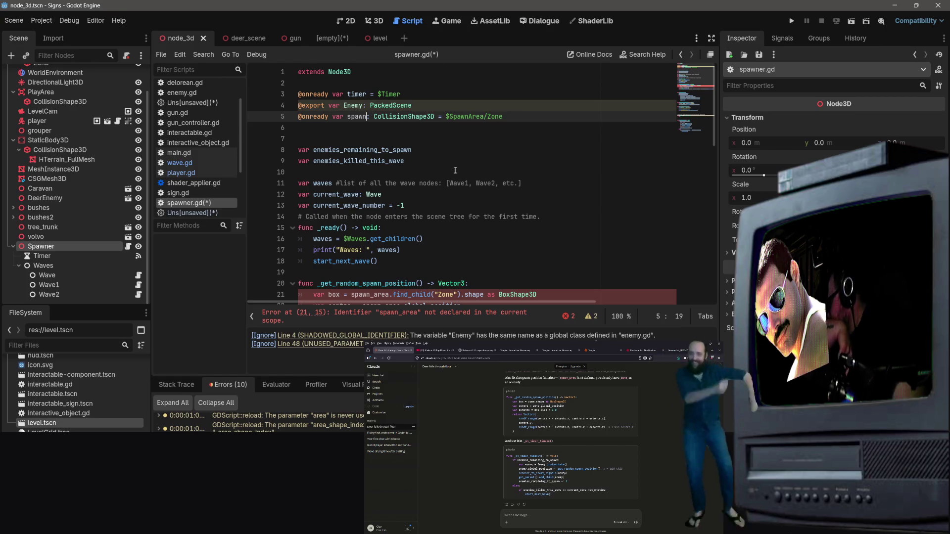
type("_a")
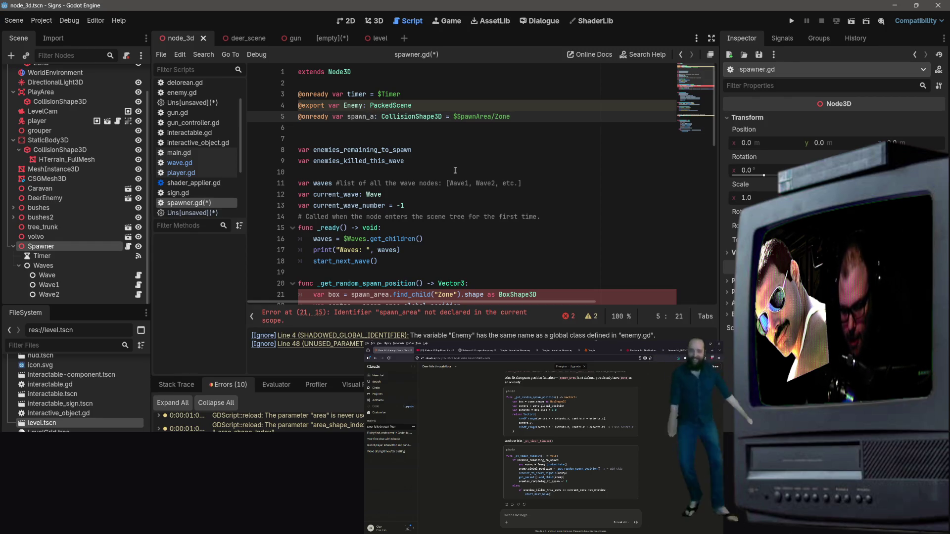
type("rea")
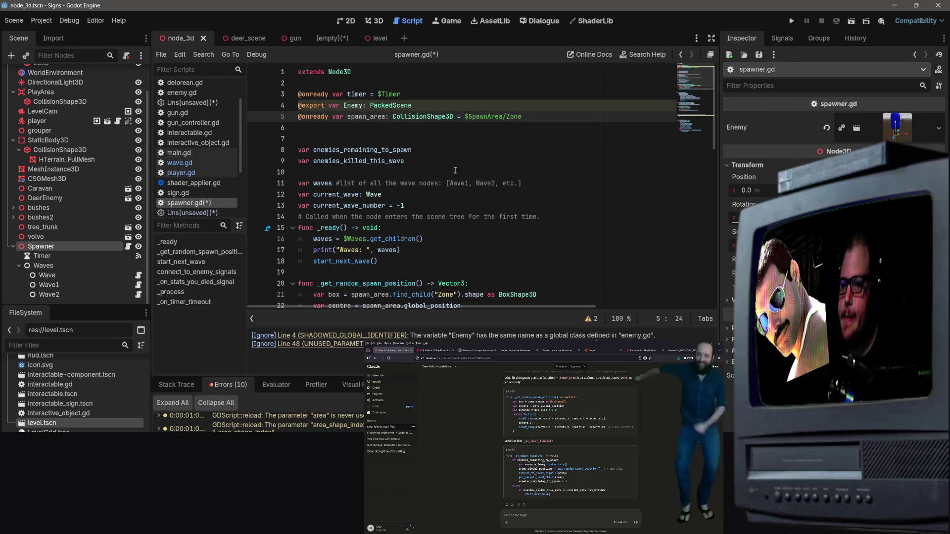
Review _get_random_spawn_position, which picks a random point within the Zone box's half-size extents
left_click(455, 170)
scroll(495, 163, "down", 3)
scroll(519, 161, "up", 2)
left_click(546, 159)
scroll(546, 157, "up", 2)
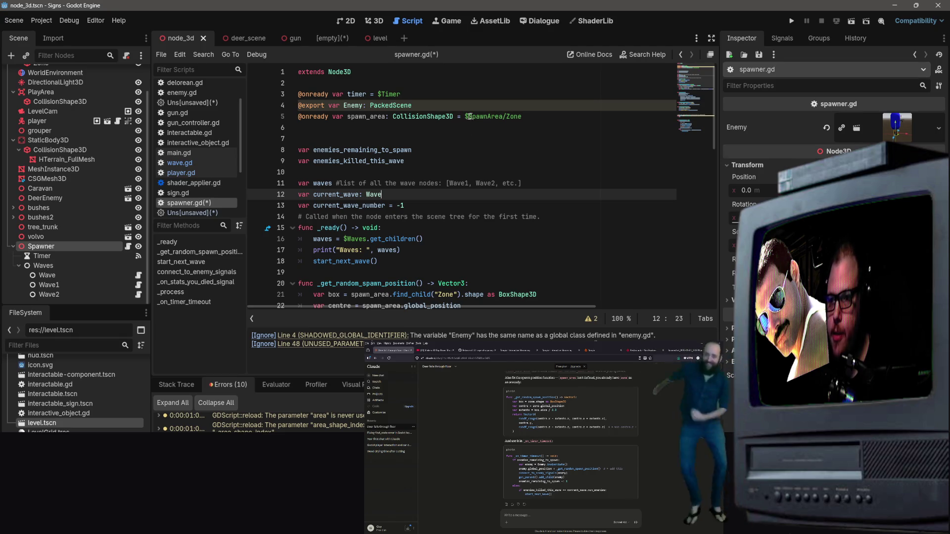
scroll(538, 138, "down", 2)
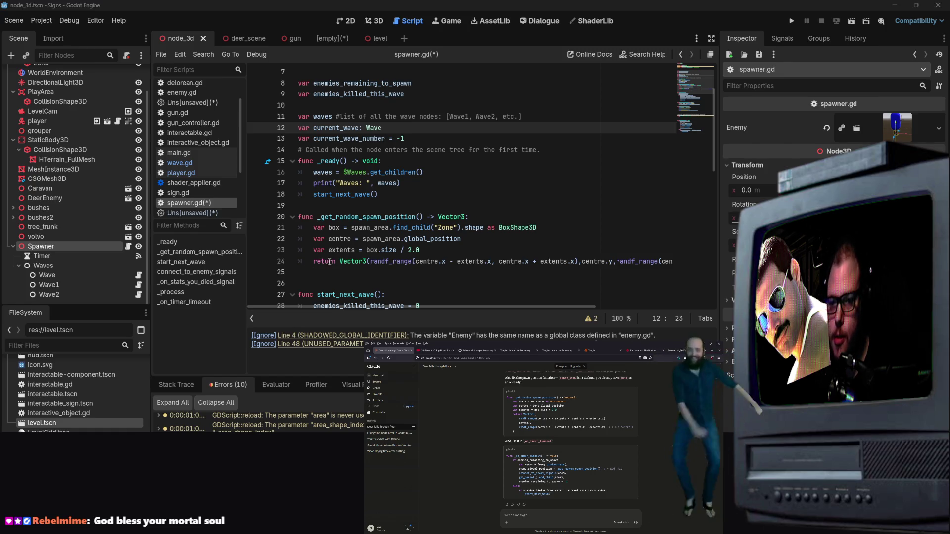
scroll(329, 262, "down", 2)
mouse_move(510, 194)
left_mouse_down()
mouse_move(673, 195)
mouse_move(436, 184)
left_mouse_up()
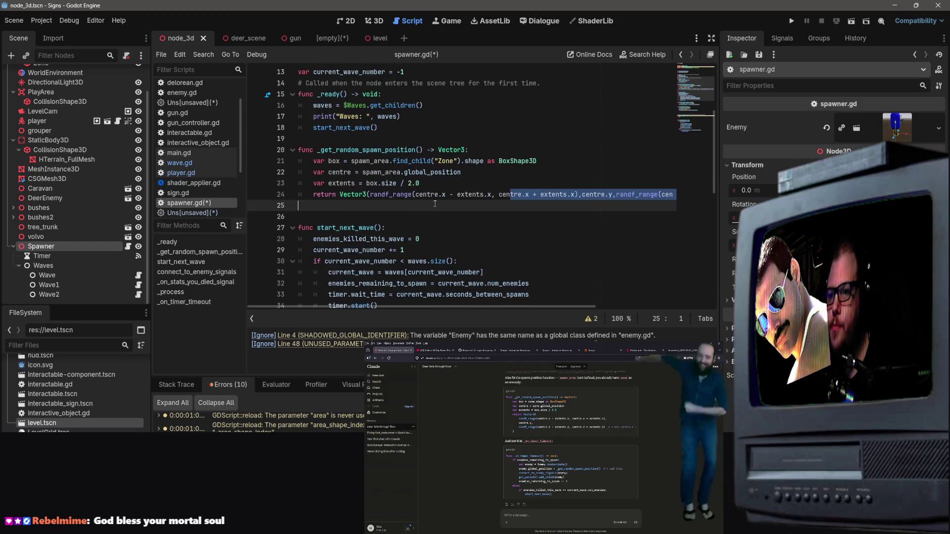
key("Escape")
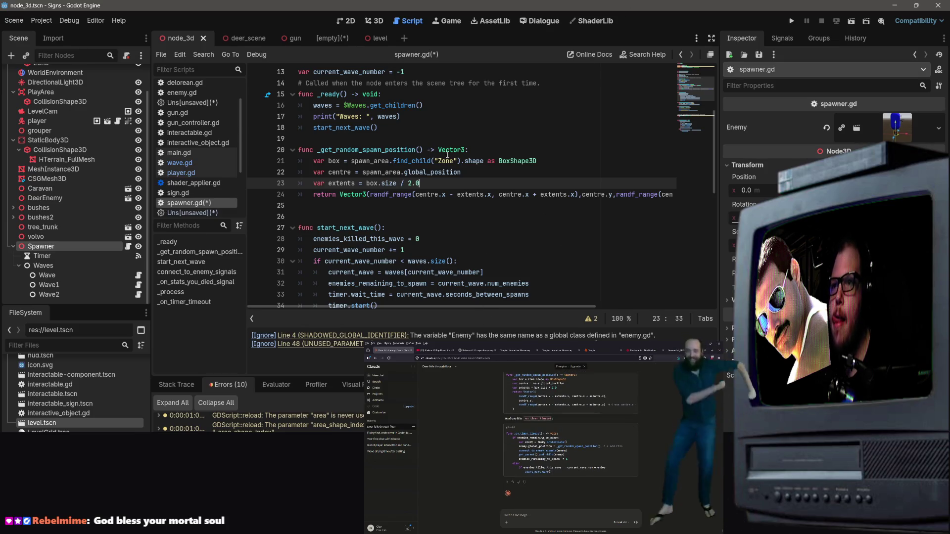
scroll(447, 155, "down", 5)
scroll(445, 203, "up", 1)
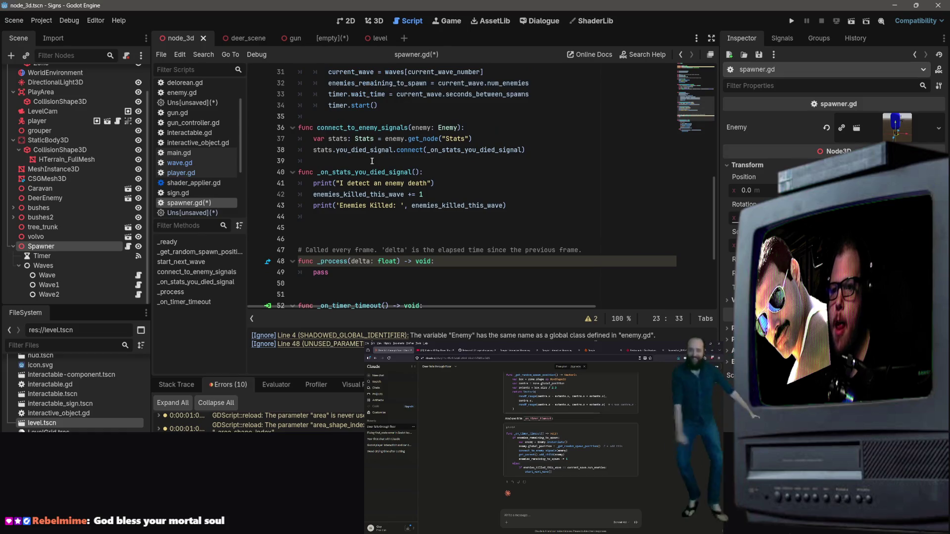
scroll(459, 230, "up", 6)
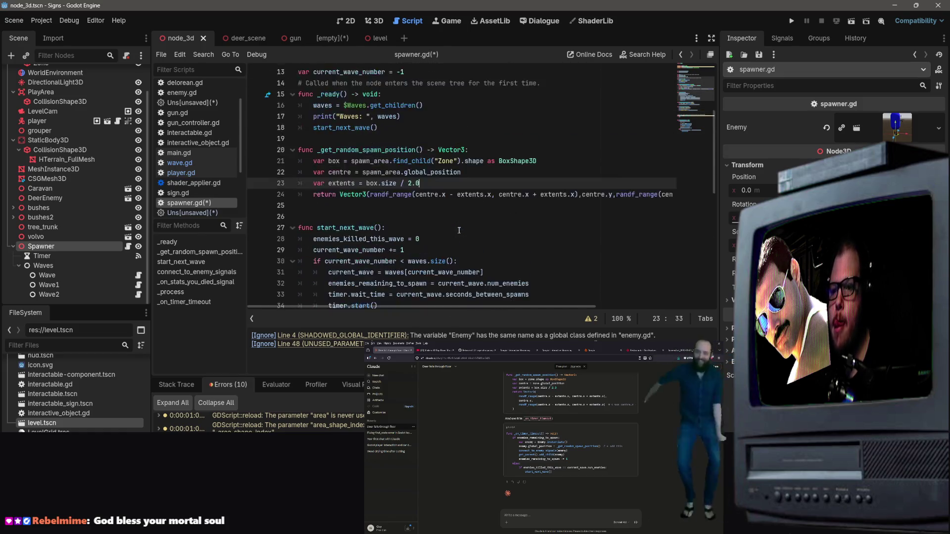
scroll(459, 230, "down", 5)
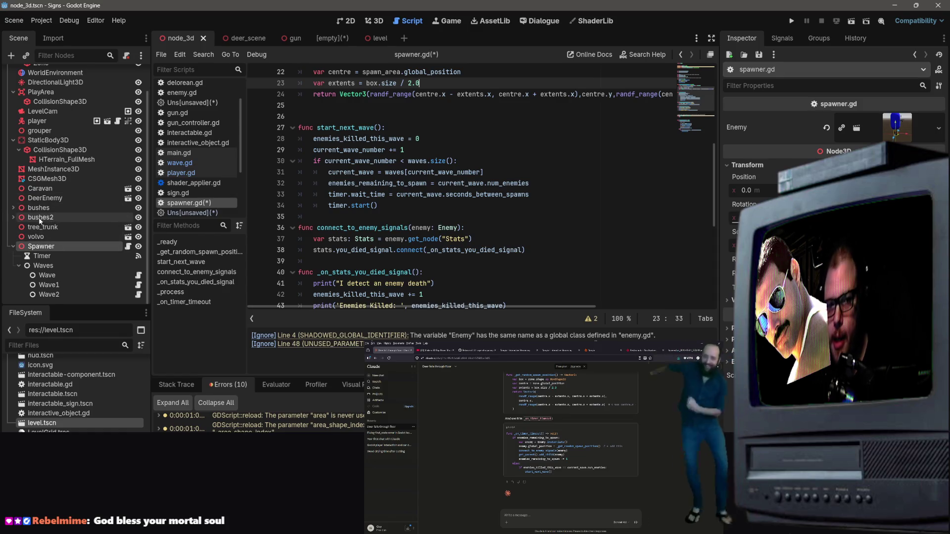
scroll(41, 225, "up", 2)
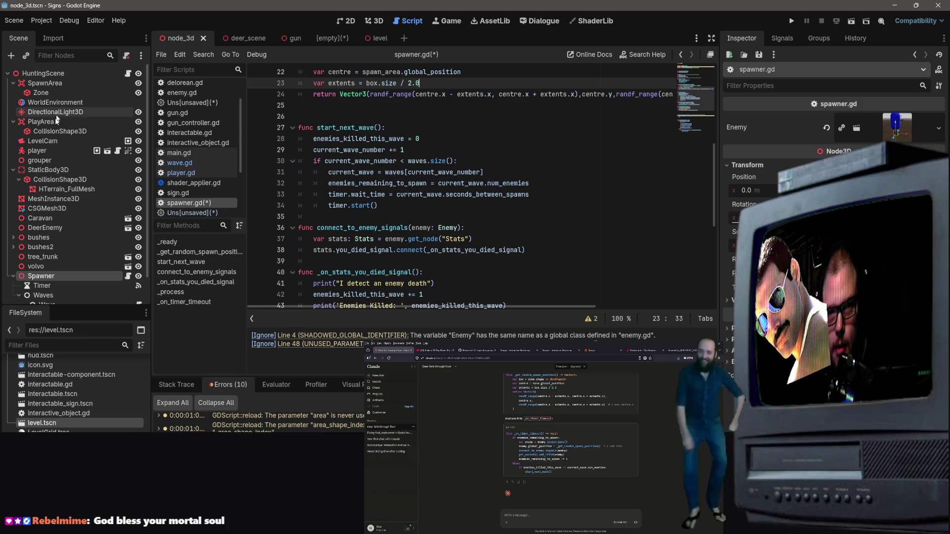
Switch to the deer_scene tab and find enemy.gd in the FileSystem dock
left_click(245, 43)
scroll(295, 144, "up", 3)
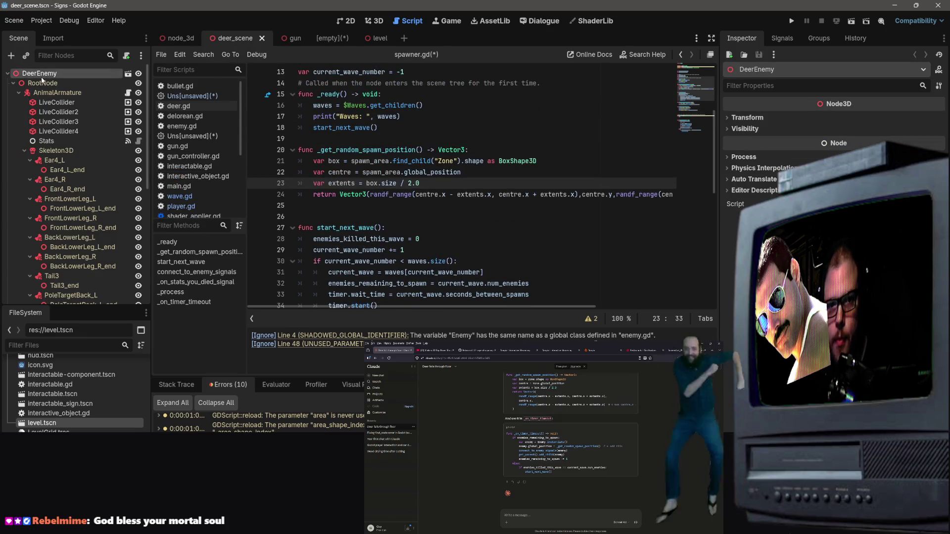
scroll(295, 143, "up", 4)
scroll(48, 179, "down", 6)
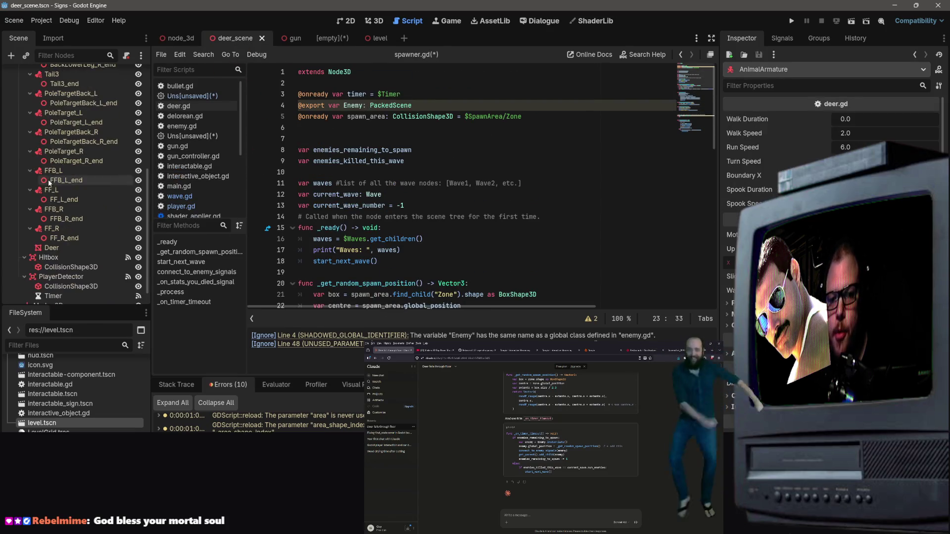
scroll(195, 163, "down", 4)
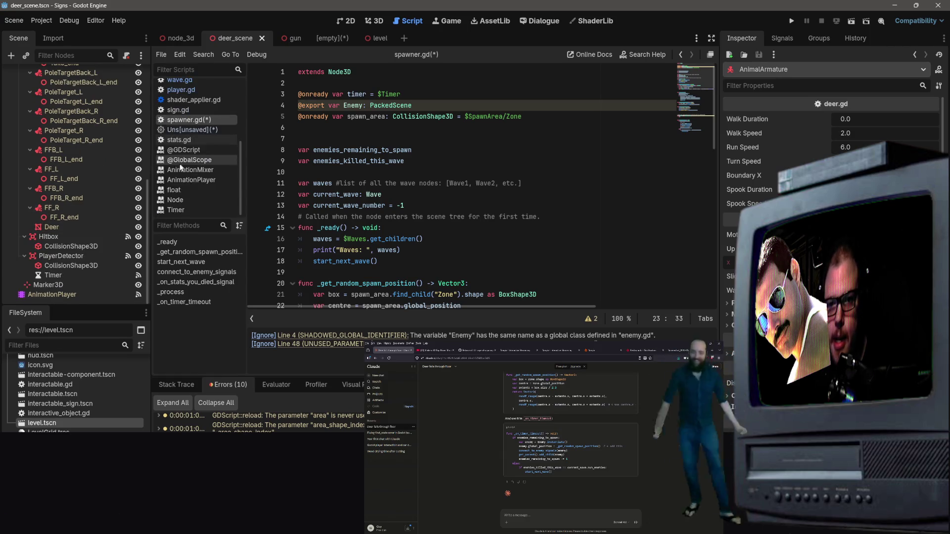
scroll(83, 393, "up", 6)
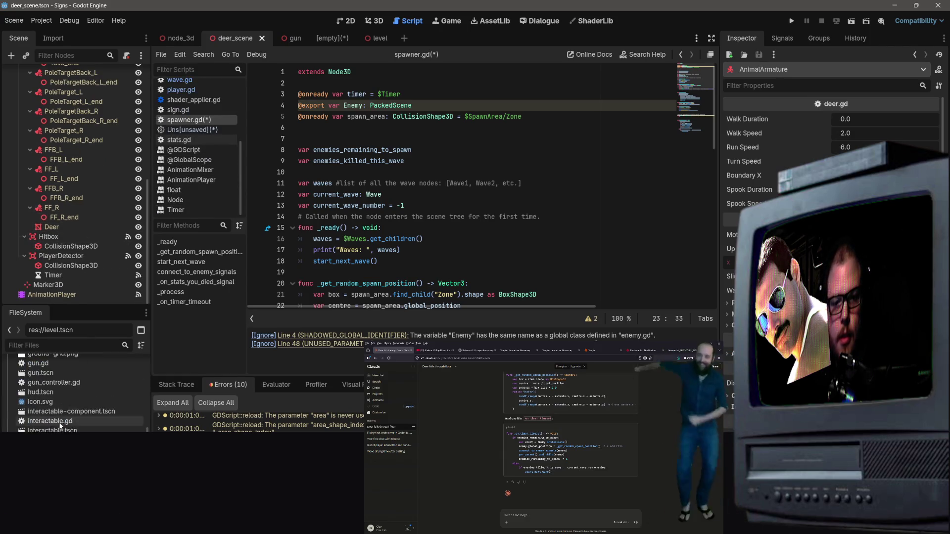
scroll(61, 425, "down", 2)
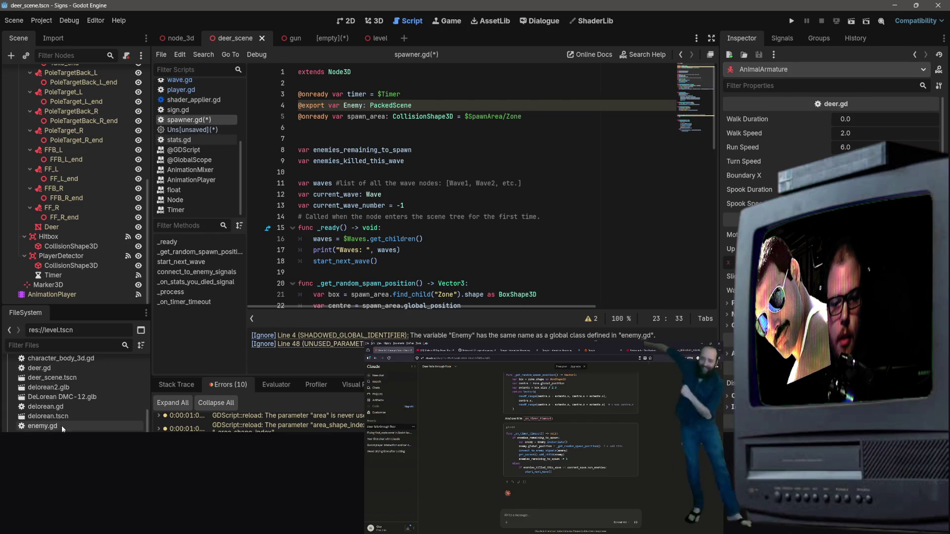
left_click(61, 426)
Open enemy.gd, then deer.gd, in the script editor
double_click(61, 426)
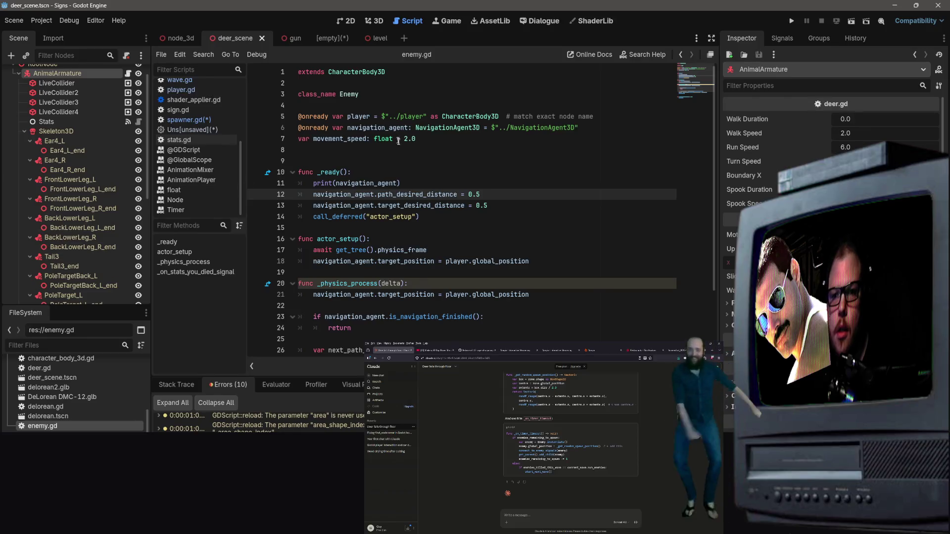
scroll(192, 157, "up", 5)
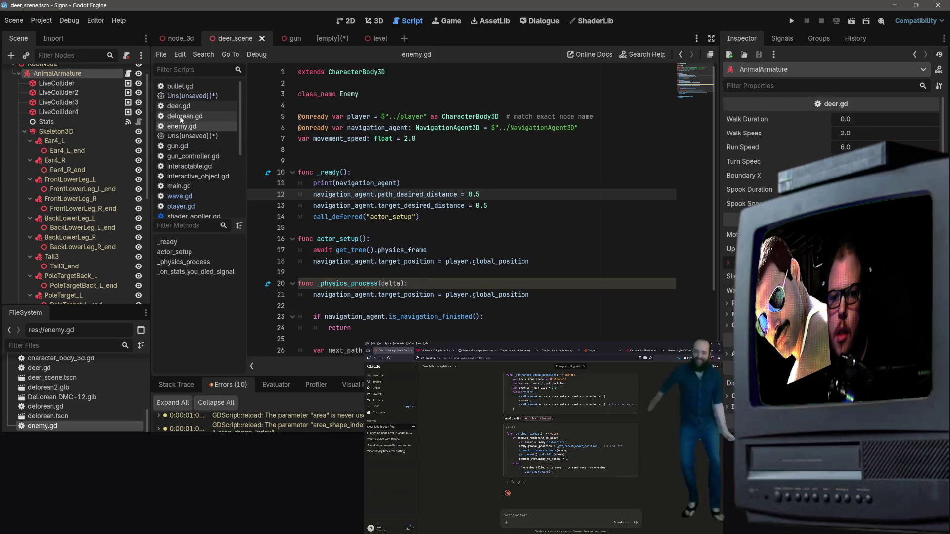
left_click(184, 106)
scroll(392, 149, "up", 10)
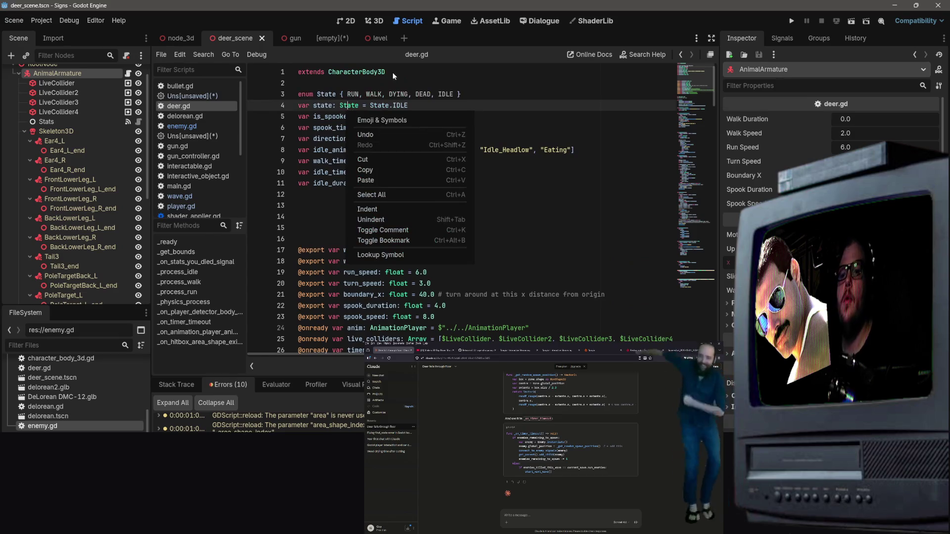
Add 'class_name Deer' on line 3 of deer.gd and return to the node_3d scene
key("Up")
key("Up")
key("Return")
key("Return")
key("Up")
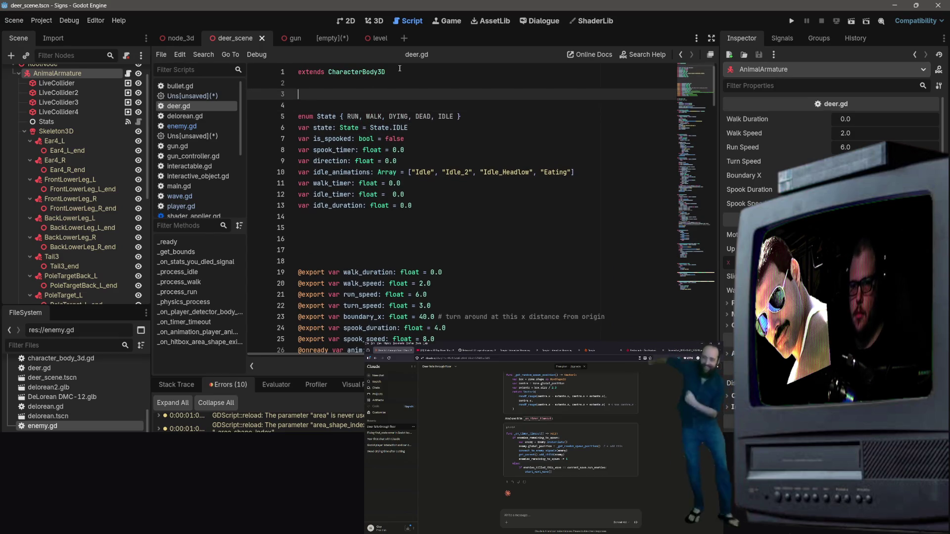
type("cla")
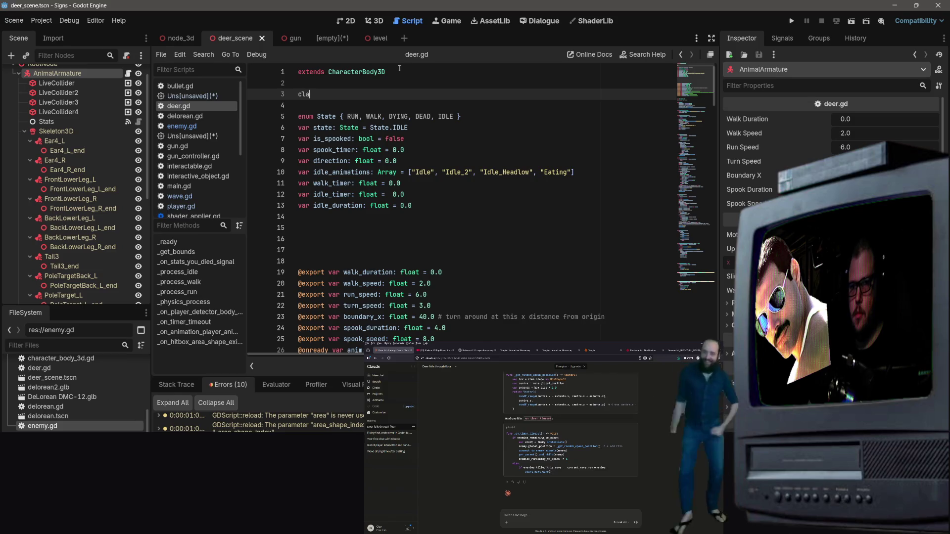
type("ss_name Deer")
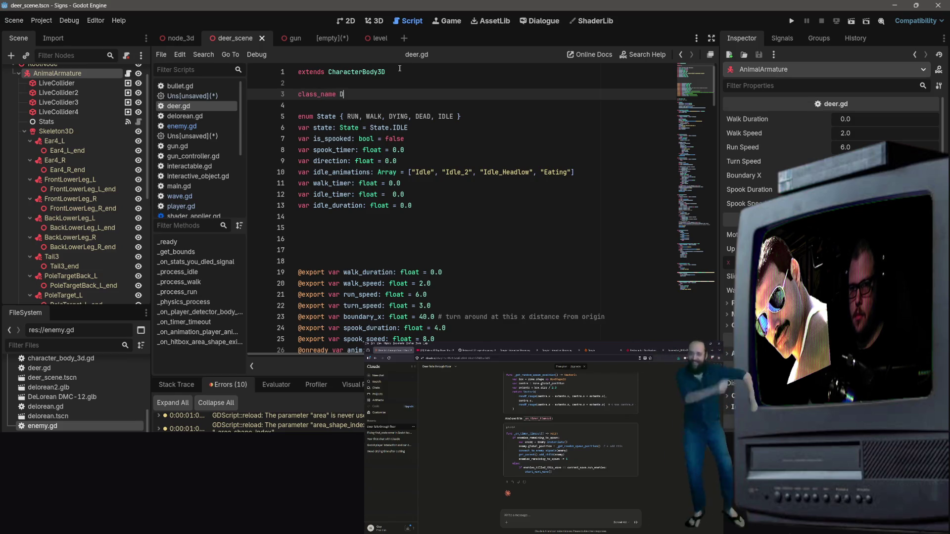
left_click(400, 70)
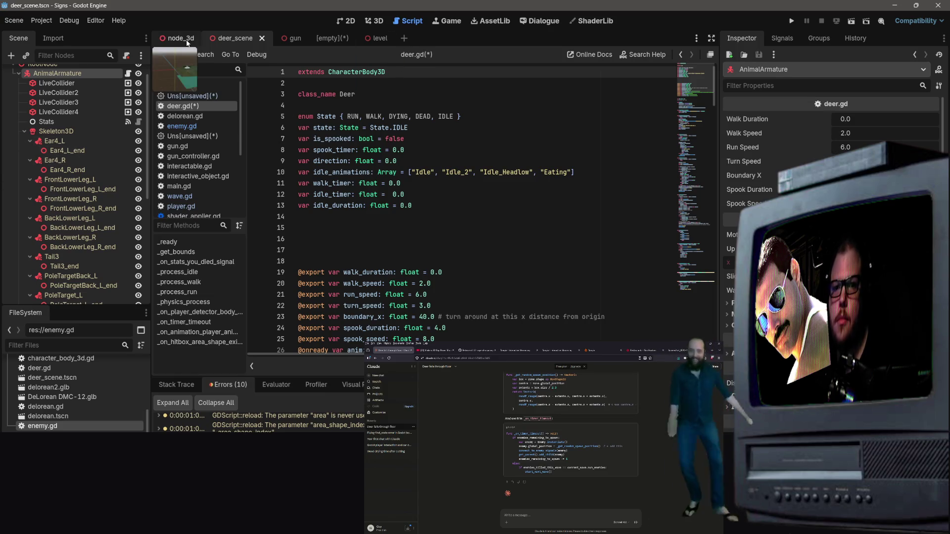
scroll(62, 216, "down", 5)
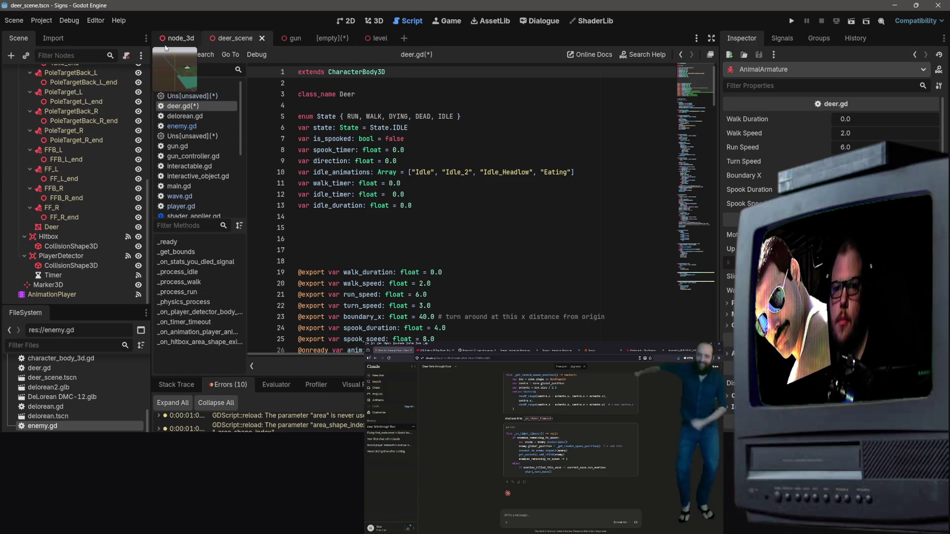
left_click(179, 38)
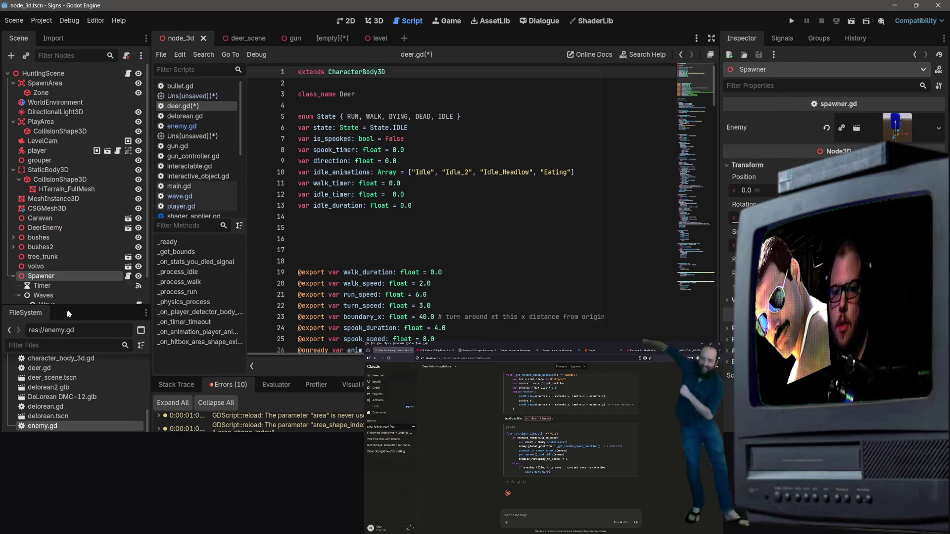
Open spawner.gd and find the enemies_remaining_to_spawn check in the timer handler
scroll(170, 204, "down", 3)
scroll(173, 203, "down", 2)
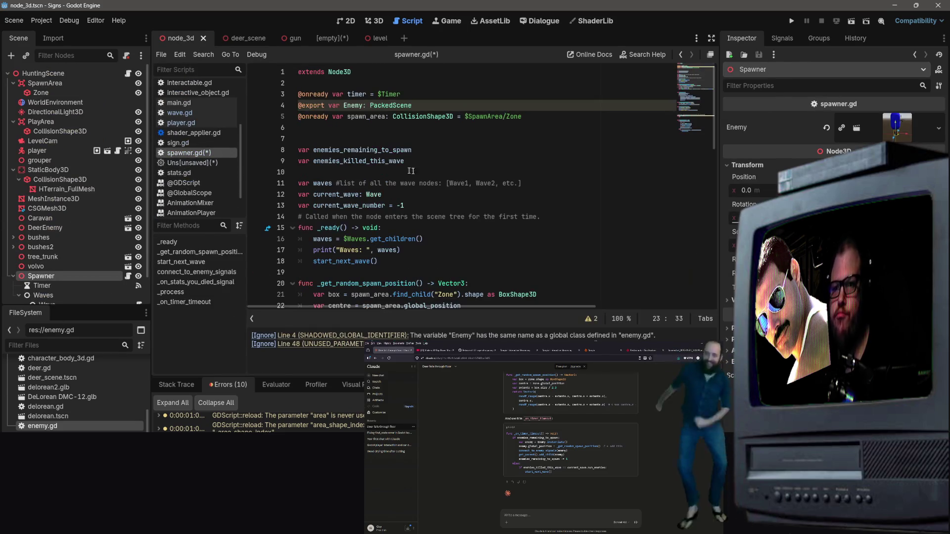
left_click(188, 153)
scroll(467, 176, "down", 3)
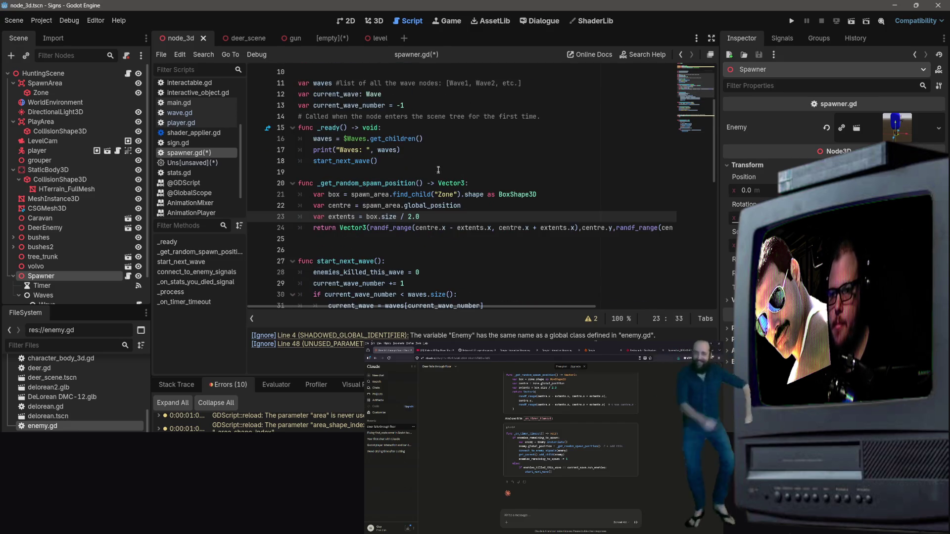
scroll(435, 247, "down", 7)
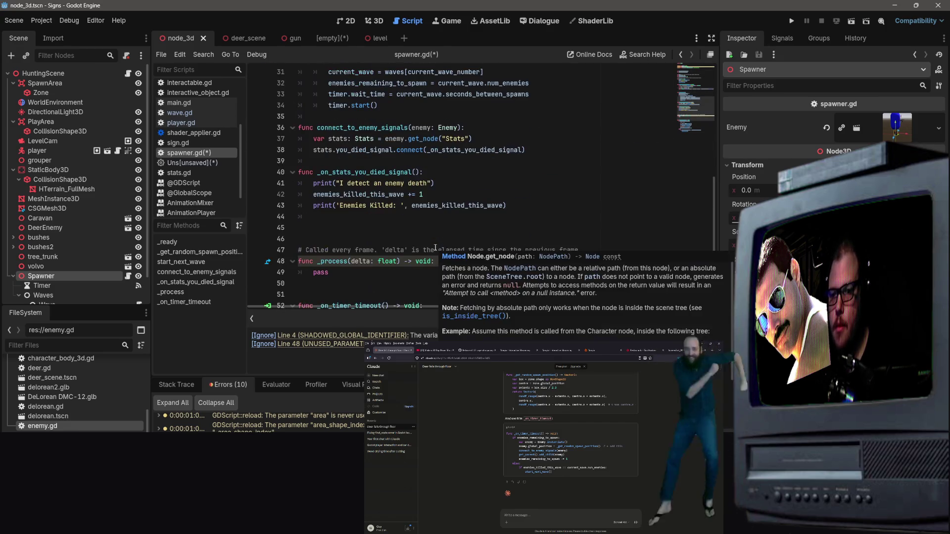
scroll(410, 203, "up", 3)
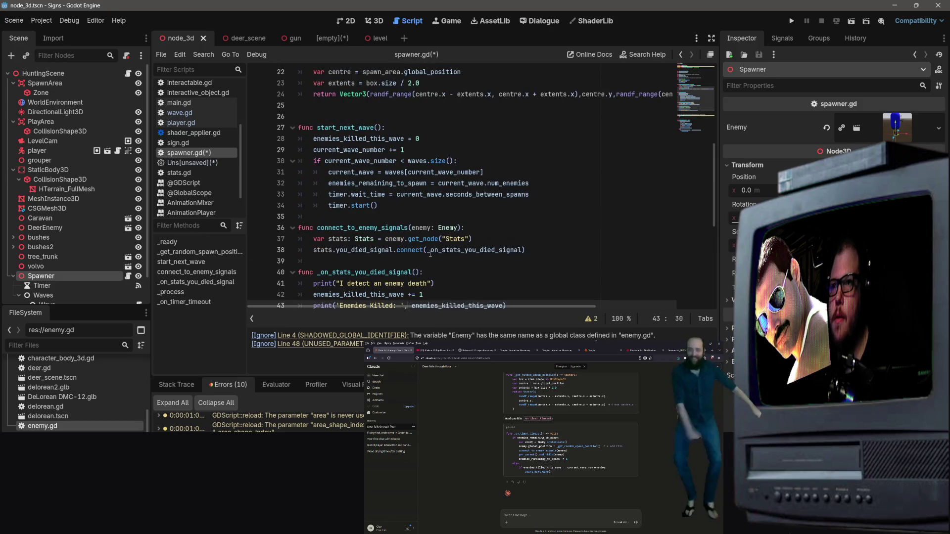
scroll(434, 241, "down", 7)
left_click(395, 183)
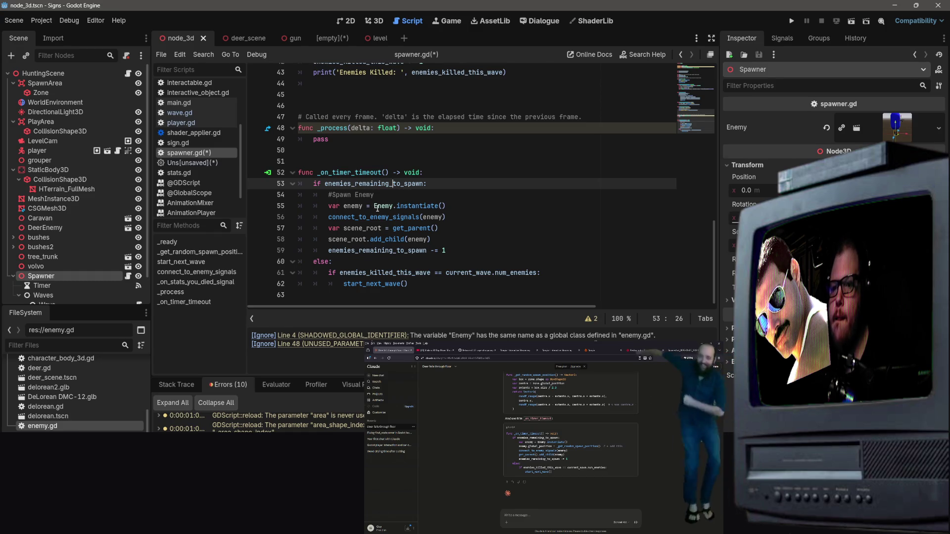
Change Enemy.instantiate() on line 55 to Deer.instantiate()
double_click(380, 207)
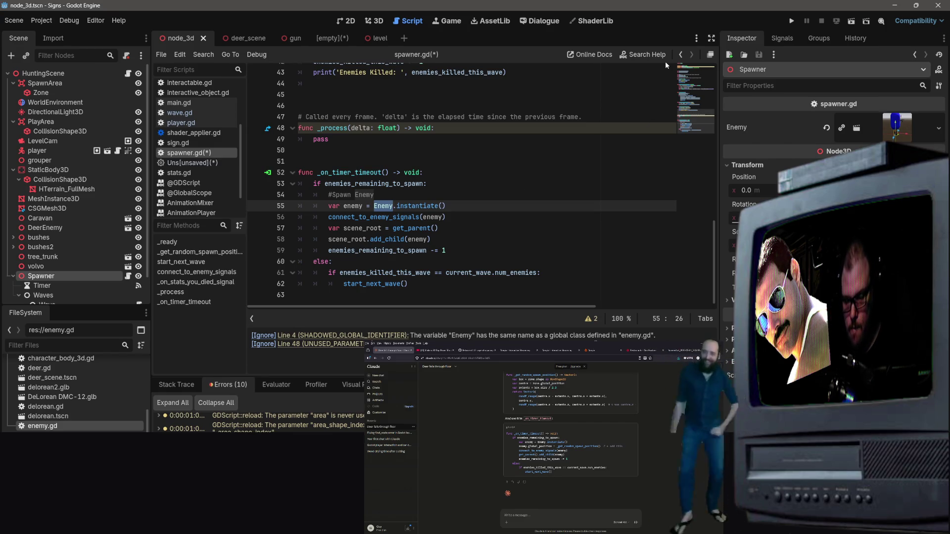
type("Deer")
left_click(493, 163)
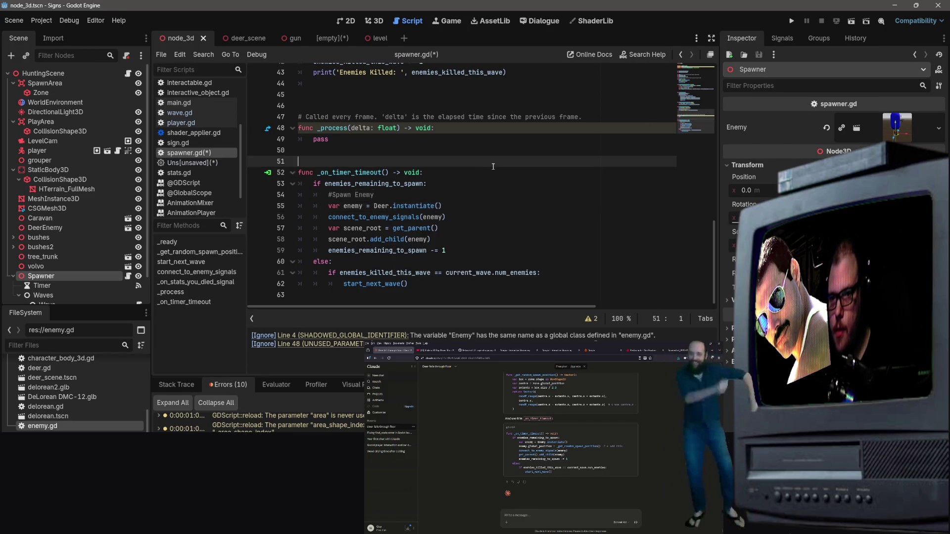
left_click(435, 217)
scroll(414, 243, "up", 1)
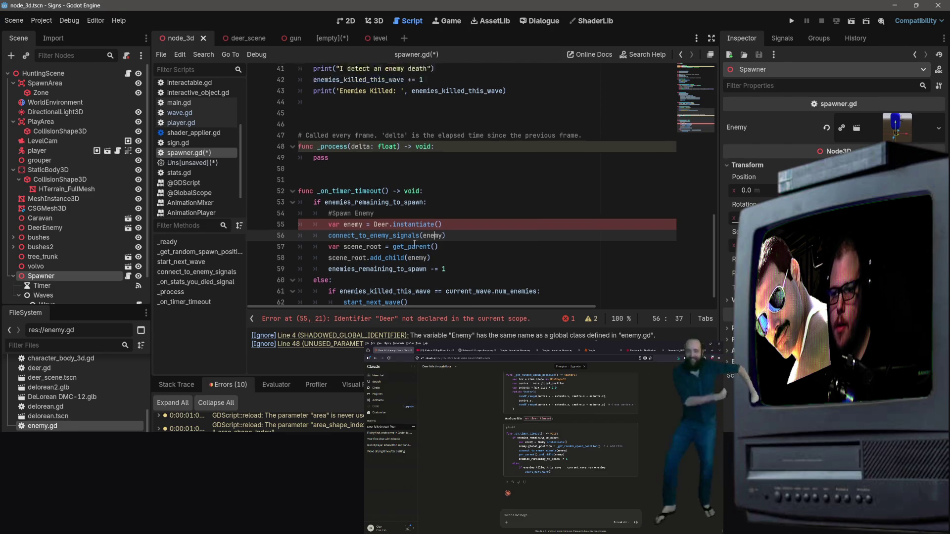
scroll(415, 244, "up", 5)
scroll(411, 255, "down", 4)
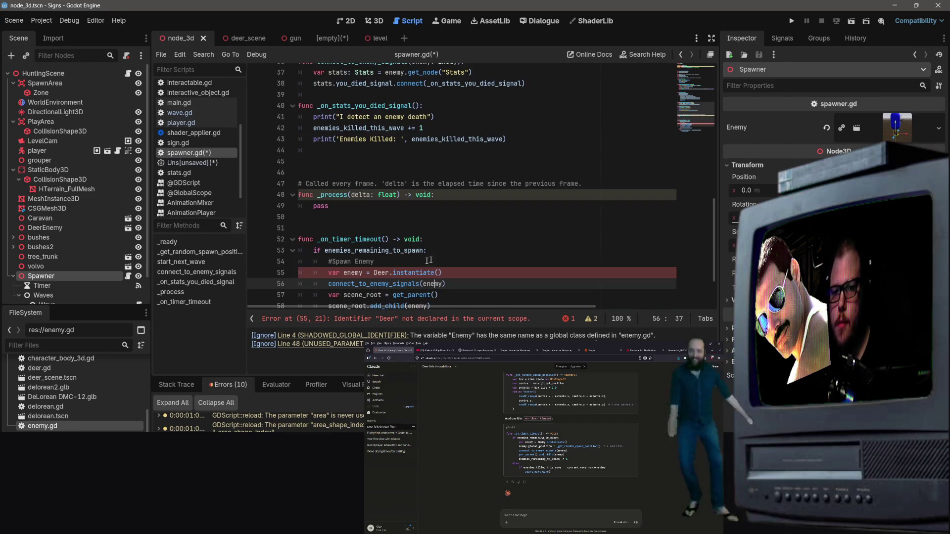
scroll(428, 260, "up", 1)
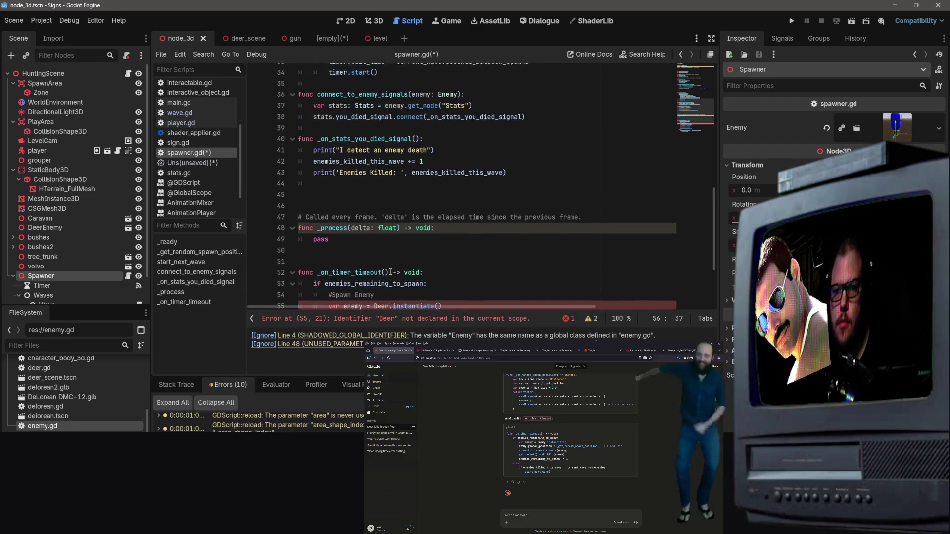
scroll(393, 265, "up", 11)
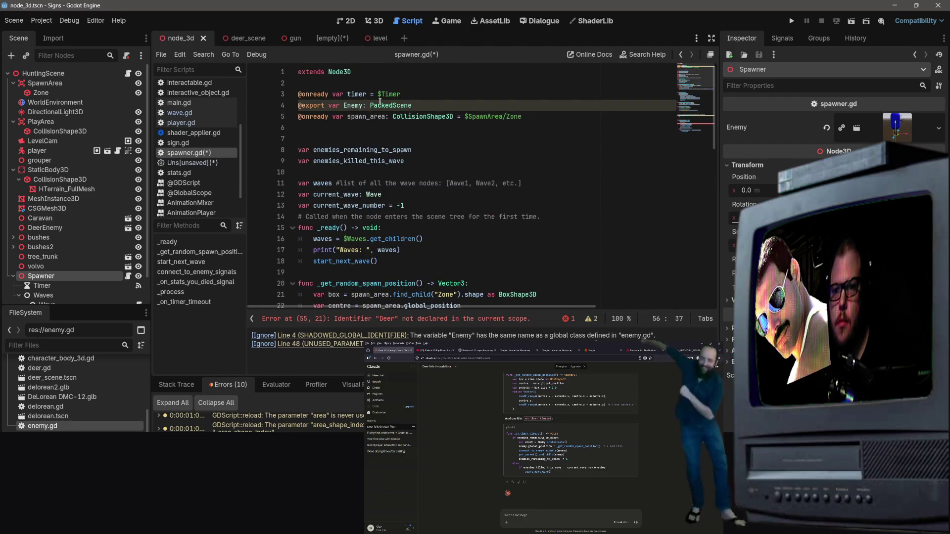
Rename the exported PackedScene variable on line 4 from Enemy to Deer
left_click_drag(363, 105, 343, 105)
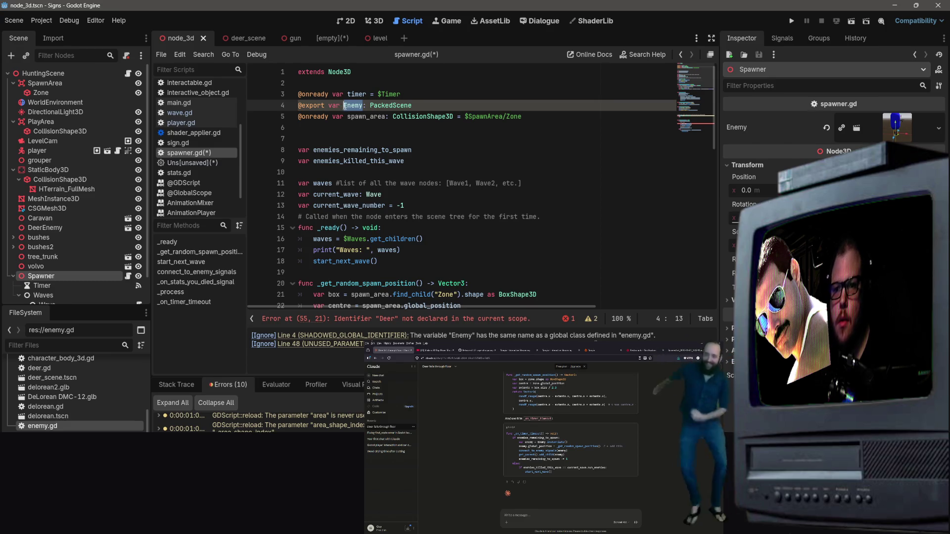
type("Deer")
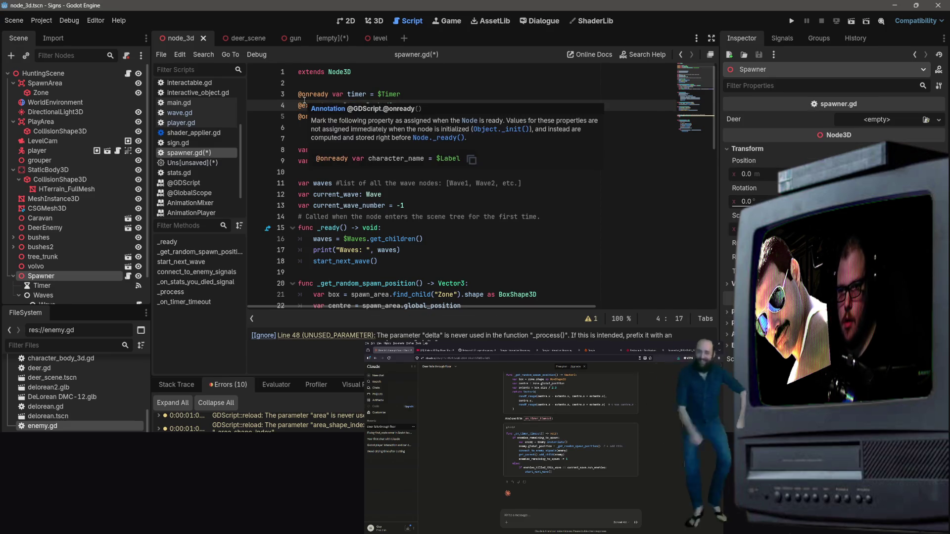
left_click(541, 237)
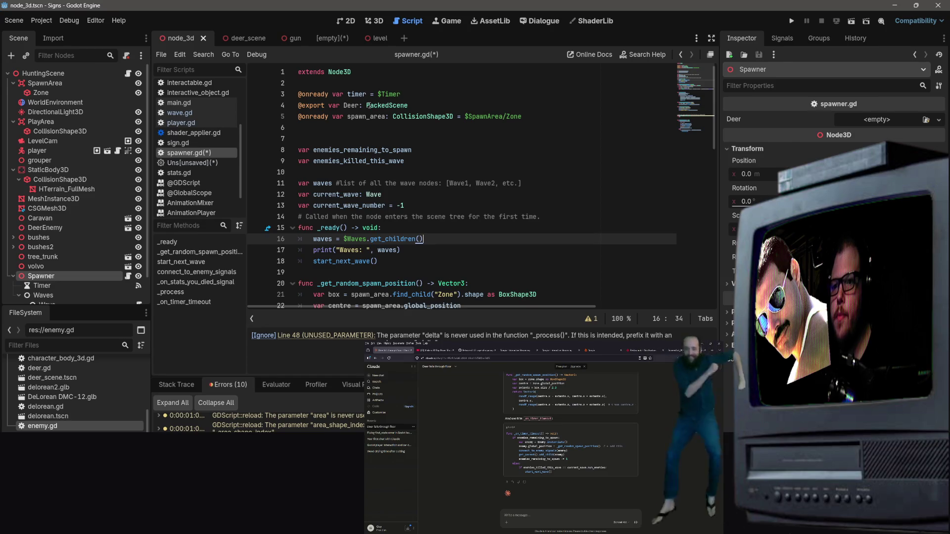
mouse_move(368, 105)
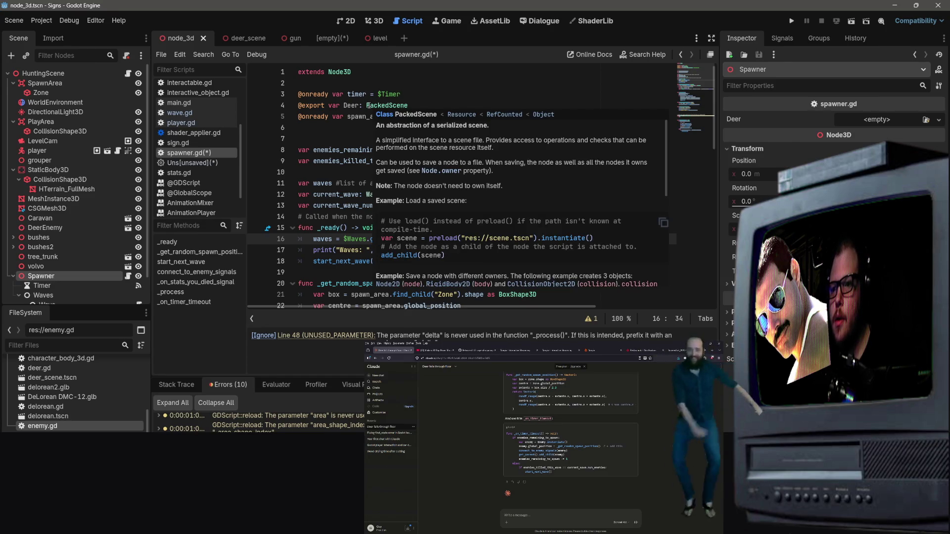
left_click(368, 105)
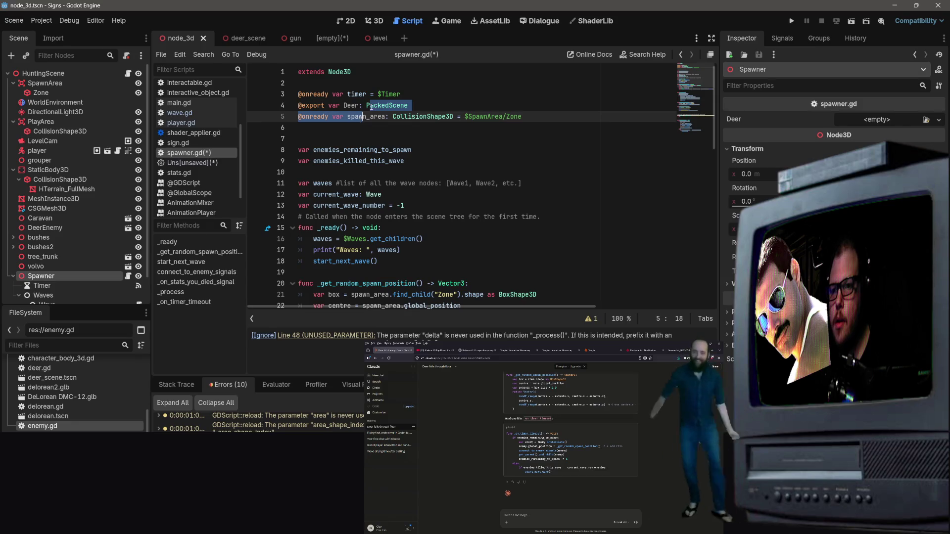
key("Down")
key("Down")
key("Down")
Review the spawning code in spawner.gd around line 59
scroll(588, 164, "down", 10)
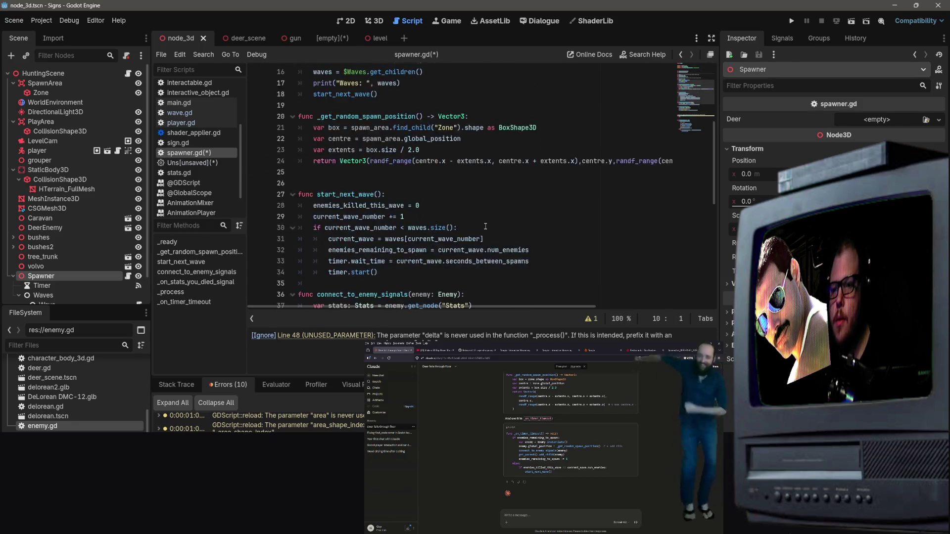
scroll(452, 282, "down", 5)
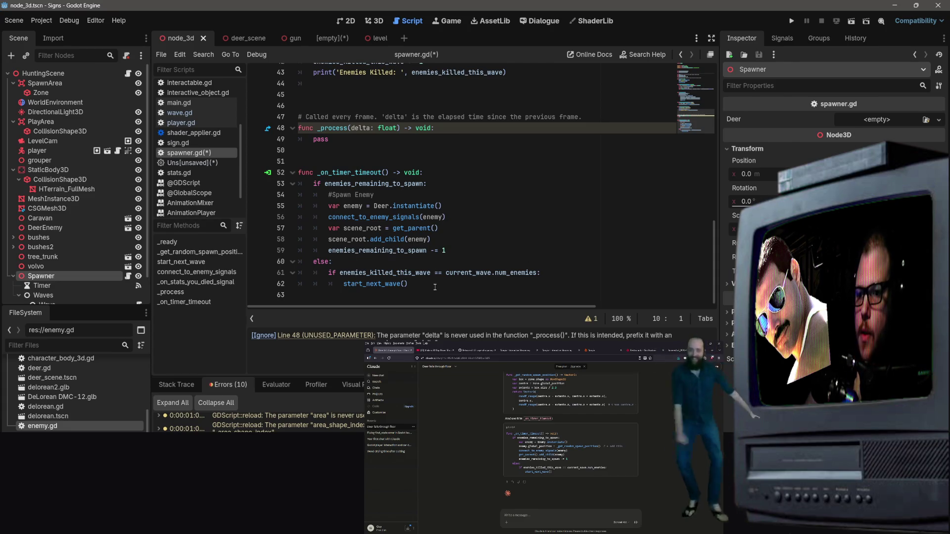
scroll(445, 300, "up", 2)
scroll(502, 293, "down", 2)
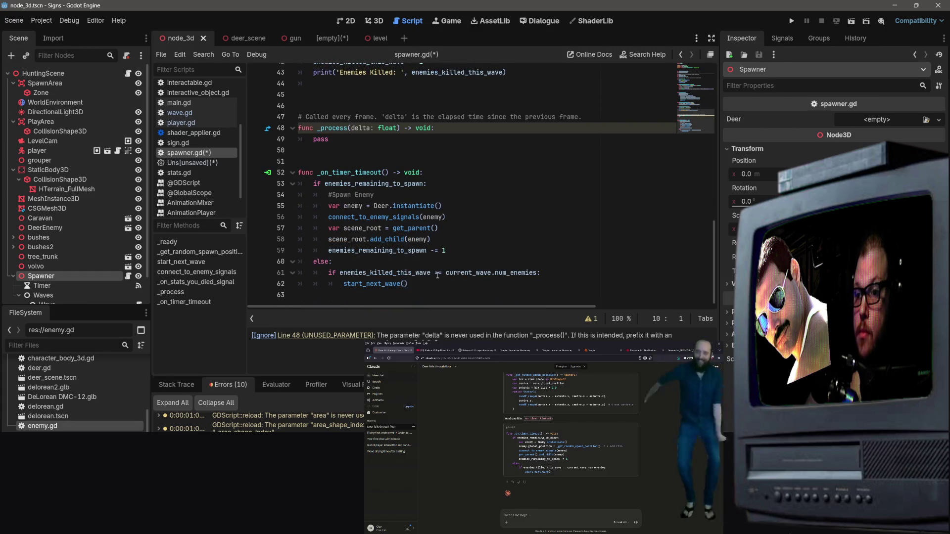
scroll(437, 275, "up", 3)
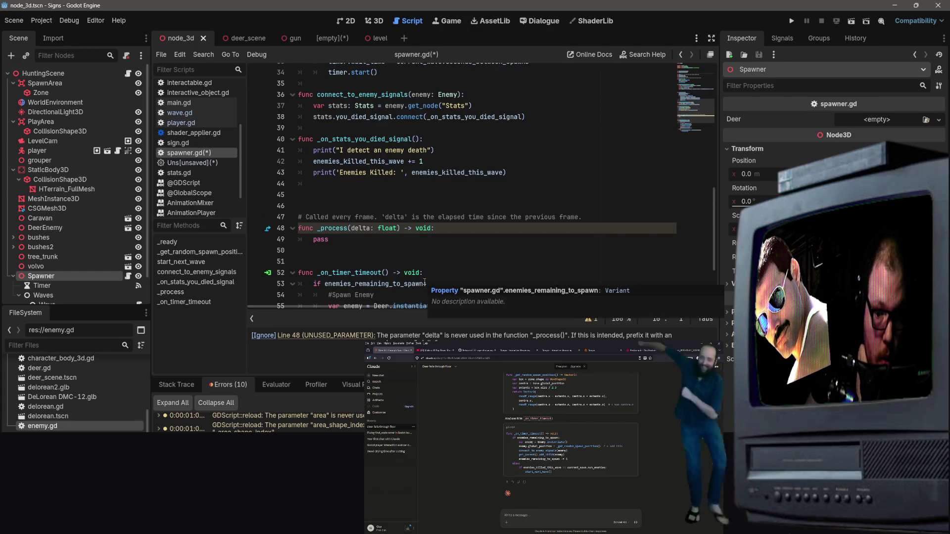
scroll(427, 280, "down", 3)
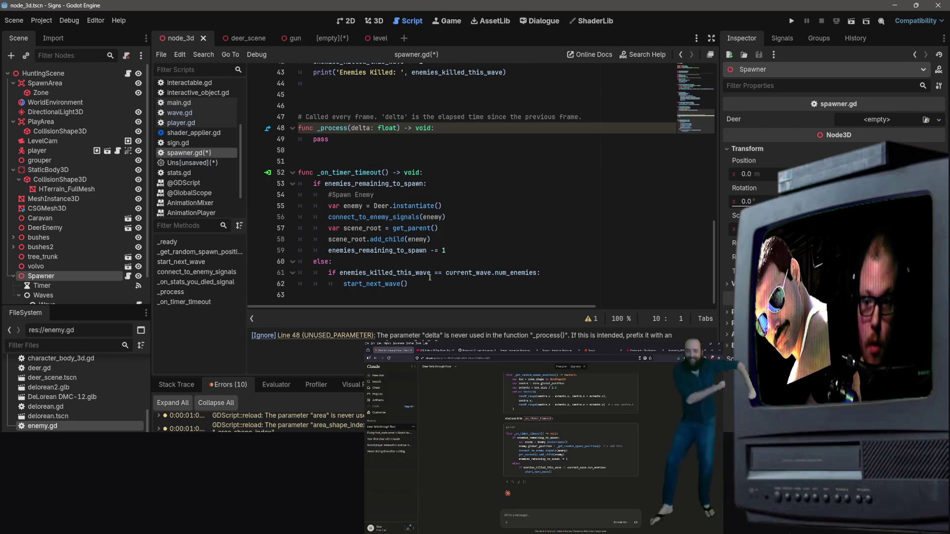
left_click(455, 251)
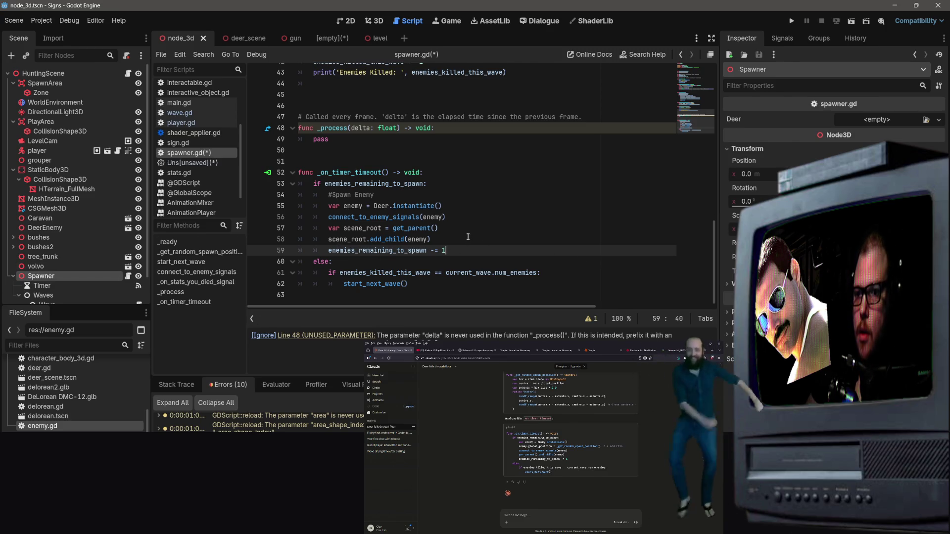
scroll(467, 236, "up", 6)
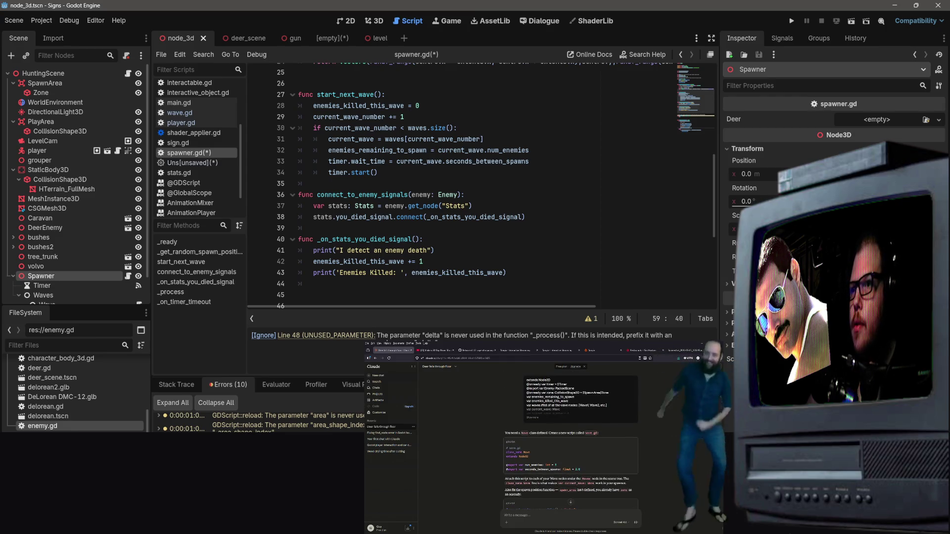
Save spawner.gd with Ctrl+S, then look over the Deer export and the code
left_click_drag(673, 154, 378, 173)
key("ctrl+s")
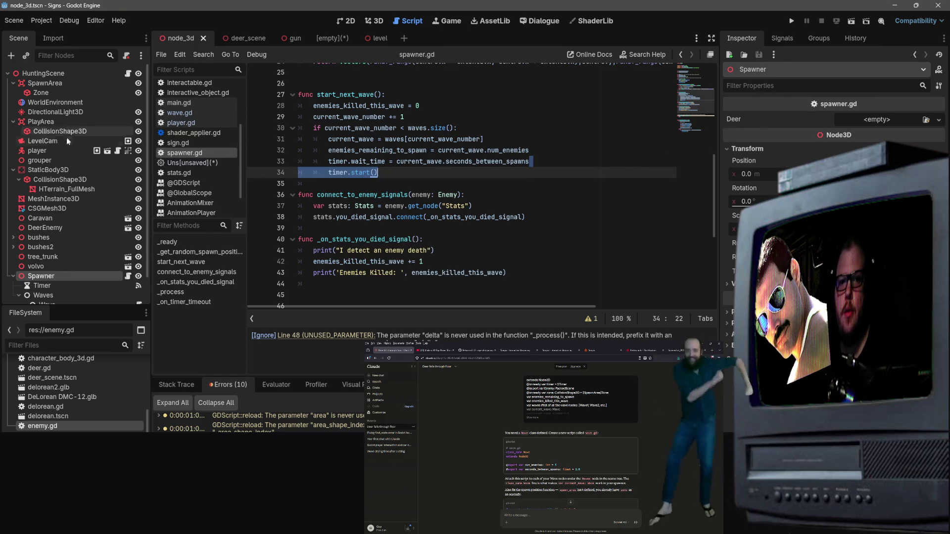
scroll(482, 165, "up", 4)
scroll(482, 165, "up", 4)
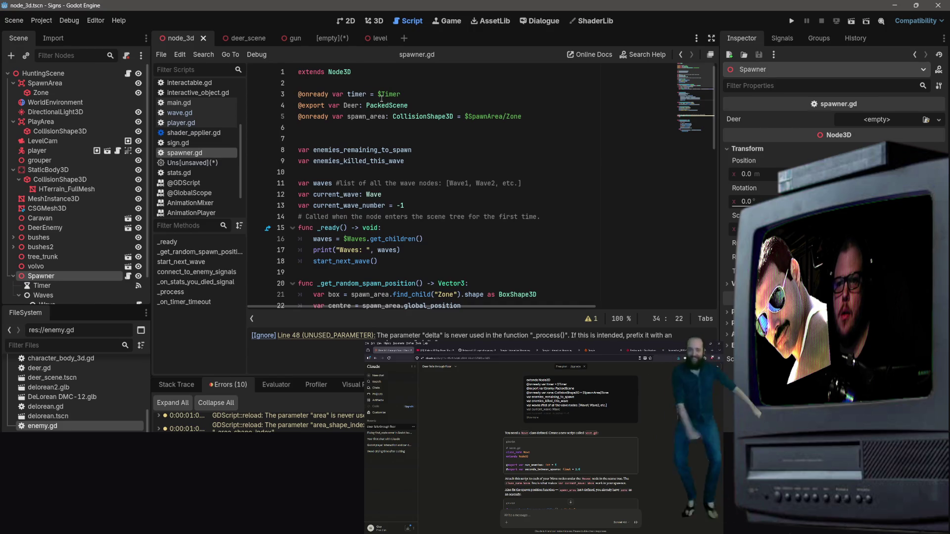
mouse_move(382, 104)
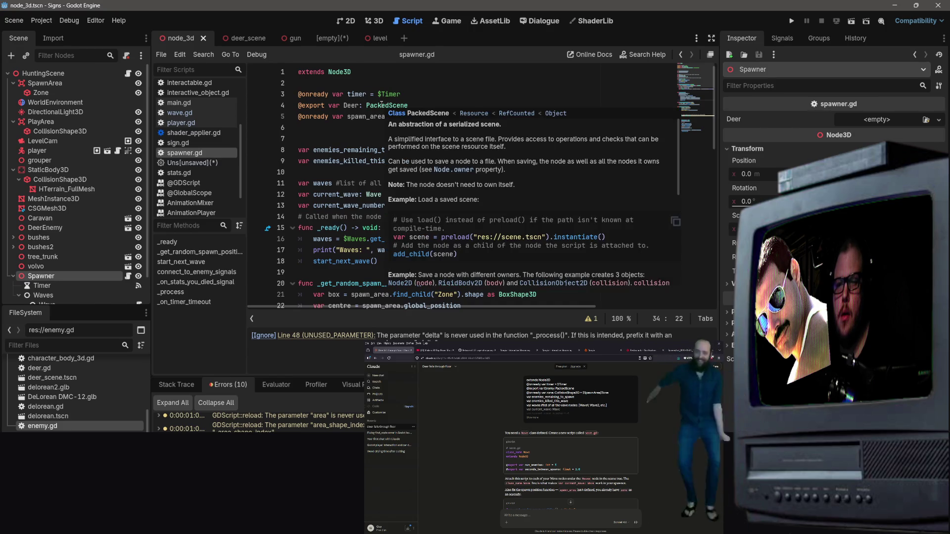
scroll(106, 283, "down", 3)
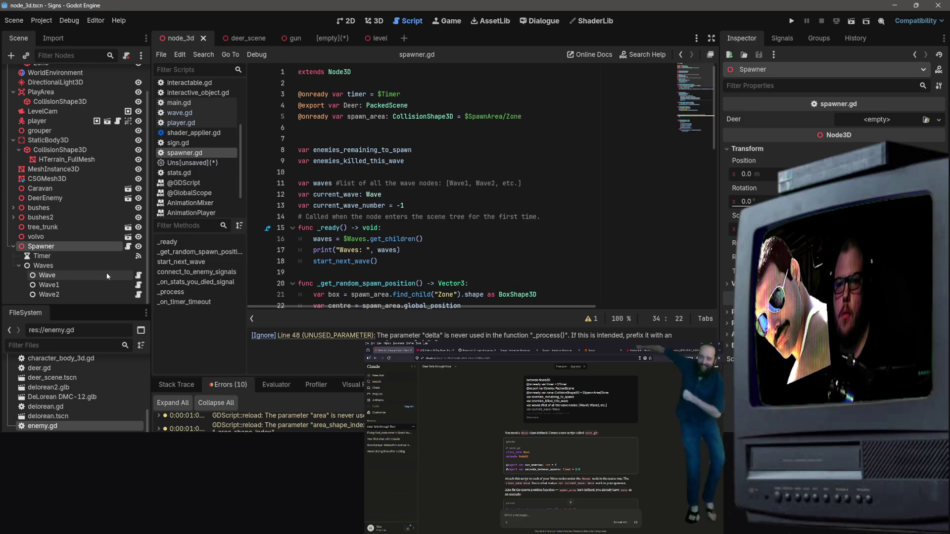
scroll(100, 206, "up", 3)
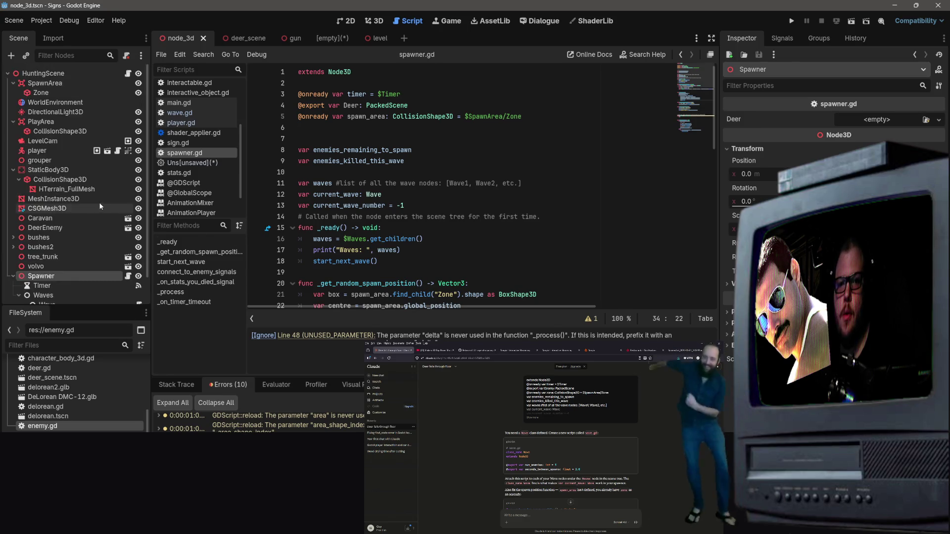
scroll(100, 206, "down", 3)
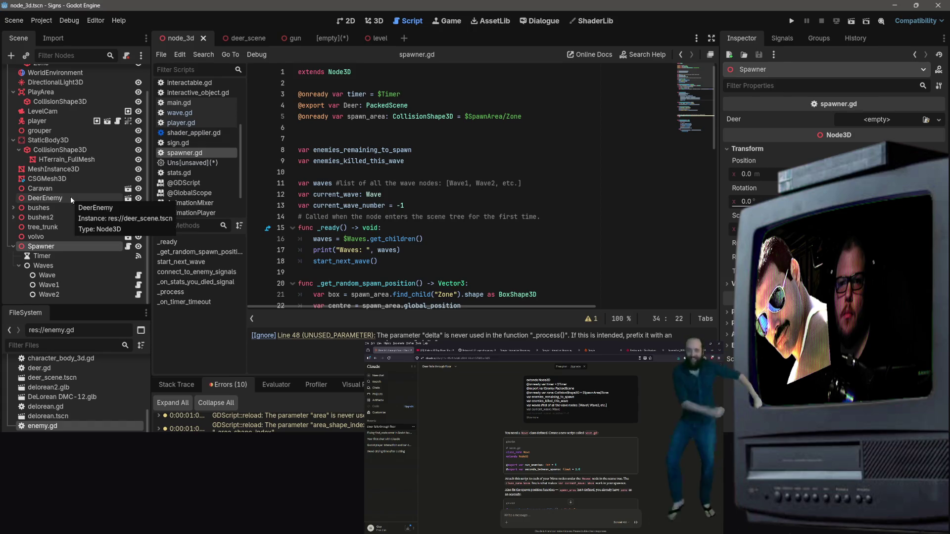
Open deer.gd in the deer scene and check its class_name Deer line
left_click(230, 39)
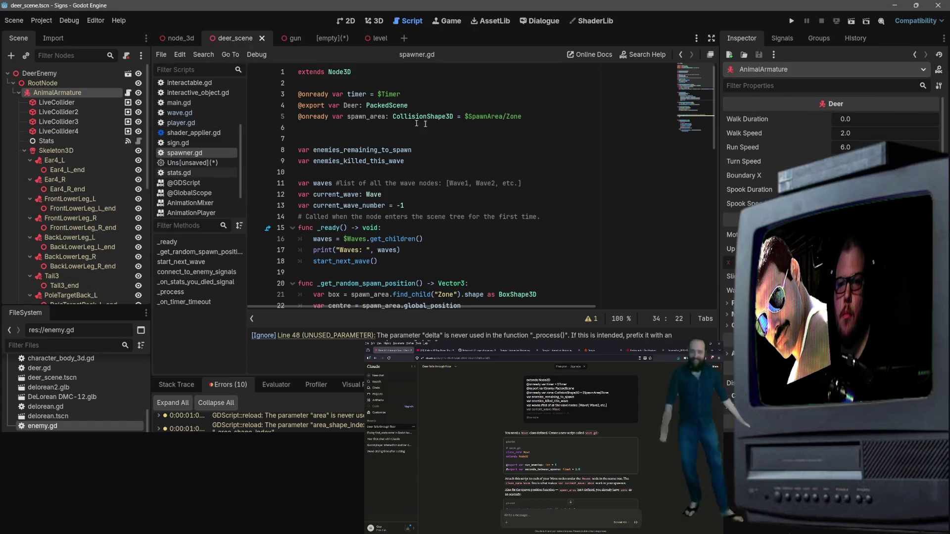
scroll(198, 144, "up", 3)
left_click(177, 106)
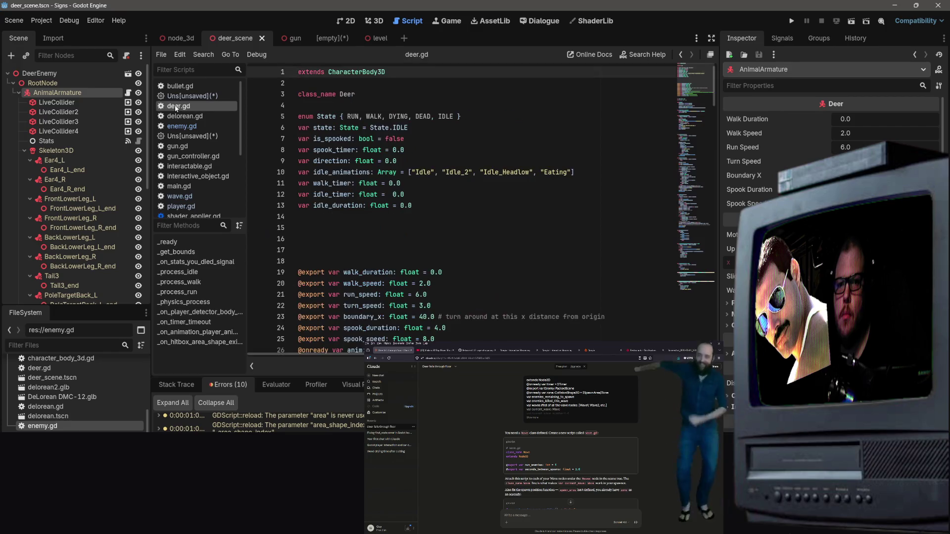
left_click(450, 97)
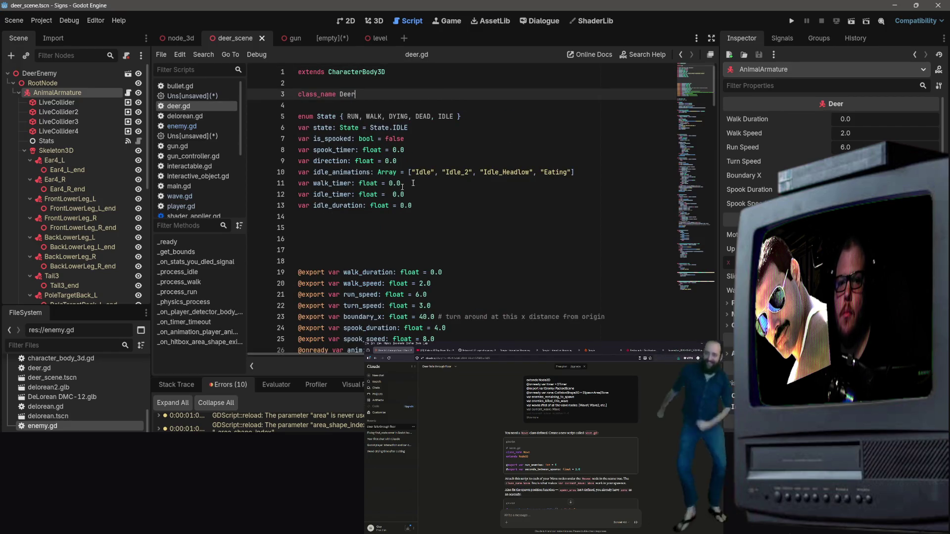
scroll(66, 267, "down", 5)
Return to the node_3d scene and open enemy.gd from FileSystem
left_click(178, 38)
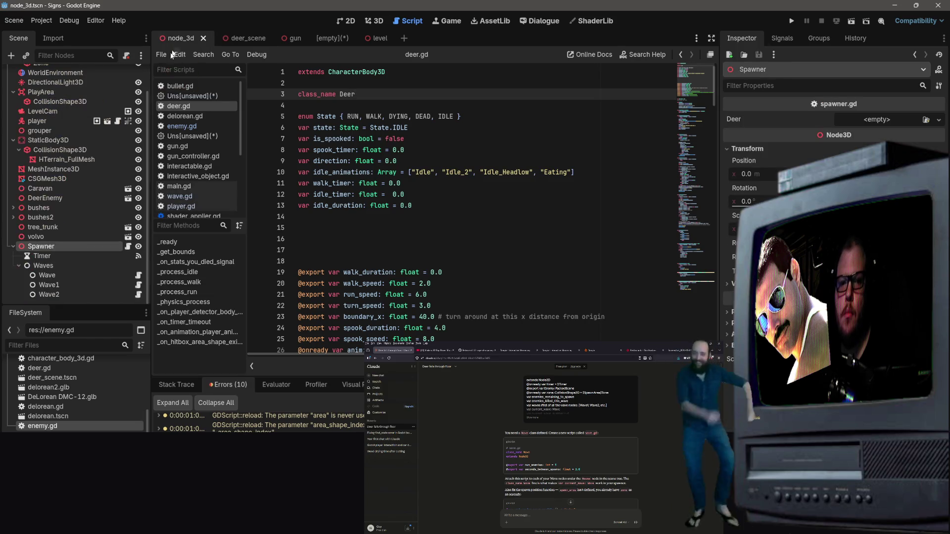
scroll(70, 247, "up", 2)
scroll(74, 391, "down", 4)
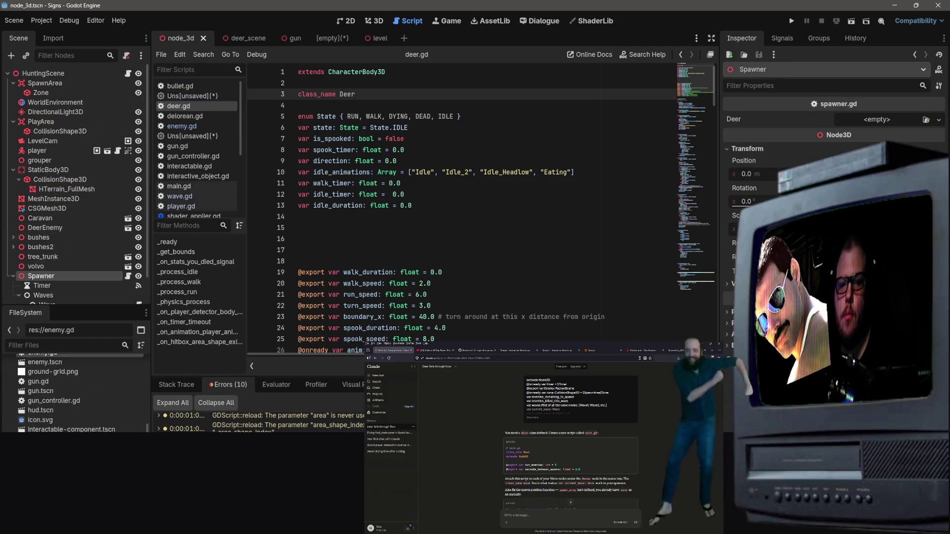
scroll(74, 391, "up", 5)
scroll(74, 390, "down", 7)
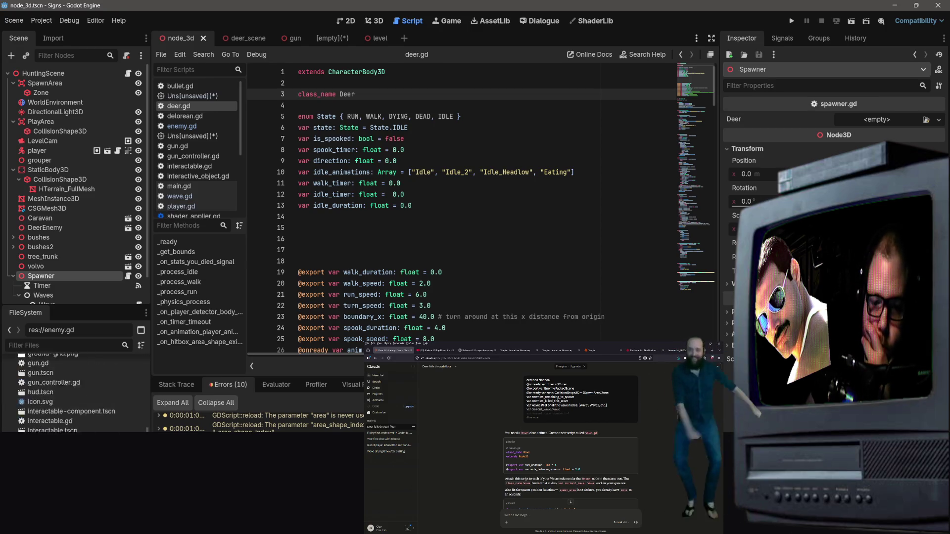
scroll(75, 390, "up", 3)
double_click(42, 407)
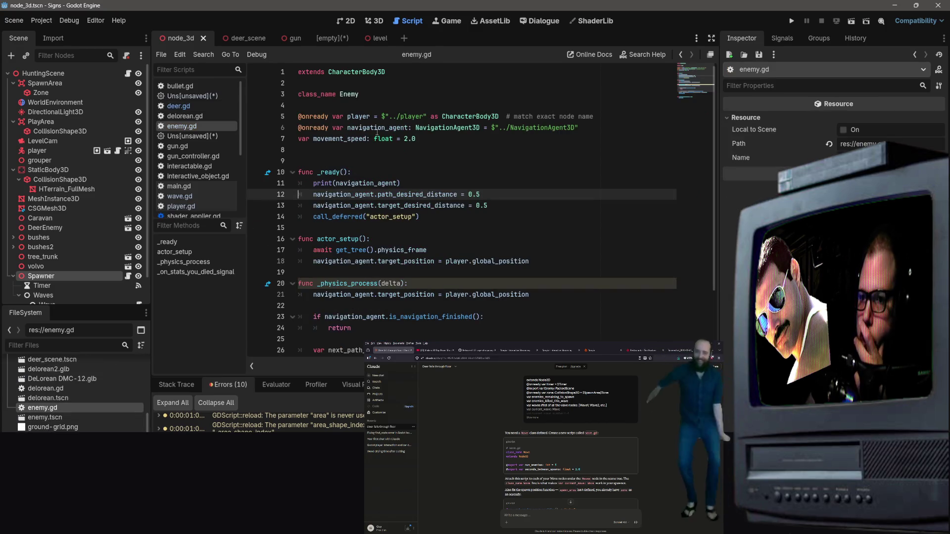
Read through the Enemy class code in enemy.gd, then switch to the level scene
scroll(391, 178, "down", 1)
scroll(411, 228, "down", 2)
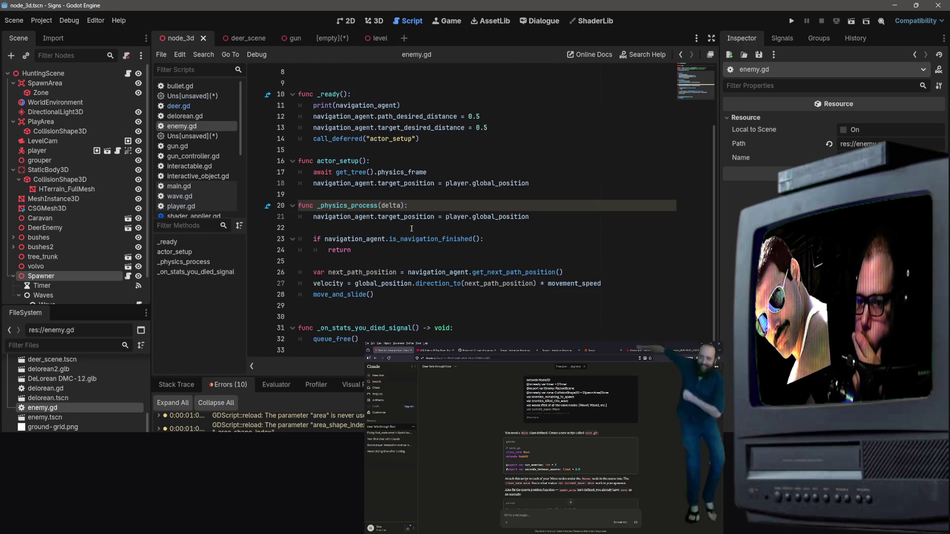
scroll(483, 320, "up", 1)
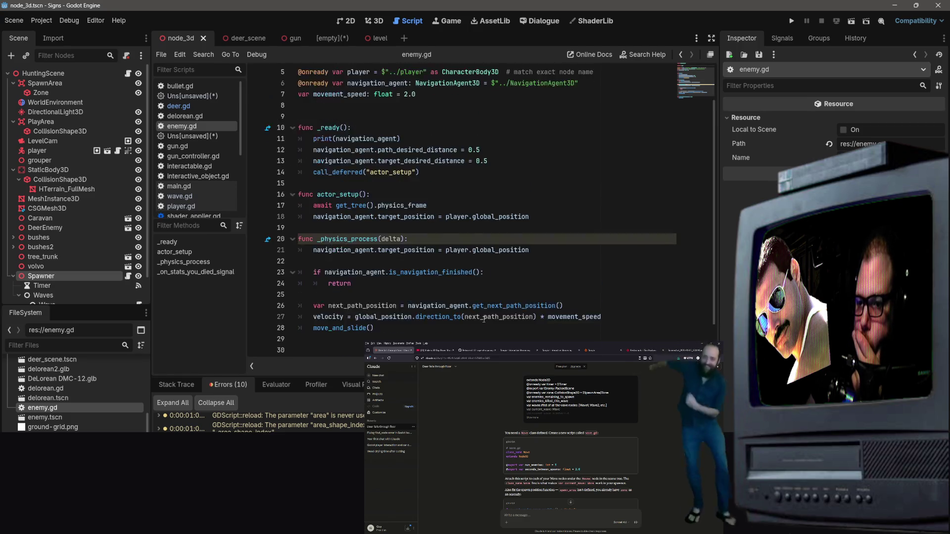
scroll(475, 306, "up", 1)
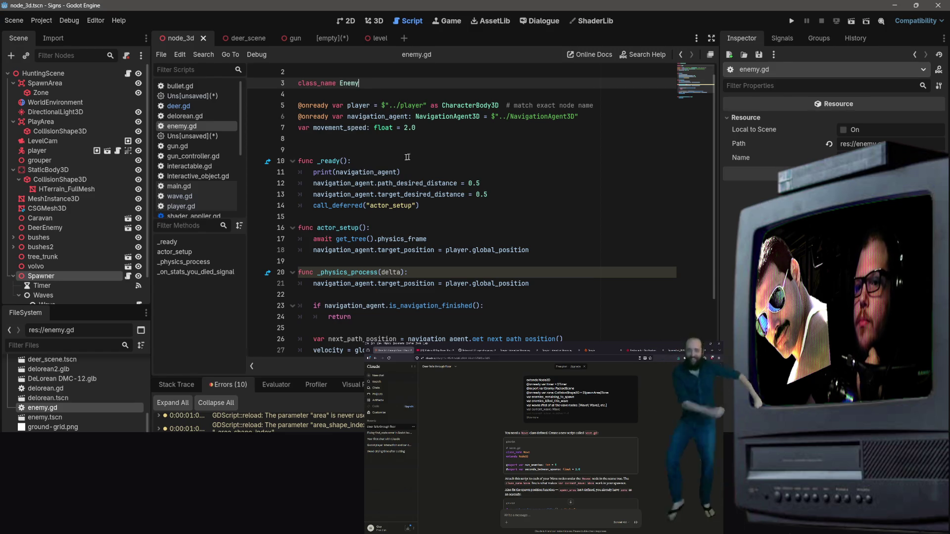
left_click(379, 38)
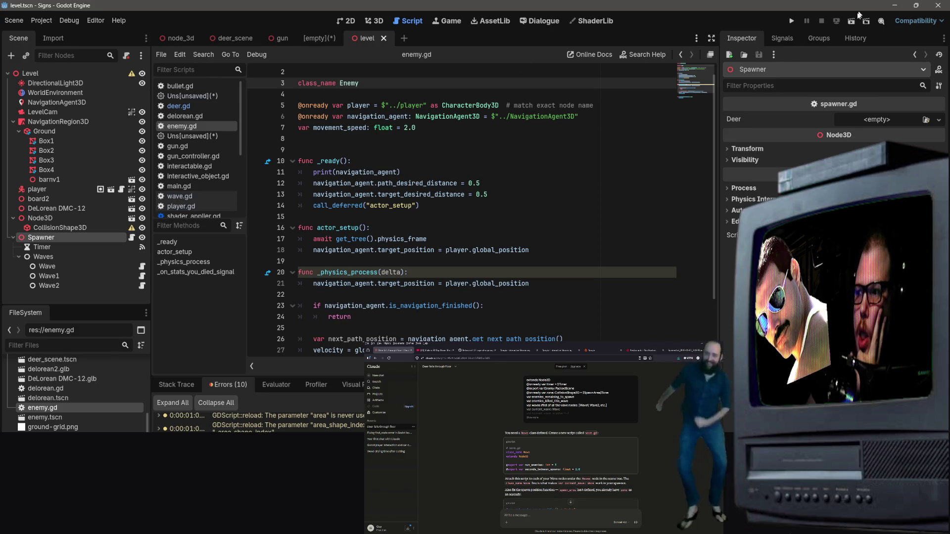
Jump from the Spawner Timer's timeout signal to _on_timer_timeout in spawner.gd
scroll(465, 242, "down", 2)
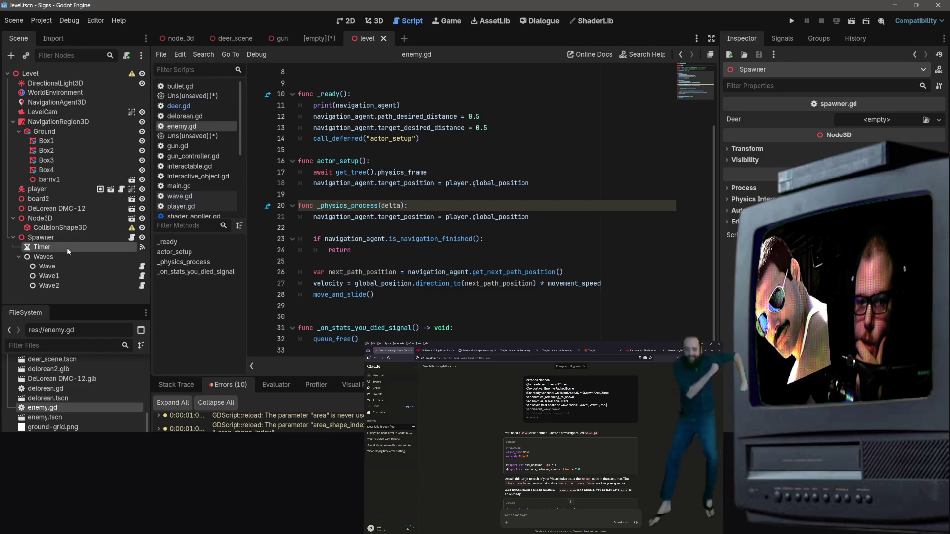
left_click(42, 247)
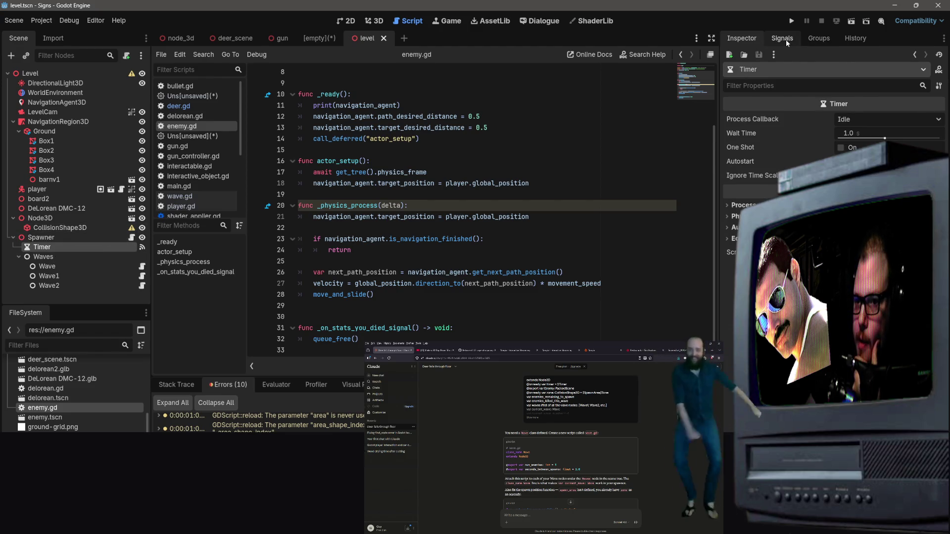
left_click(786, 40)
double_click(782, 92)
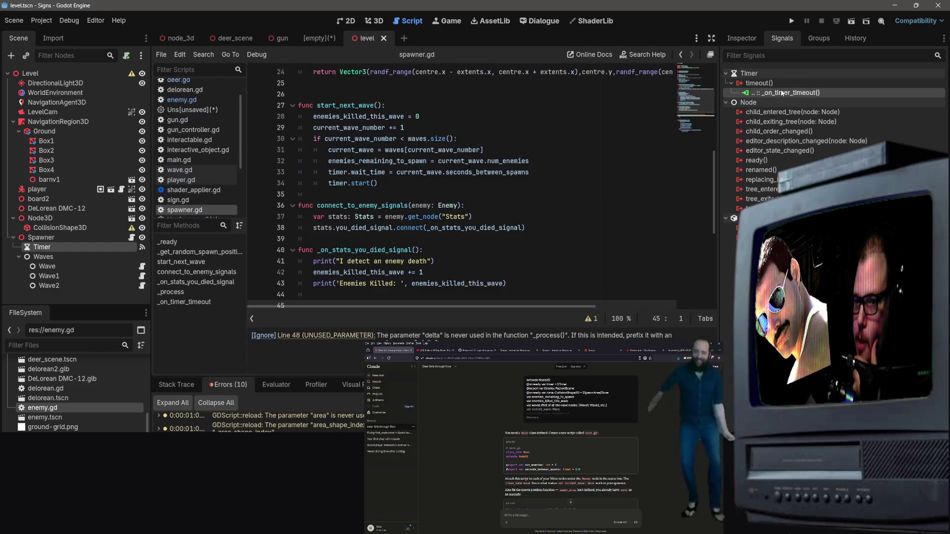
Review the Deer spawn line and the connect_to_enemy_signals call
scroll(458, 292, "down", 2)
scroll(445, 272, "up", 3)
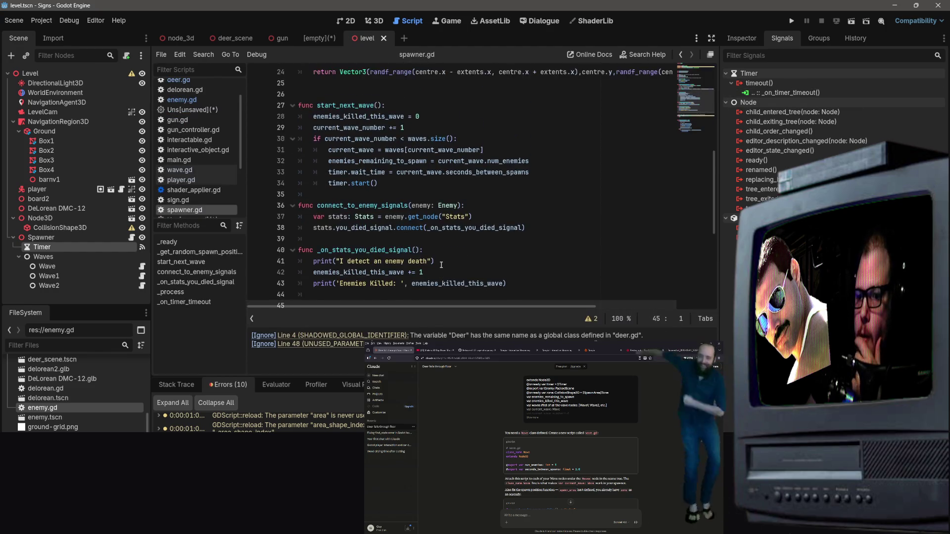
scroll(440, 265, "down", 1)
scroll(433, 277, "down", 4)
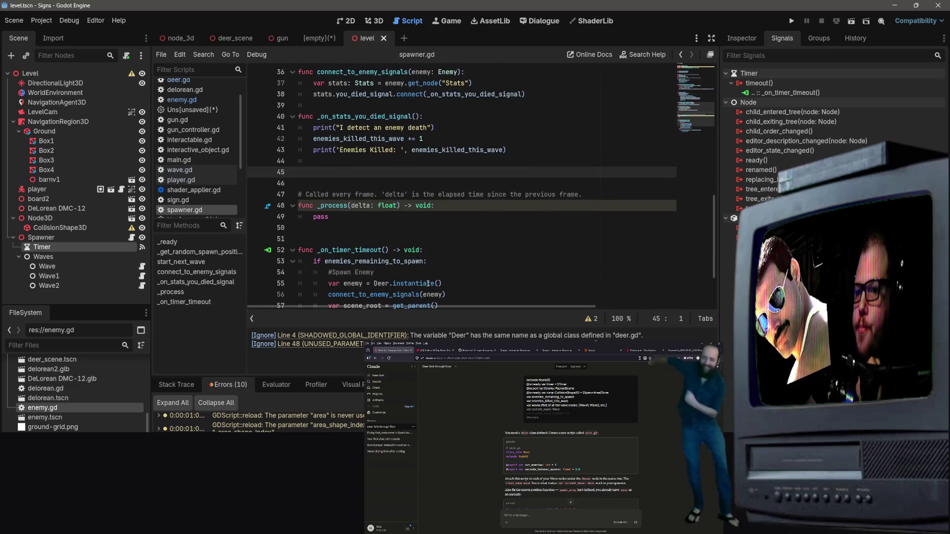
scroll(423, 257, "down", 2)
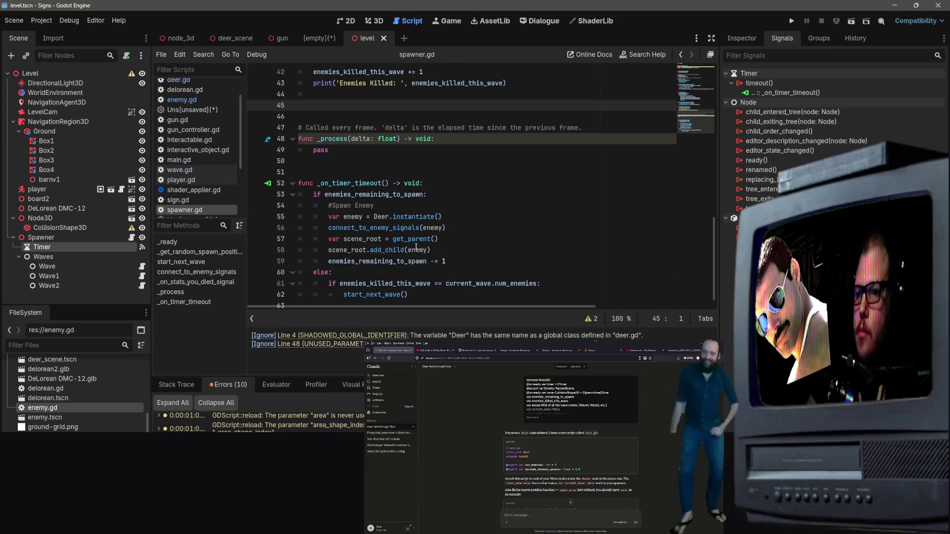
right_click(378, 218)
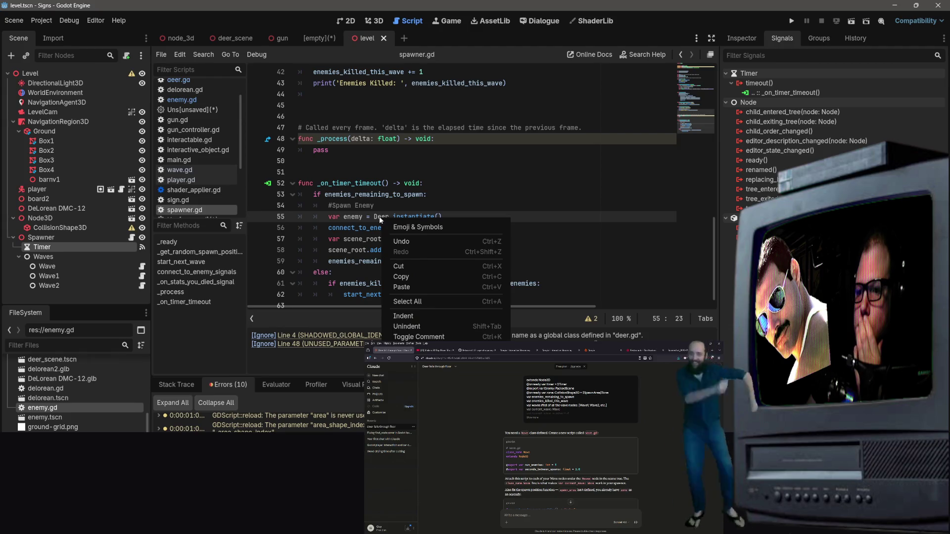
key("Escape")
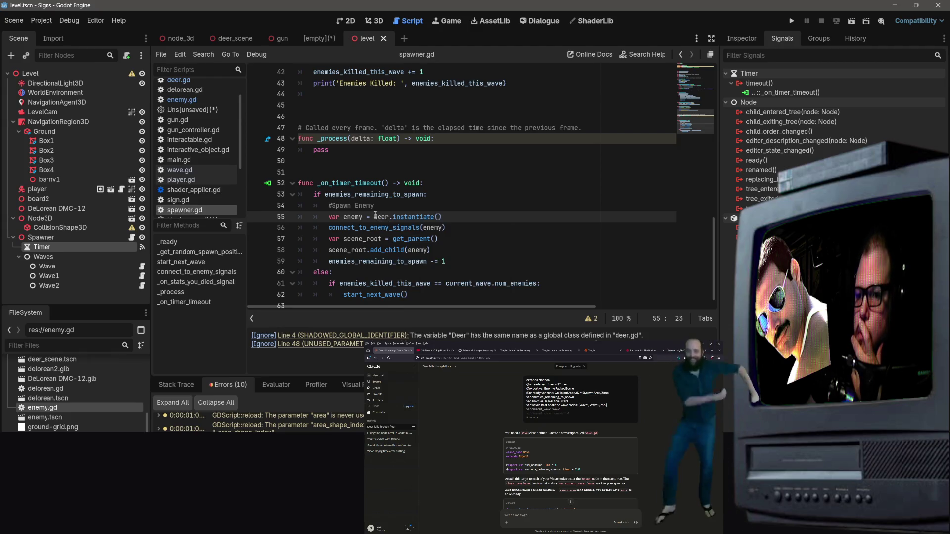
mouse_move(375, 216)
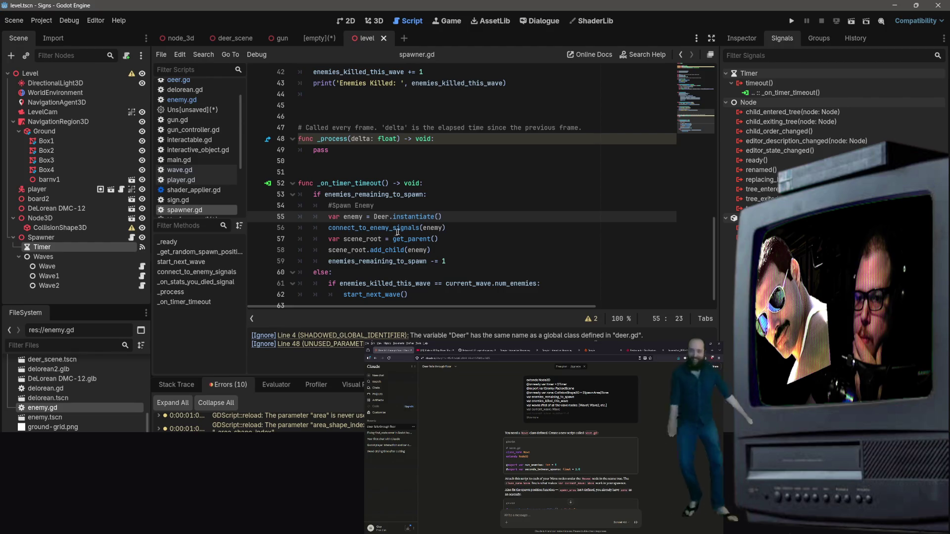
left_click(399, 228)
scroll(401, 235, "up", 6)
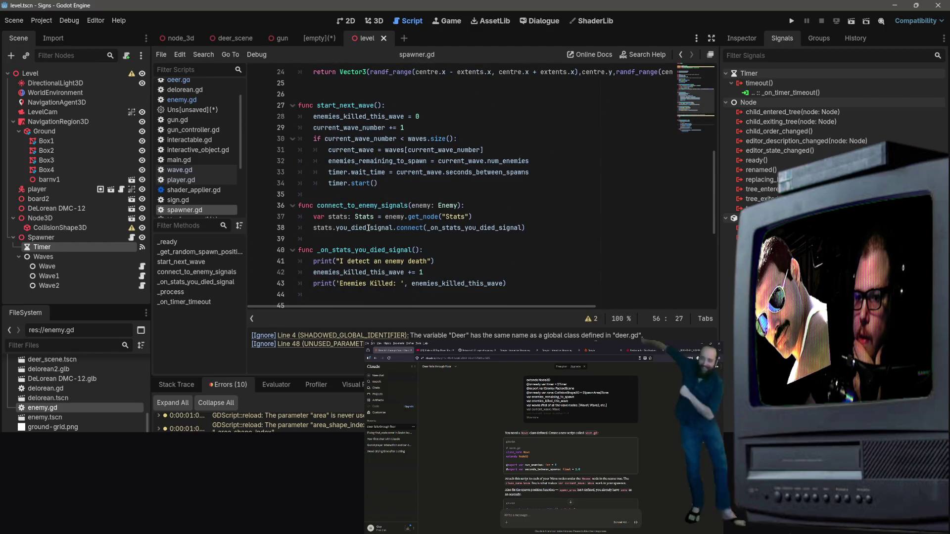
Change connect_to_enemy_signals' parameter type on line 36 from Enemy to Deer, then check the connect lines
left_click_drag(439, 205, 455, 206)
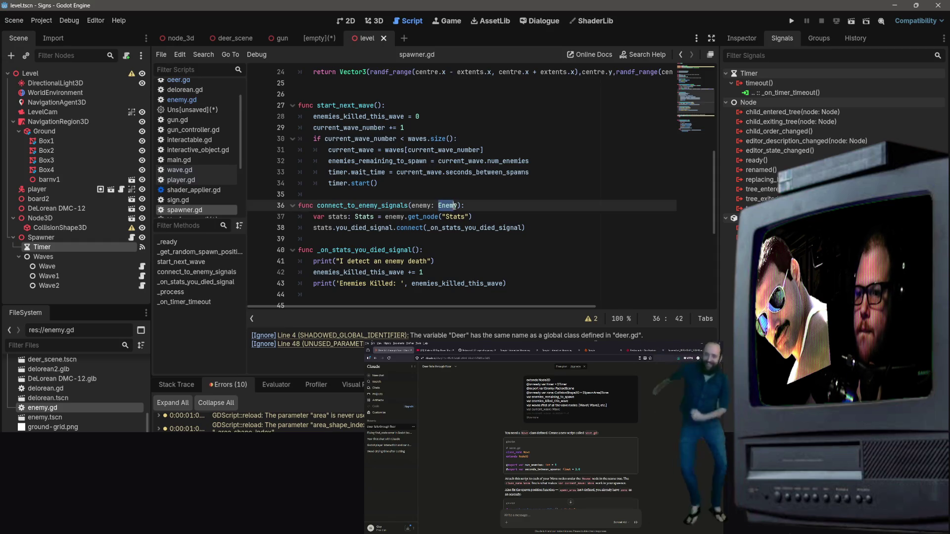
type("Deer")
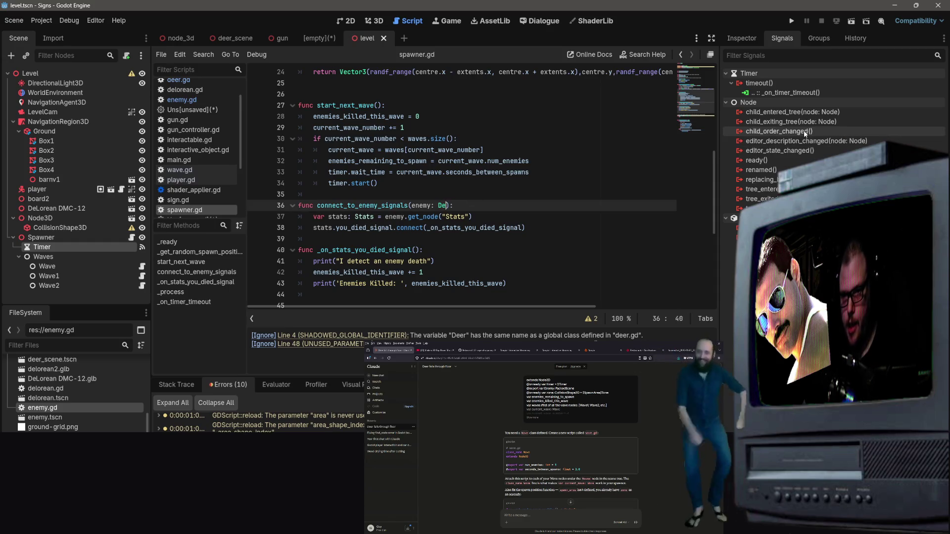
left_click(396, 128)
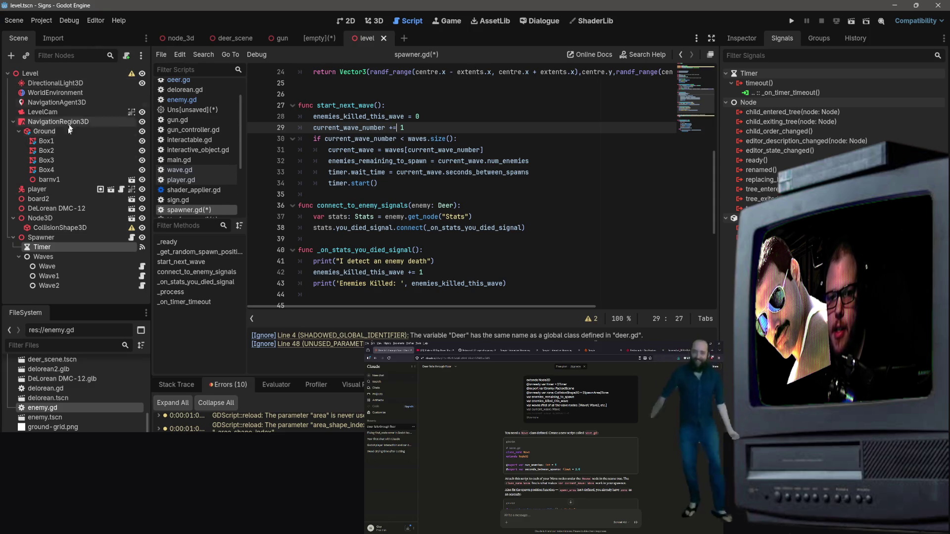
left_click(231, 38)
scroll(143, 186, "up", 2)
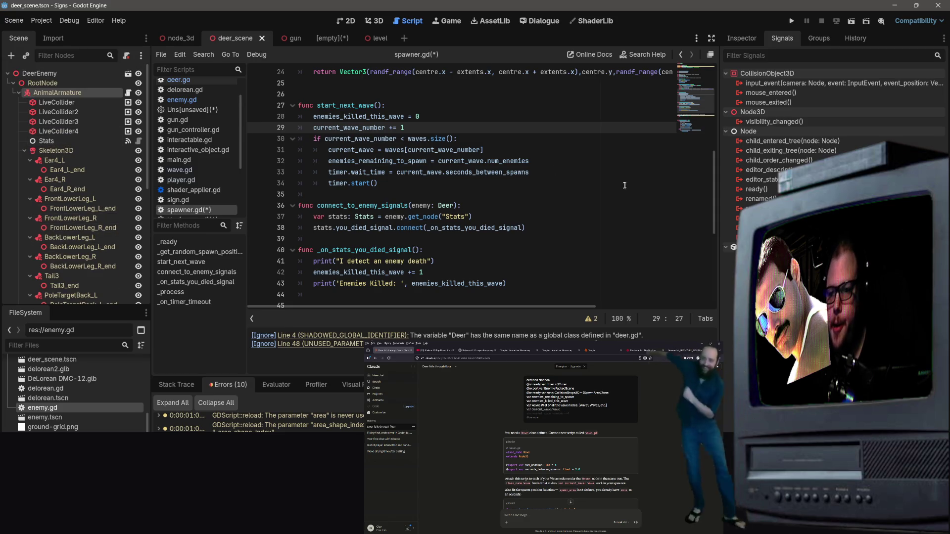
scroll(597, 203, "down", 1)
left_click(597, 203)
scroll(573, 215, "up", 1)
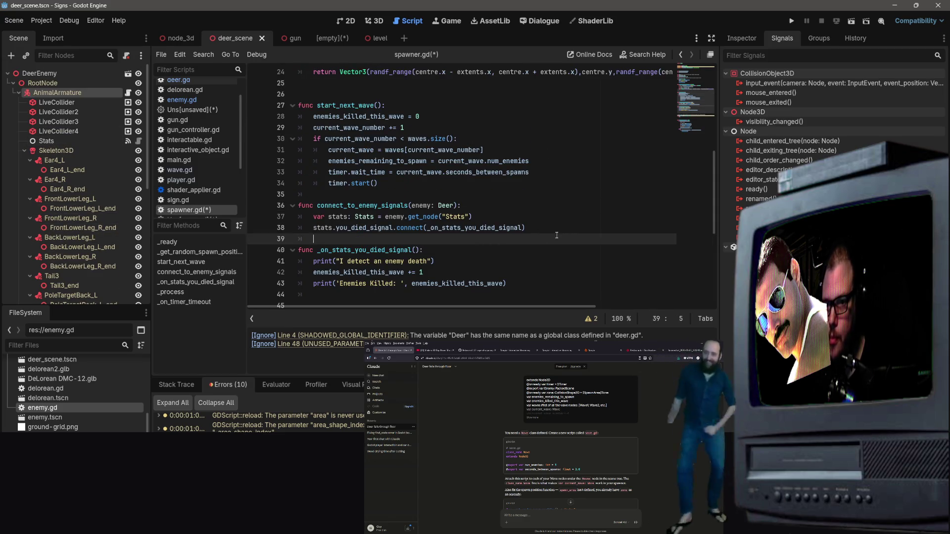
left_click(532, 217)
left_click(525, 229)
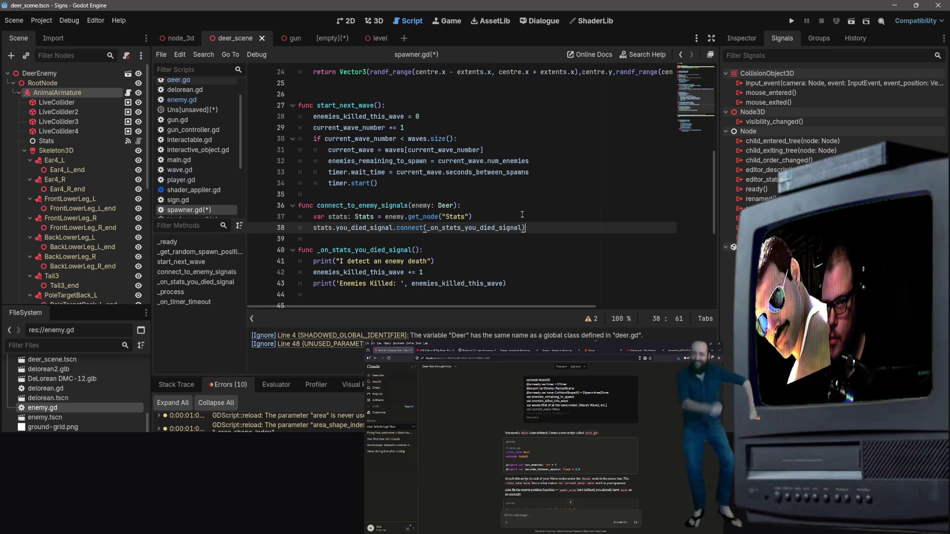
Look over the _on_timer_timeout header and the #Spawn Enemy code
scroll(438, 195, "up", 1)
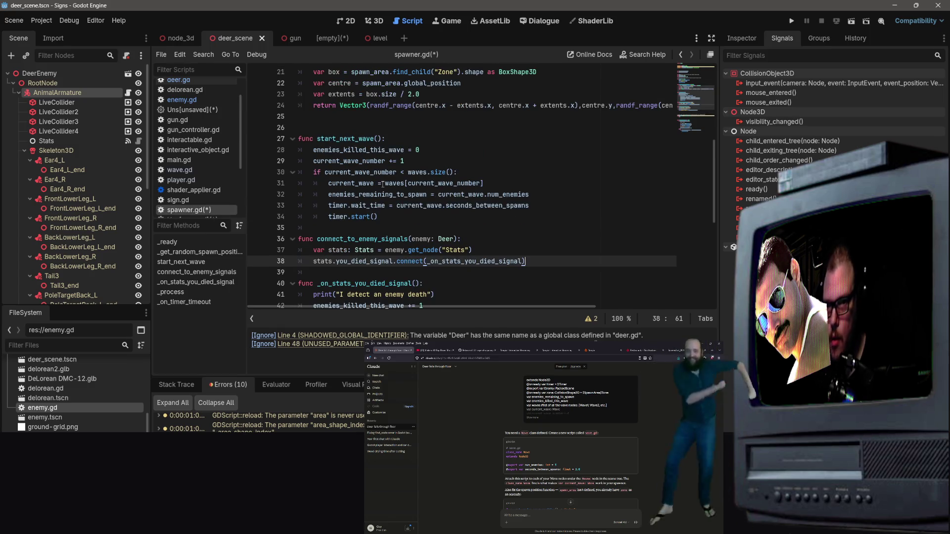
scroll(457, 165, "up", 2)
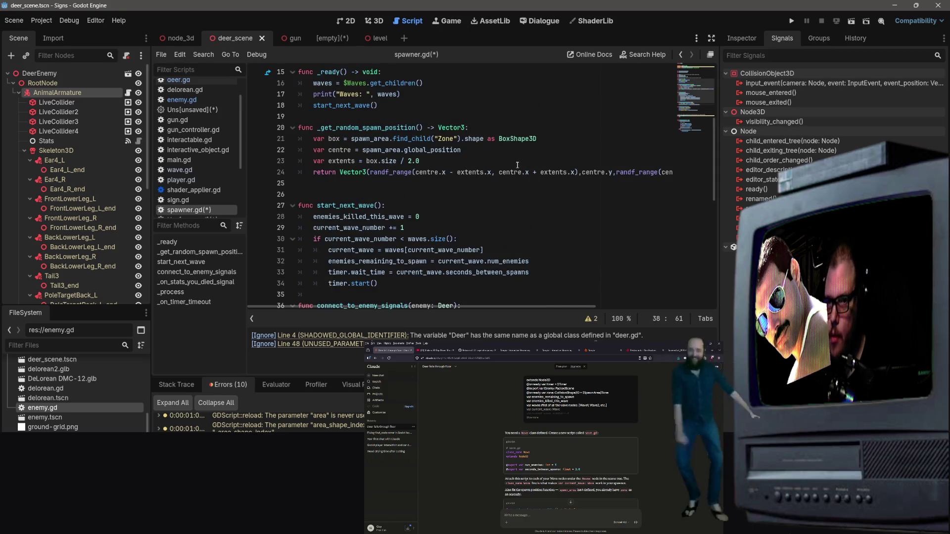
scroll(515, 164, "up", 5)
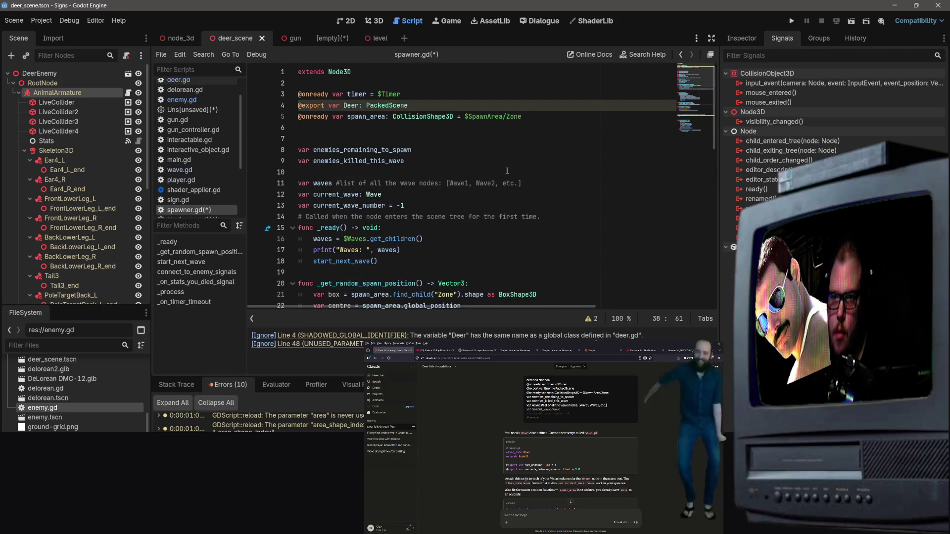
scroll(507, 170, "down", 14)
left_click(509, 169)
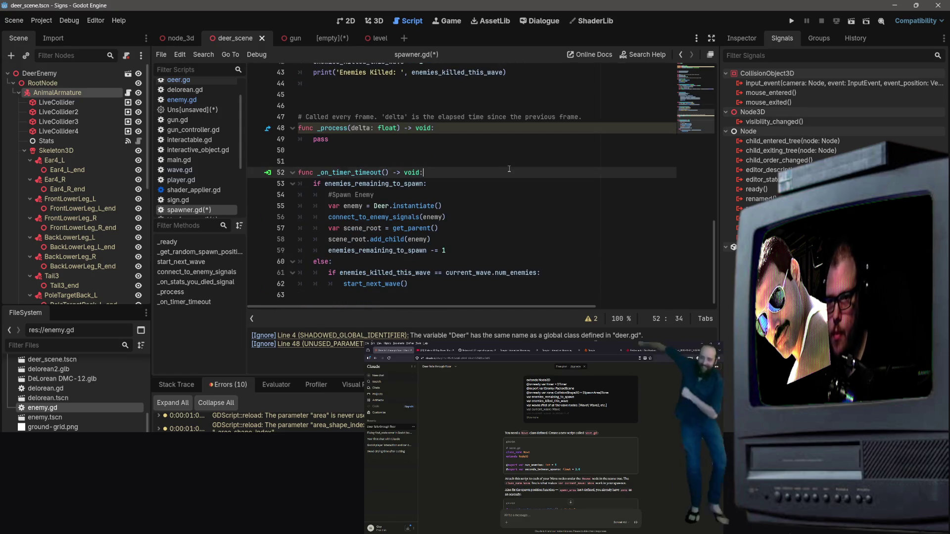
scroll(509, 170, "up", 4)
scroll(512, 166, "down", 4)
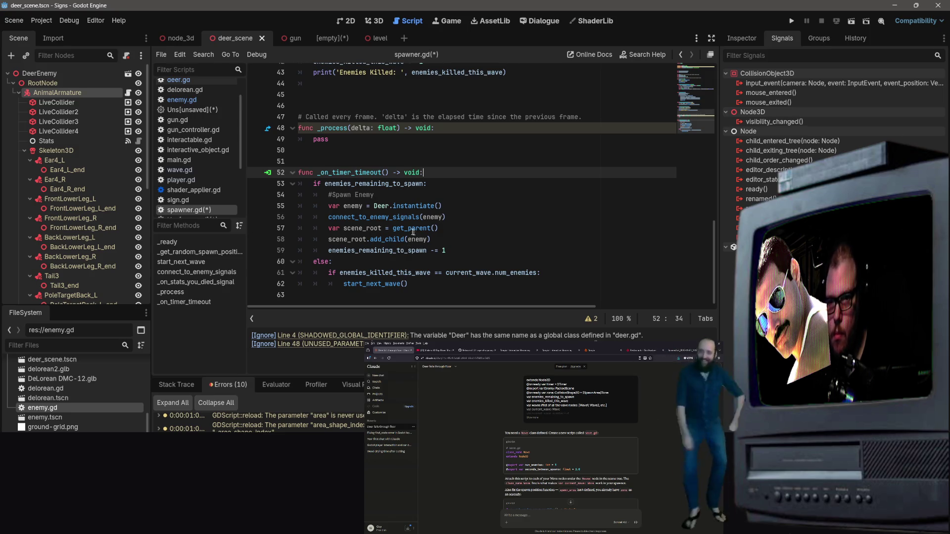
left_click(379, 196)
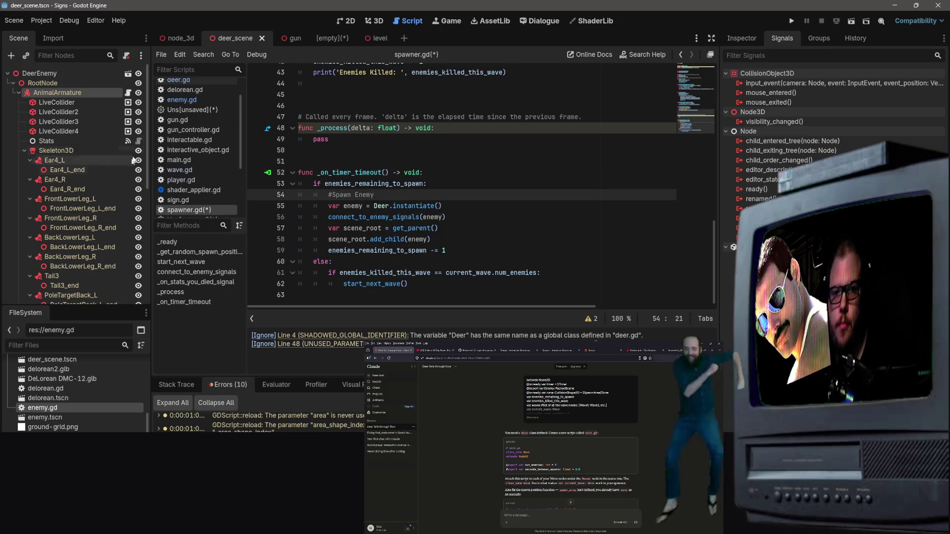
Check the Stats node's signal connections, save spawner.gd, and return to the level scene
left_click(98, 144)
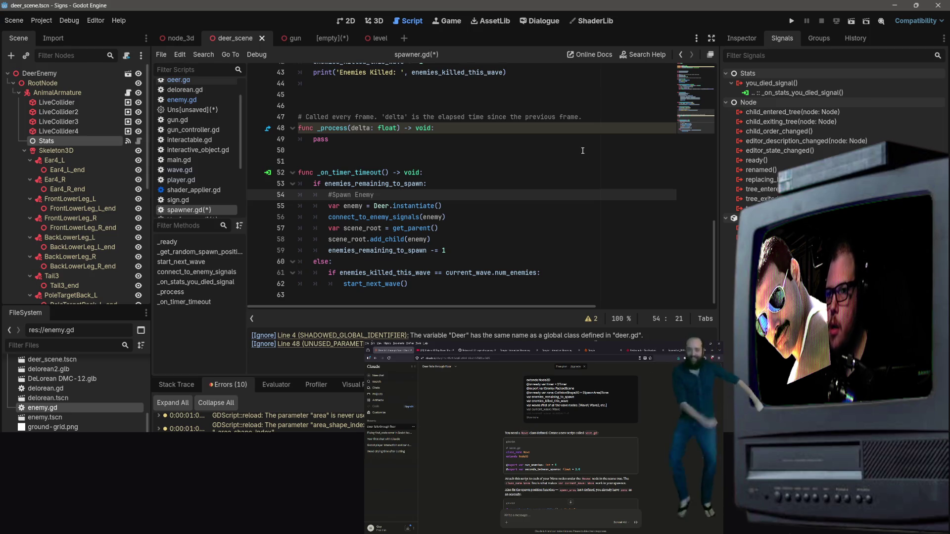
key("ctrl+s")
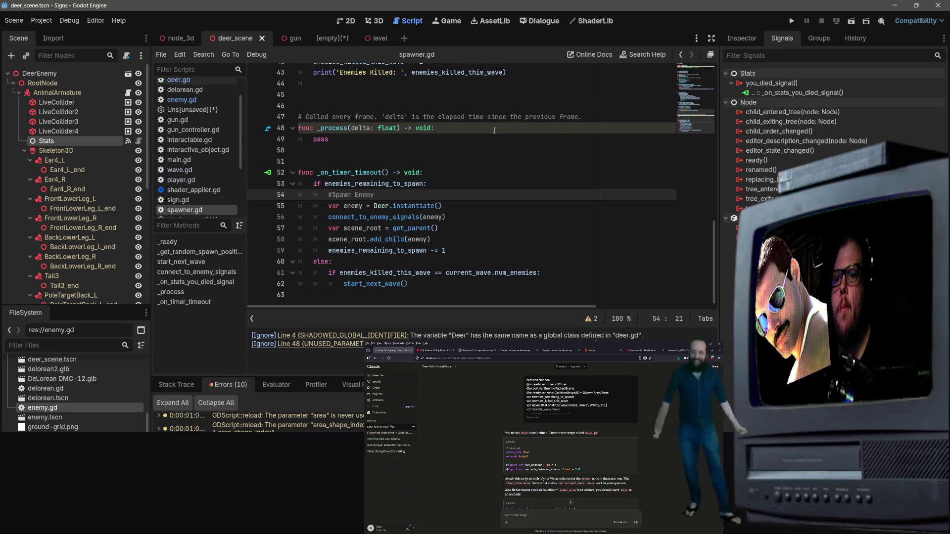
scroll(81, 173, "down", 5)
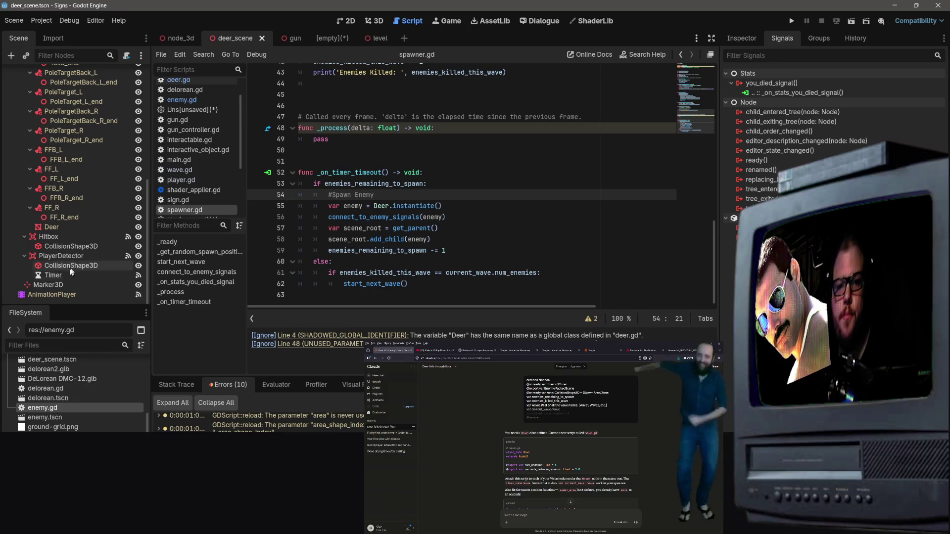
scroll(65, 285, "up", 4)
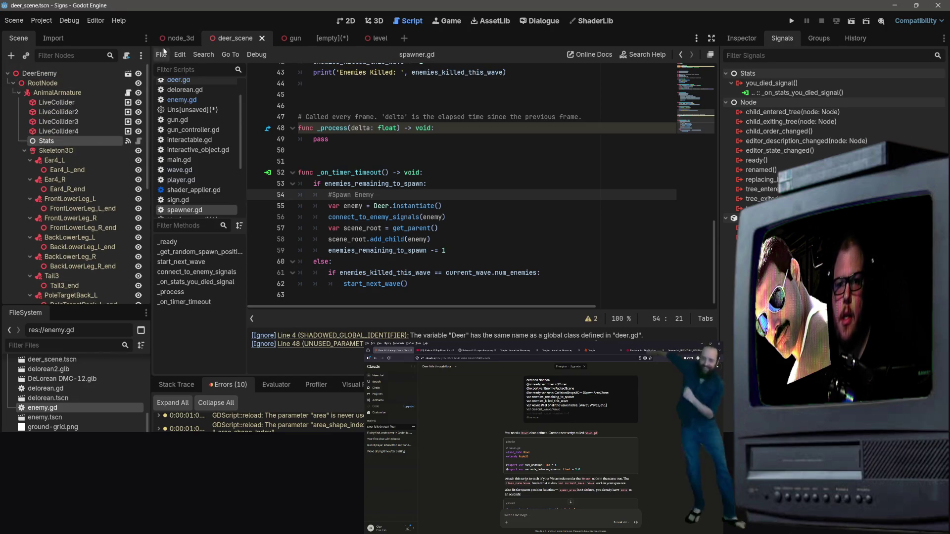
left_click(366, 39)
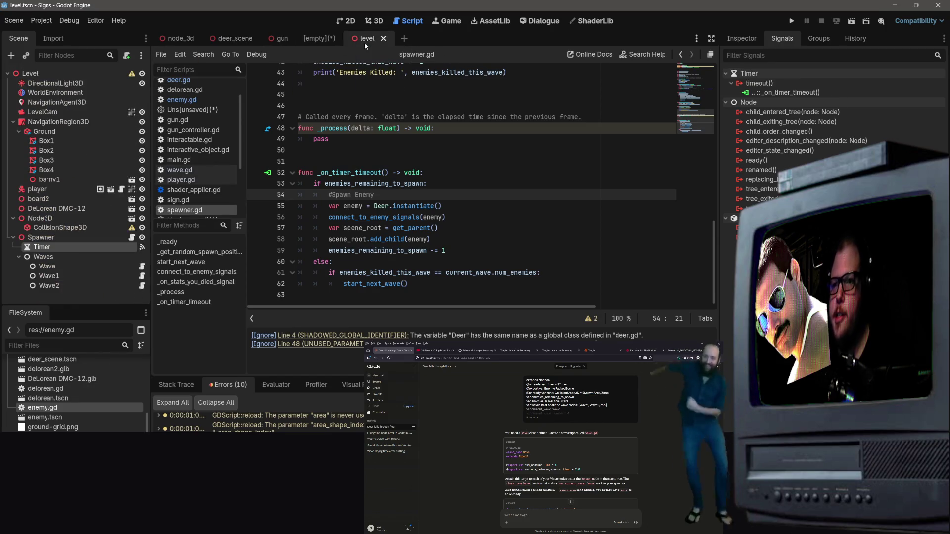
Run the level, then copy the 'Class Wave hides a global script class' error into the AI chat
left_click(853, 23)
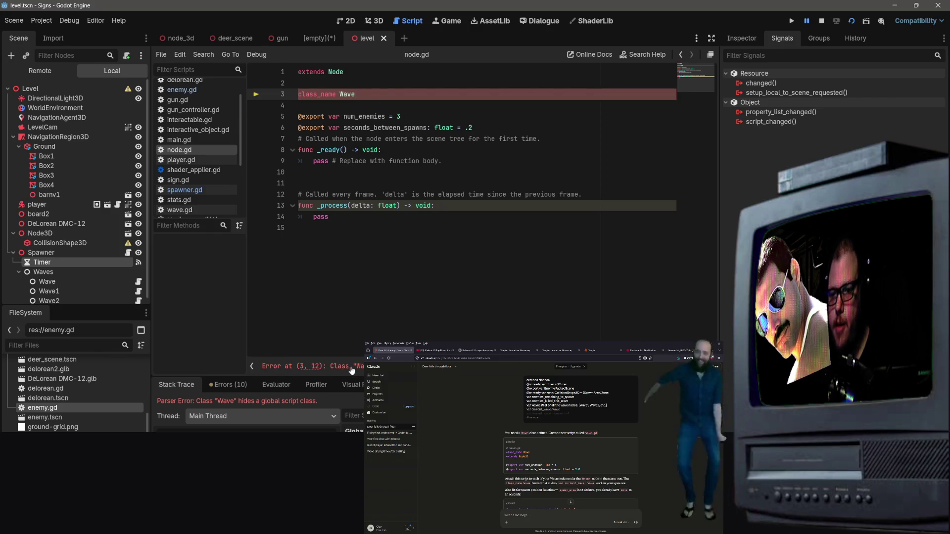
scroll(79, 275, "down", 2)
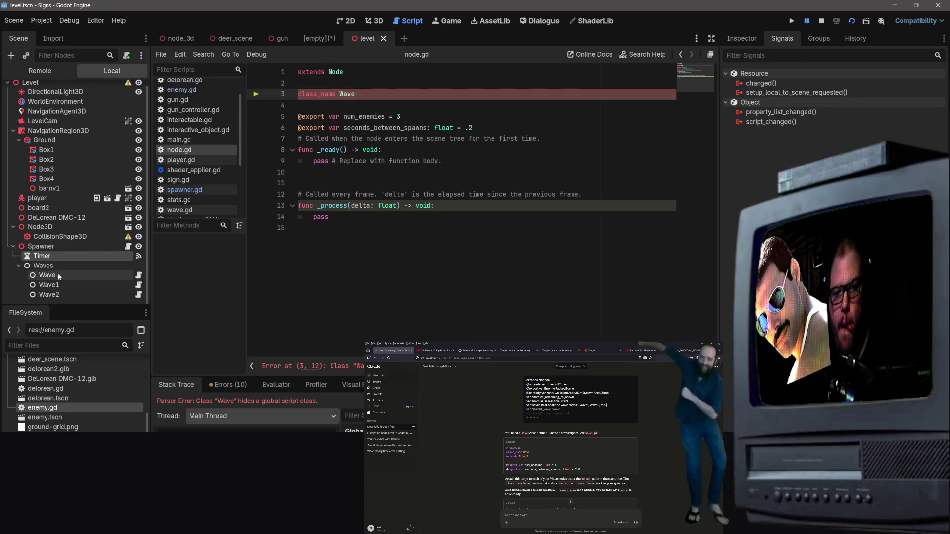
left_click_drag(361, 367, 173, 368)
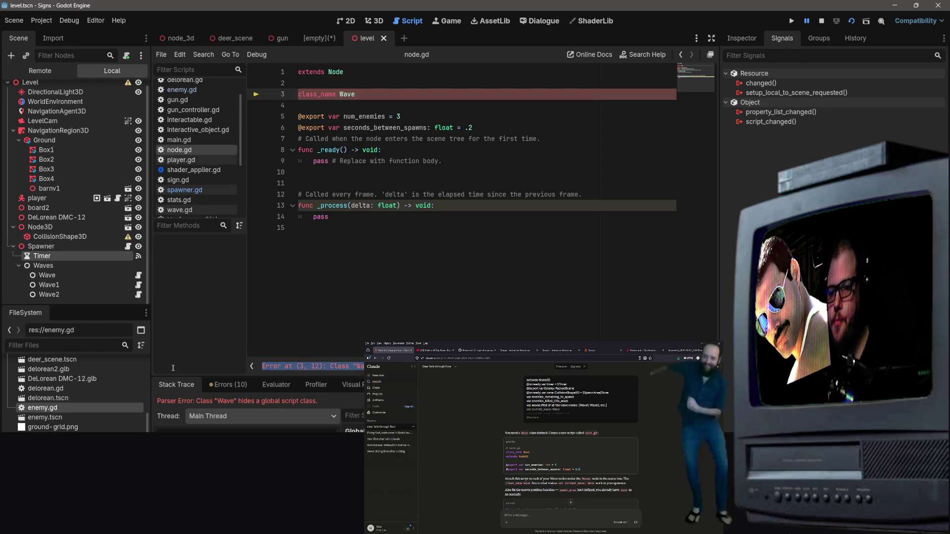
key("ctrl+c")
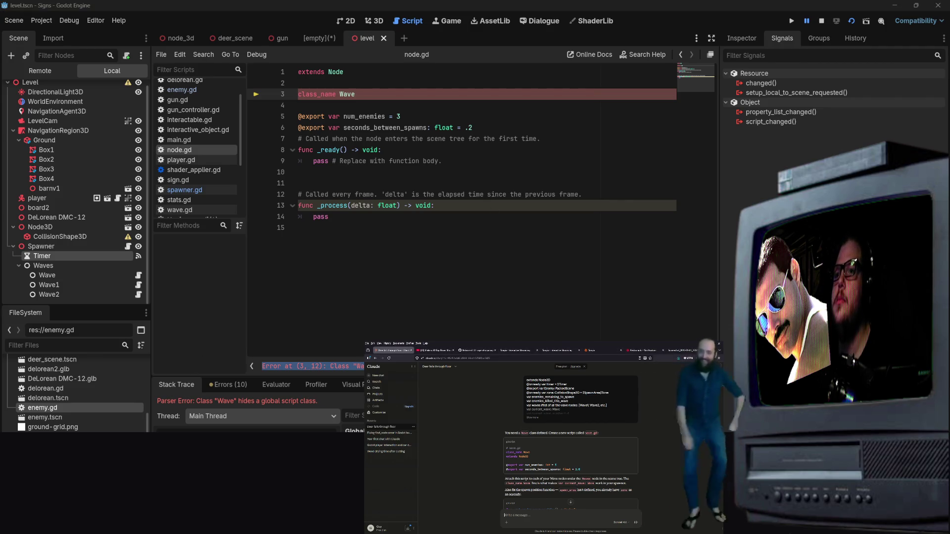
key("ctrl+v")
key("Return")
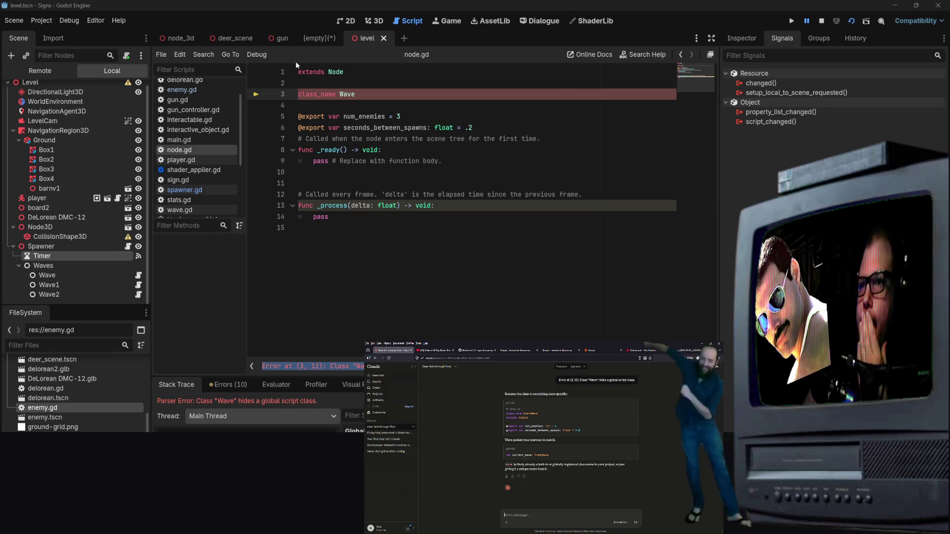
left_click(340, 94)
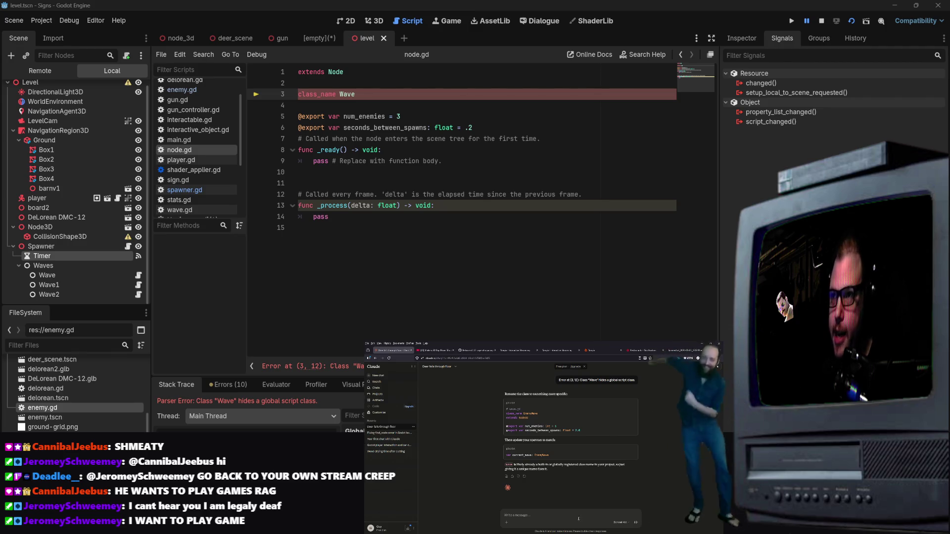
Check the Waves node and its first Wave child in the current scene tree
left_click(567, 224)
left_click(316, 93)
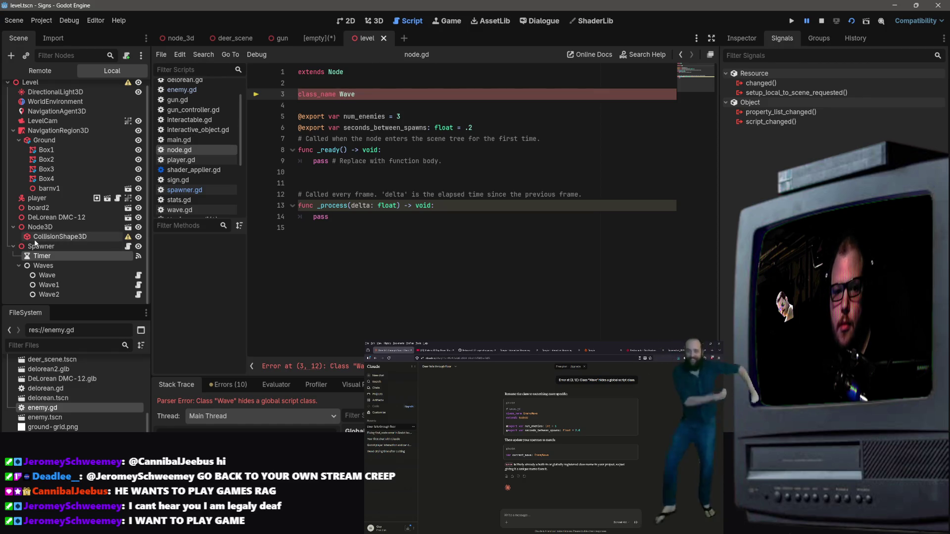
left_click(61, 269)
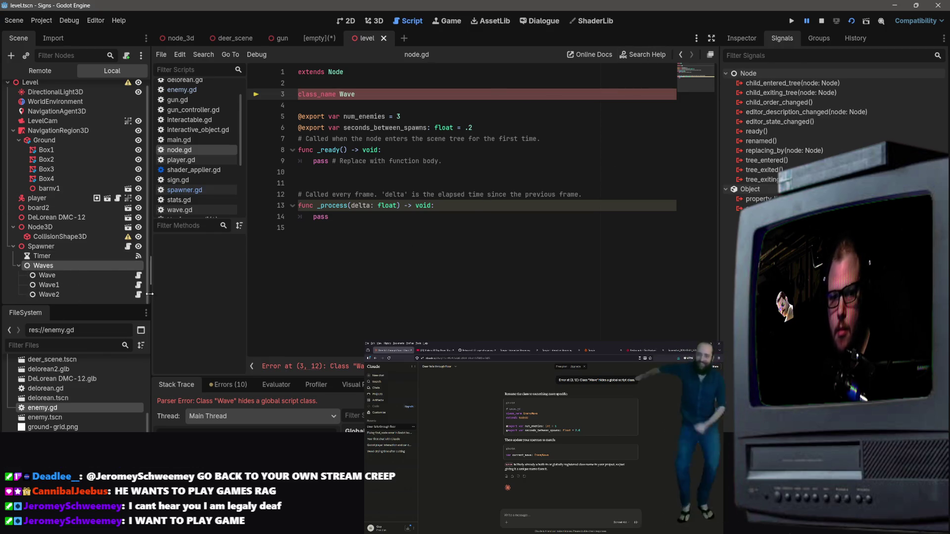
left_click(100, 276)
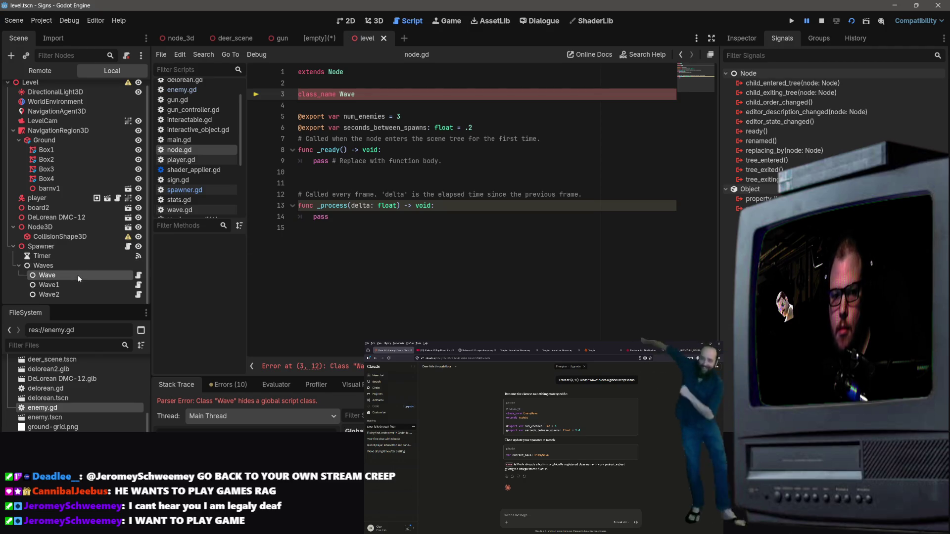
left_click(78, 268)
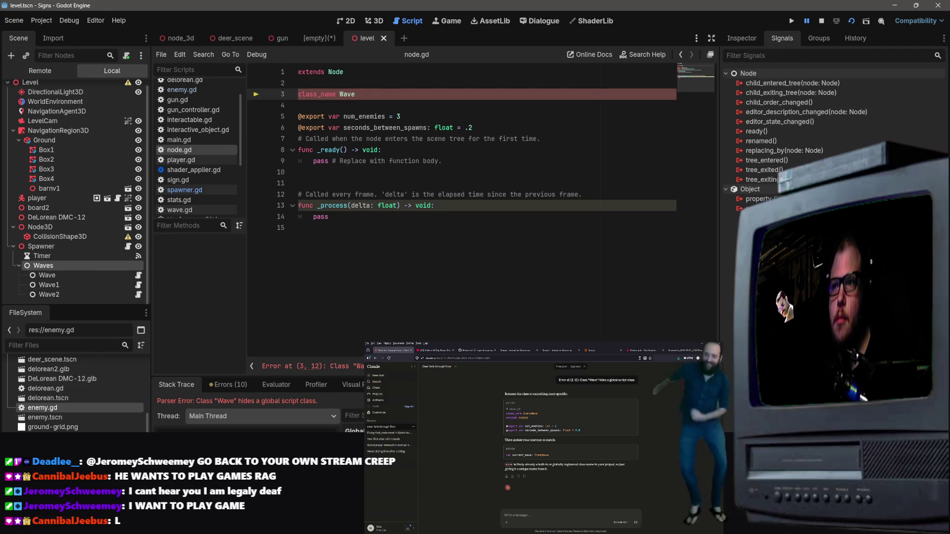
In the node_3d hunting scene, open wave.gd from the Wave node's script icon
left_click(178, 37)
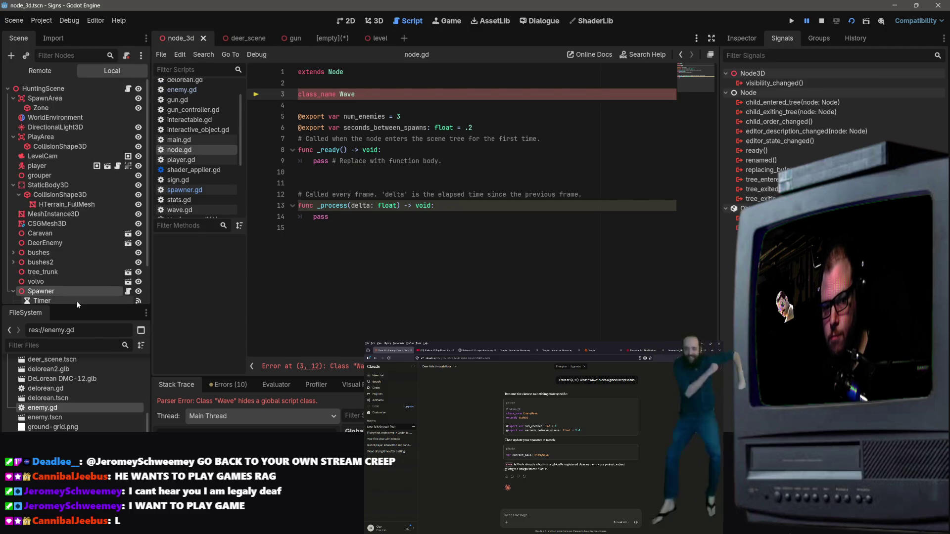
scroll(40, 272, "down", 3)
left_click(39, 268)
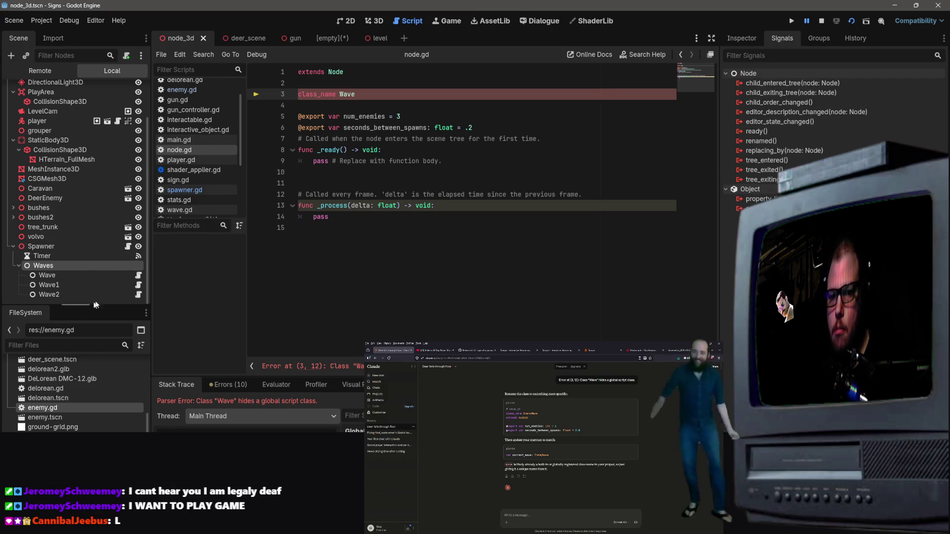
left_click(139, 276)
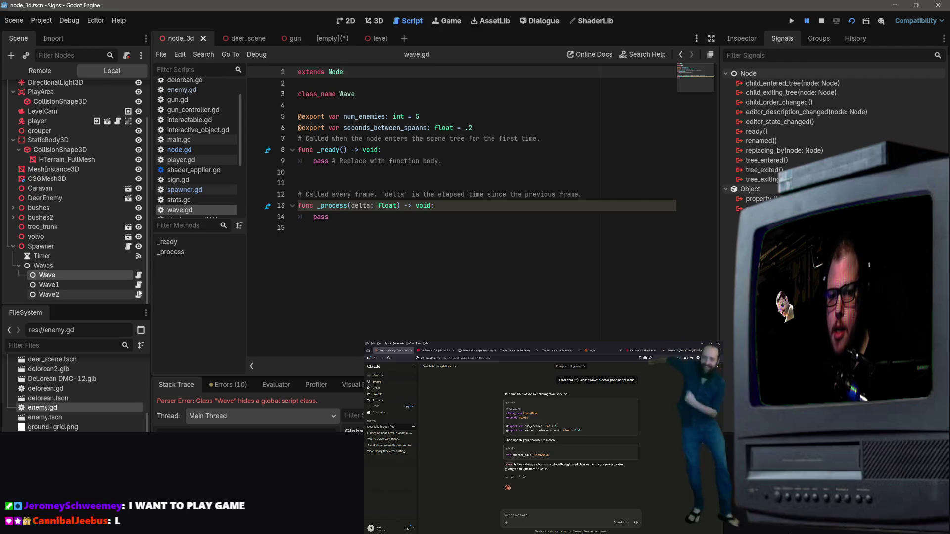
left_click(43, 248)
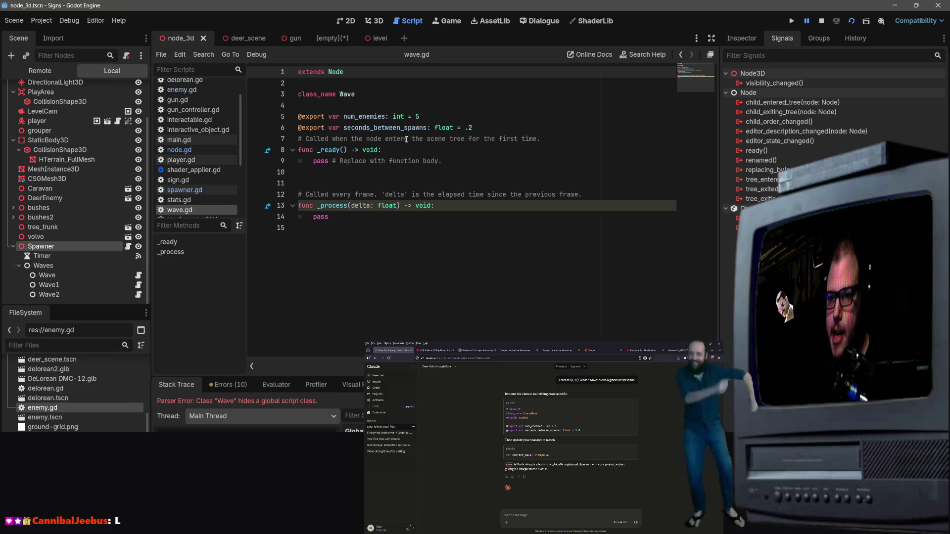
left_click(235, 39)
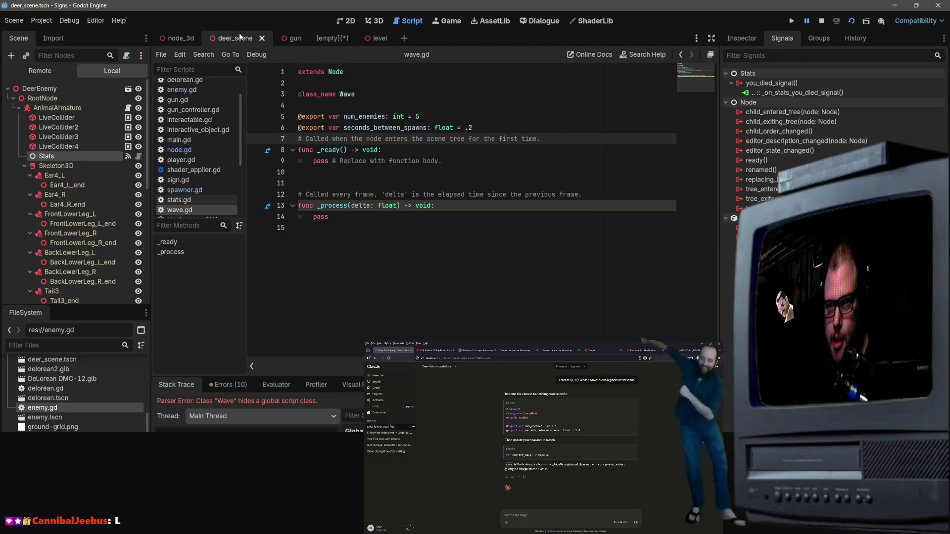
left_click(168, 41)
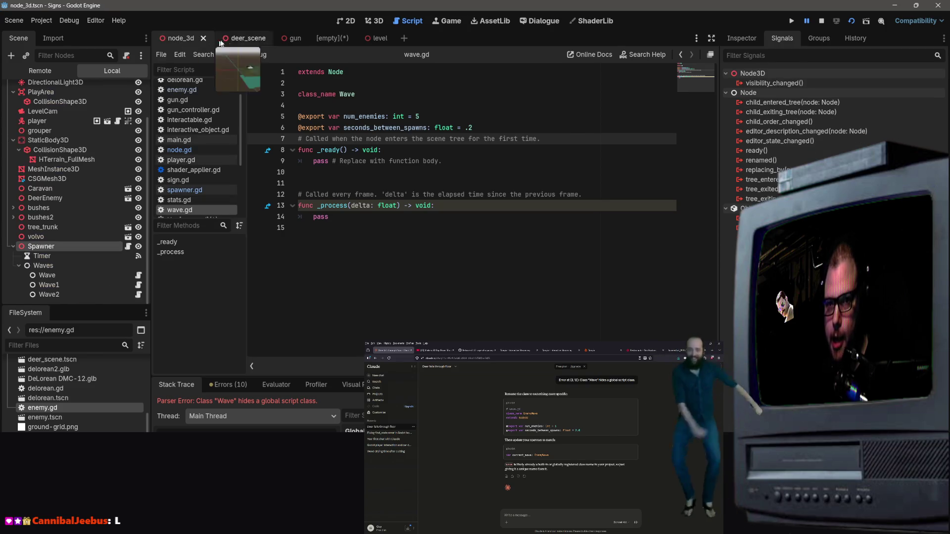
Reload the project and change node.gd's class_name from Wave to DeerWave
left_click(849, 25)
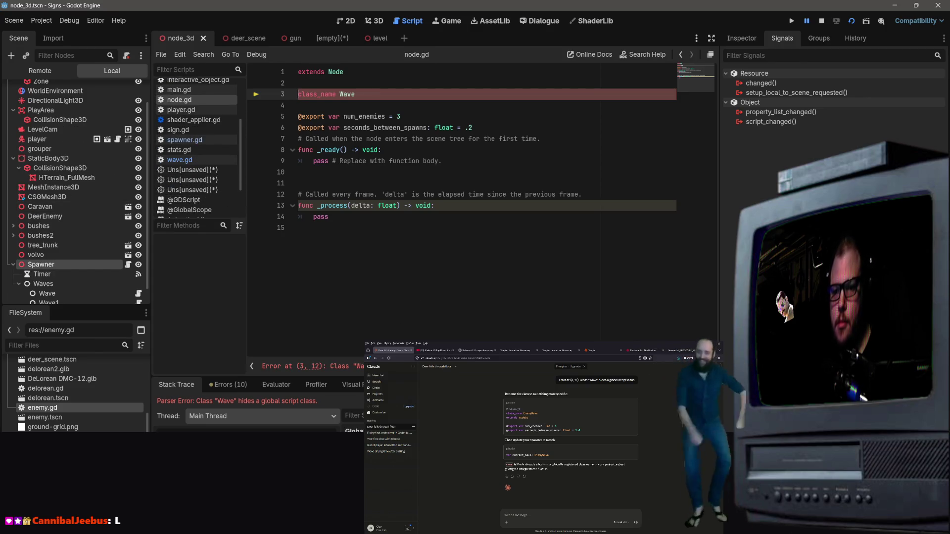
left_click(66, 264)
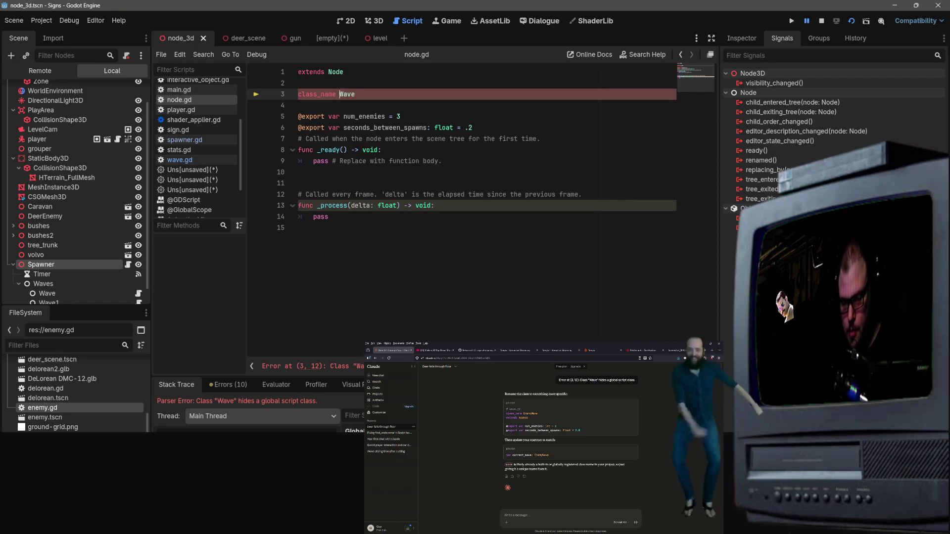
type("Deer")
left_click(543, 161)
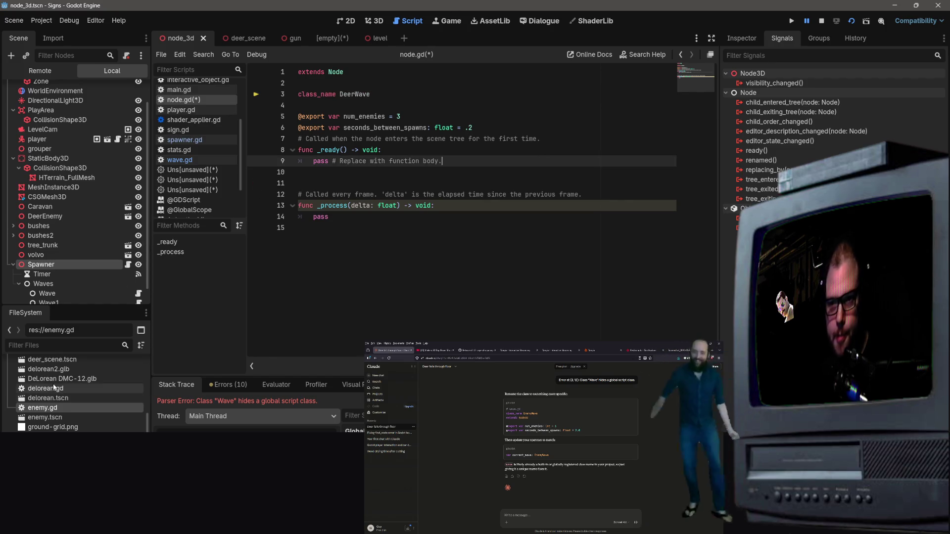
Check the Waves and Wave nodes, then bring up spawner.gd's timer timeout code
left_click(49, 285)
left_click(47, 292)
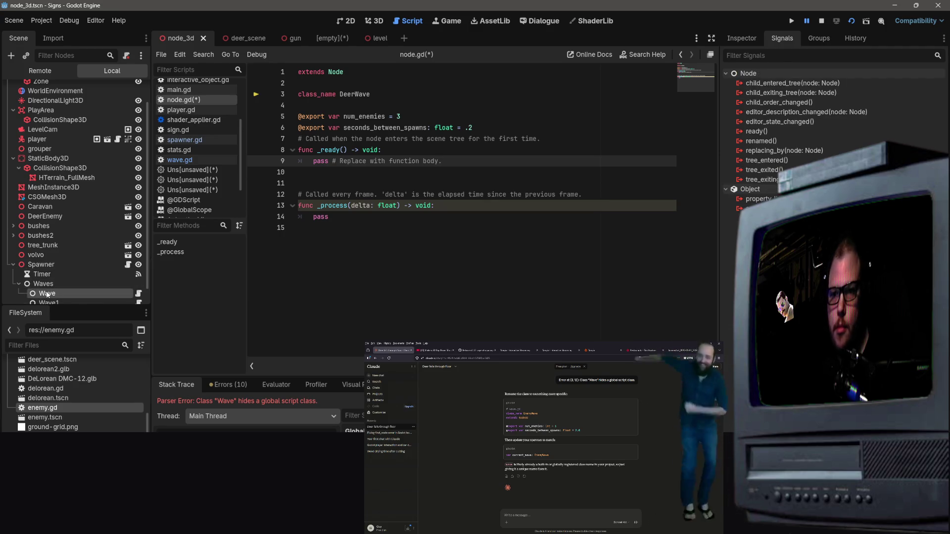
left_click(58, 263)
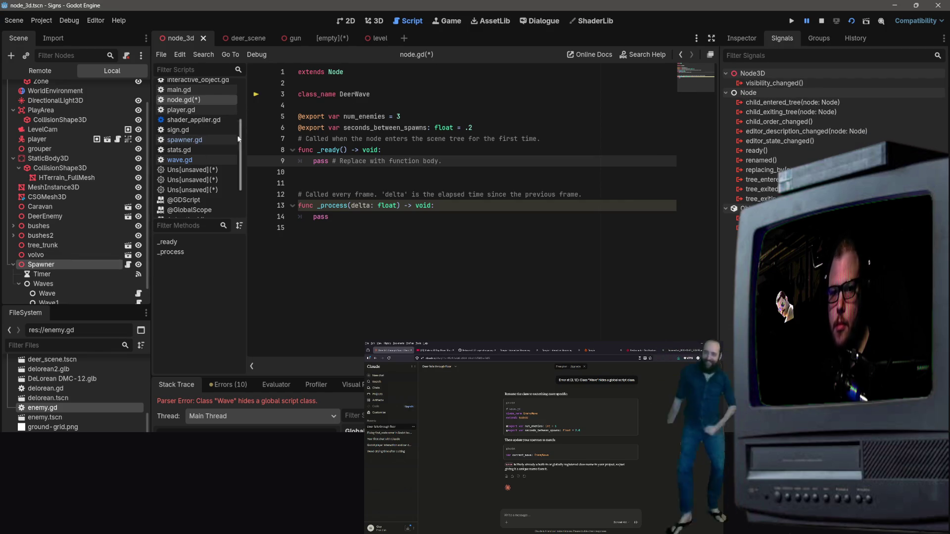
left_click(184, 139)
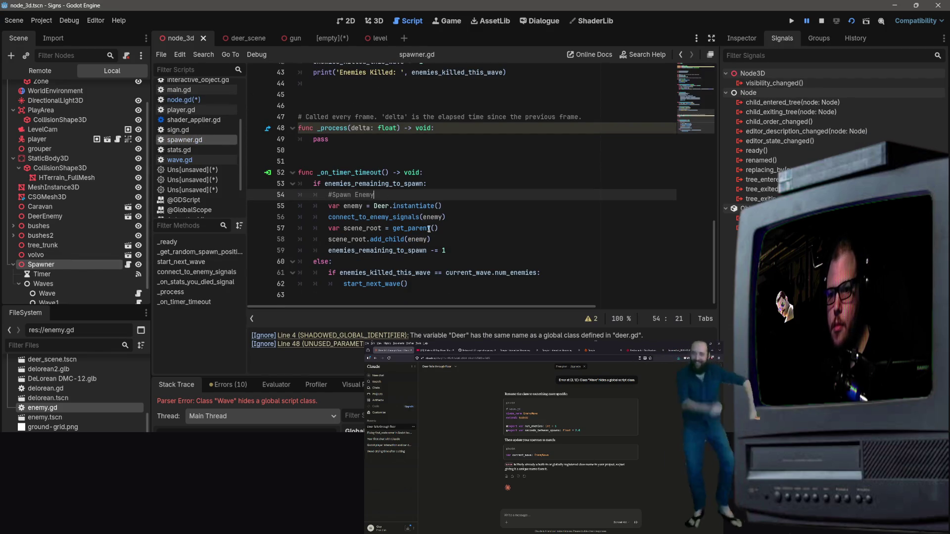
Retype current_wave on line 12 of spawner.gd as DeerWave
scroll(405, 182, "down", 2)
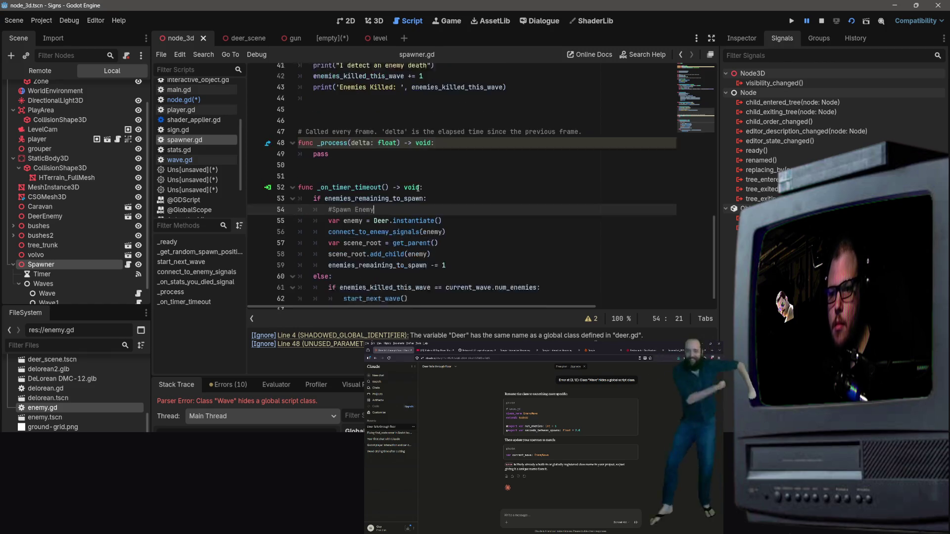
scroll(421, 218, "up", 2)
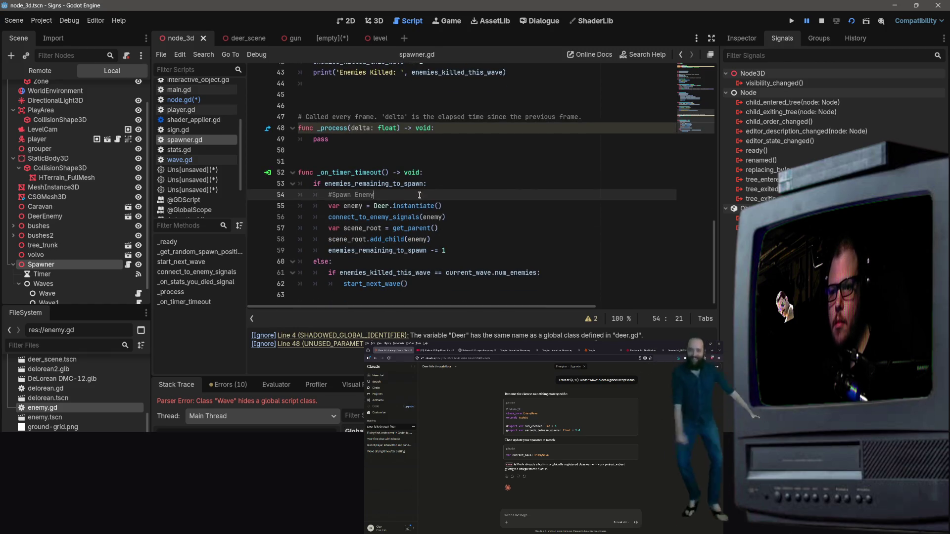
scroll(419, 195, "up", 10)
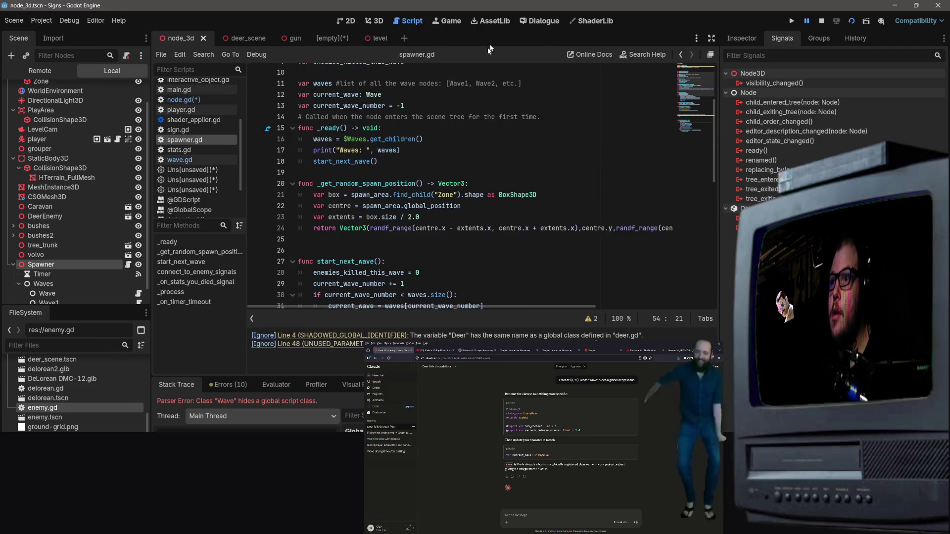
scroll(406, 255, "up", 3)
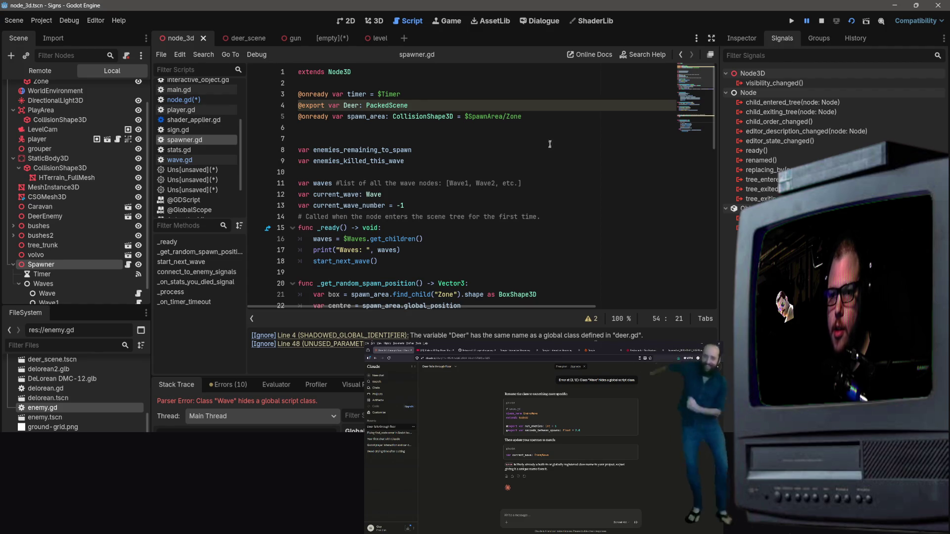
left_click(536, 120)
scroll(415, 168, "down", 1)
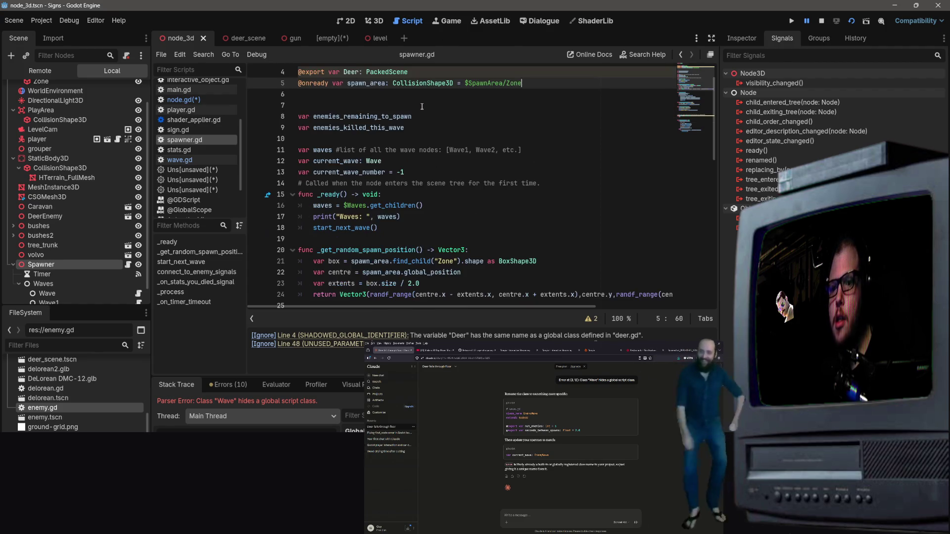
left_click(334, 149)
left_click(368, 160)
double_click(374, 161)
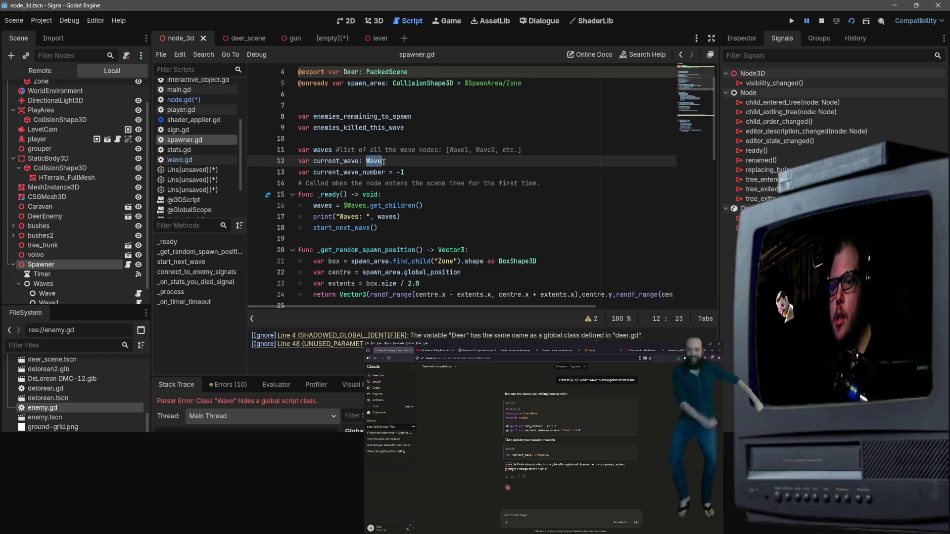
left_click(366, 161)
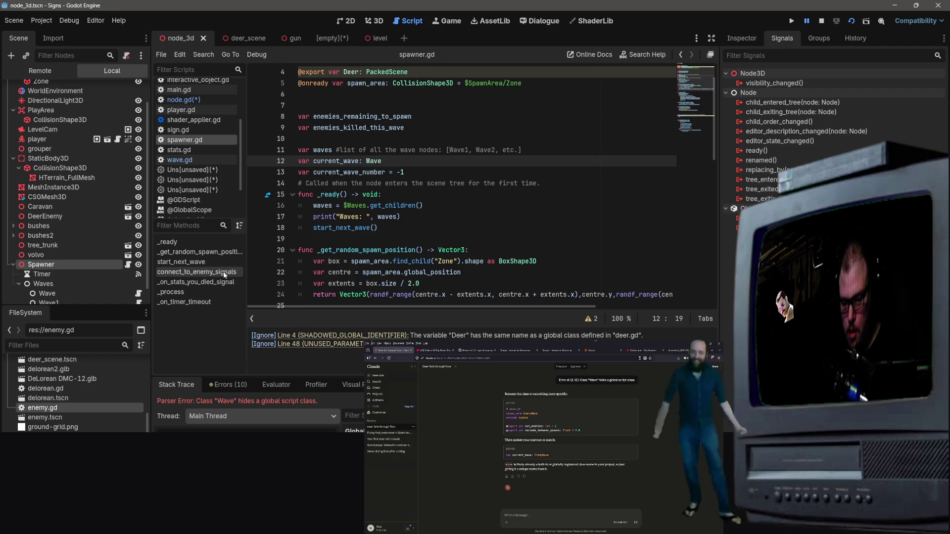
type("Deer")
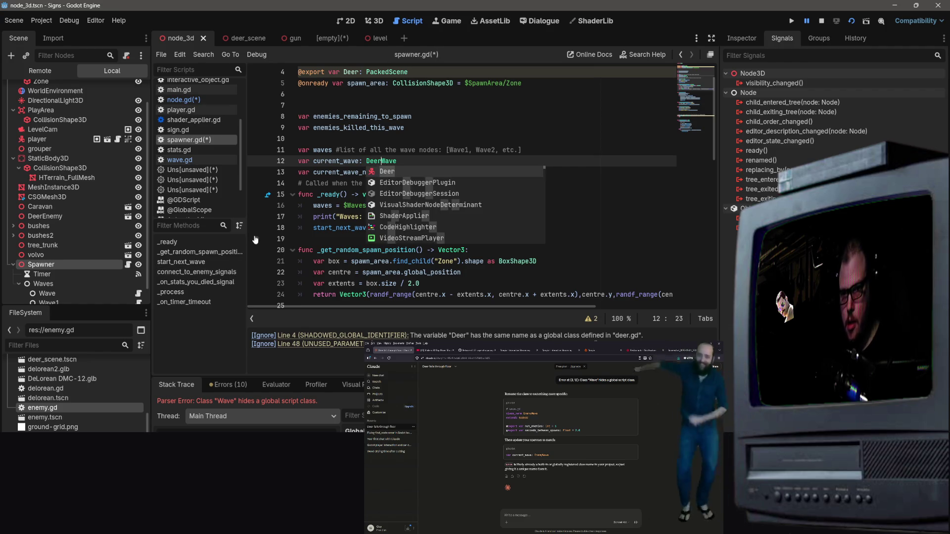
left_click(407, 116)
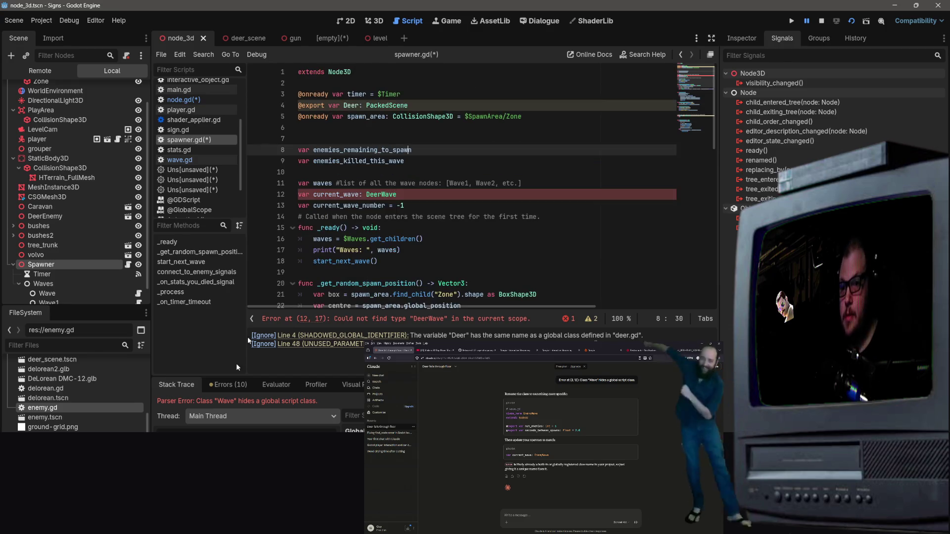
Review the edited script and inspect the Waves node in the Scene dock
scroll(445, 175, "down", 8)
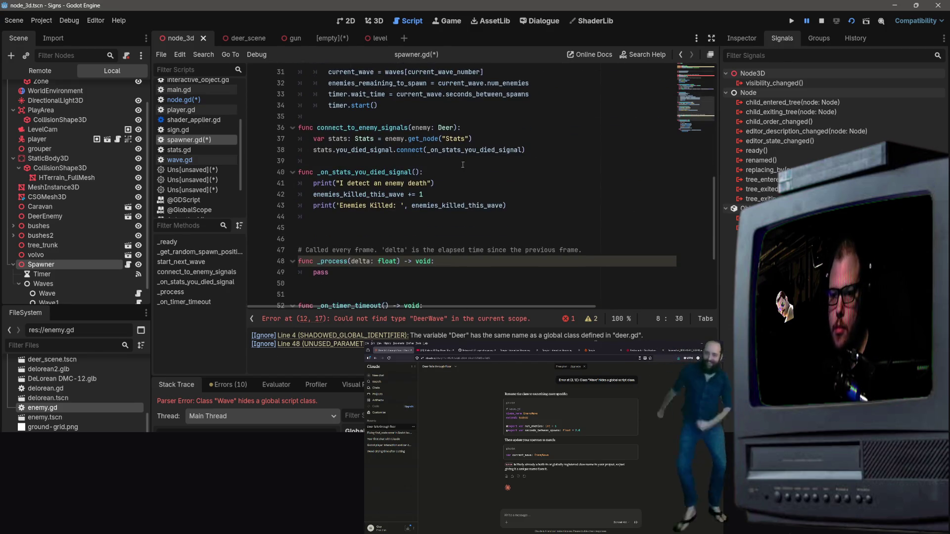
scroll(460, 168, "up", 4)
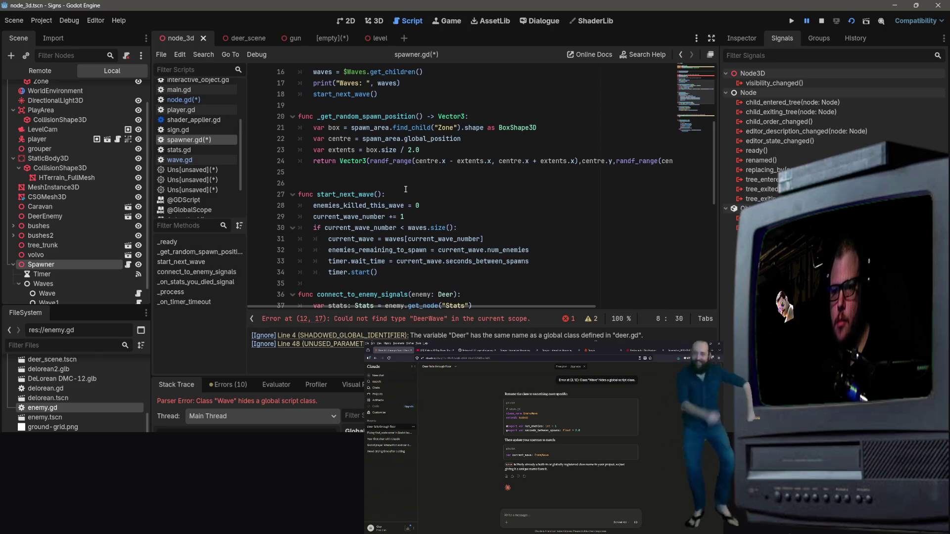
scroll(326, 201, "down", 1)
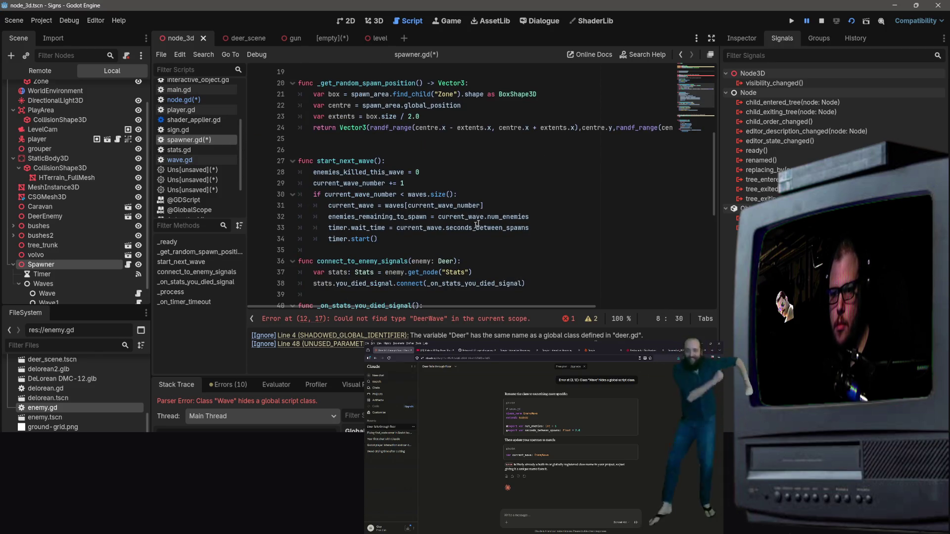
scroll(376, 179, "up", 4)
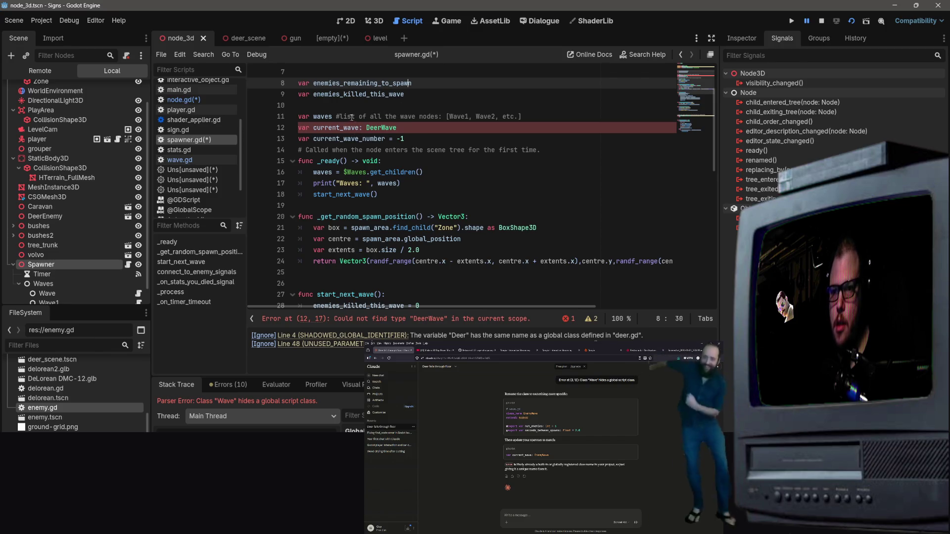
scroll(454, 130, "down", 2)
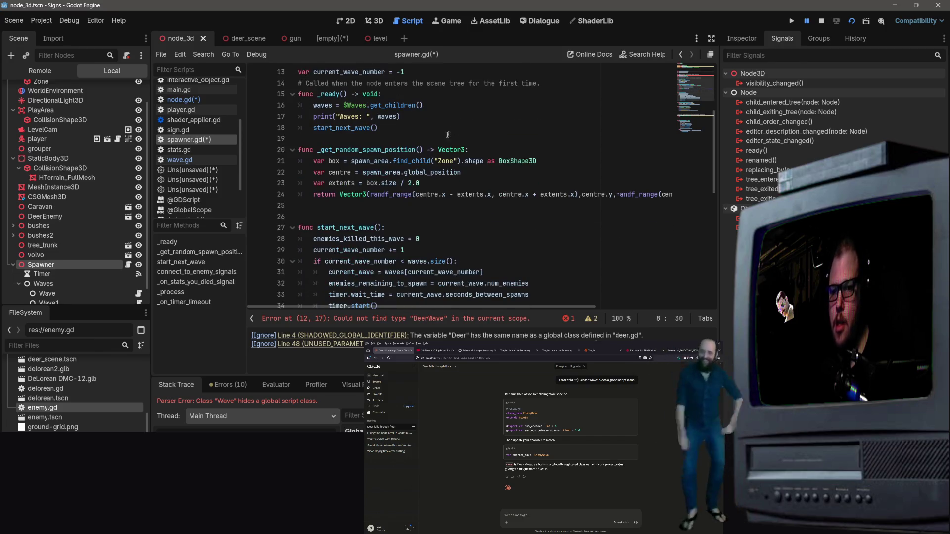
scroll(454, 143, "up", 1)
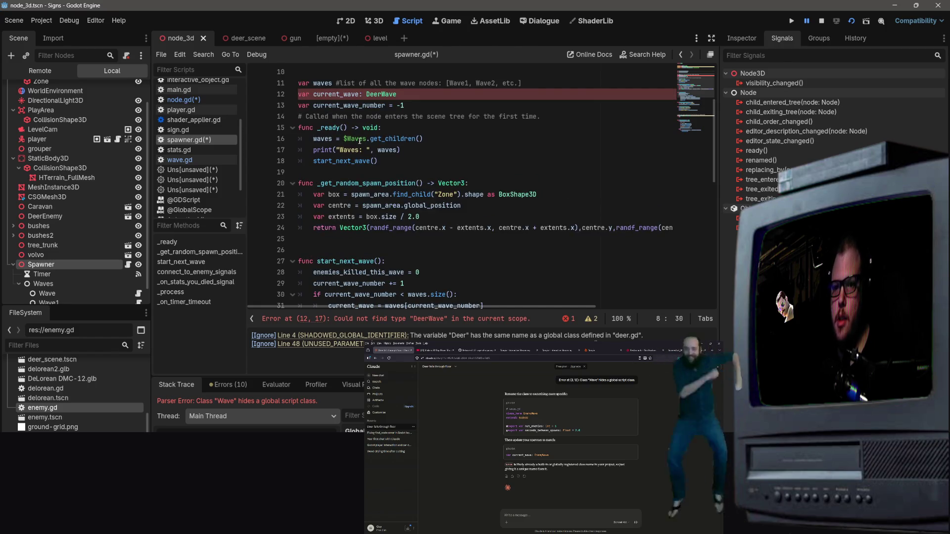
left_click(45, 284)
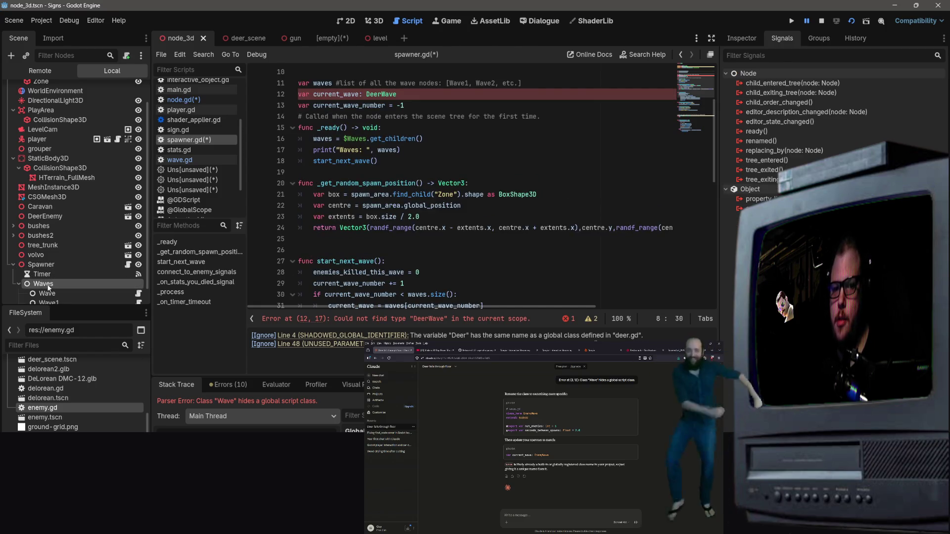
scroll(396, 143, "up", 3)
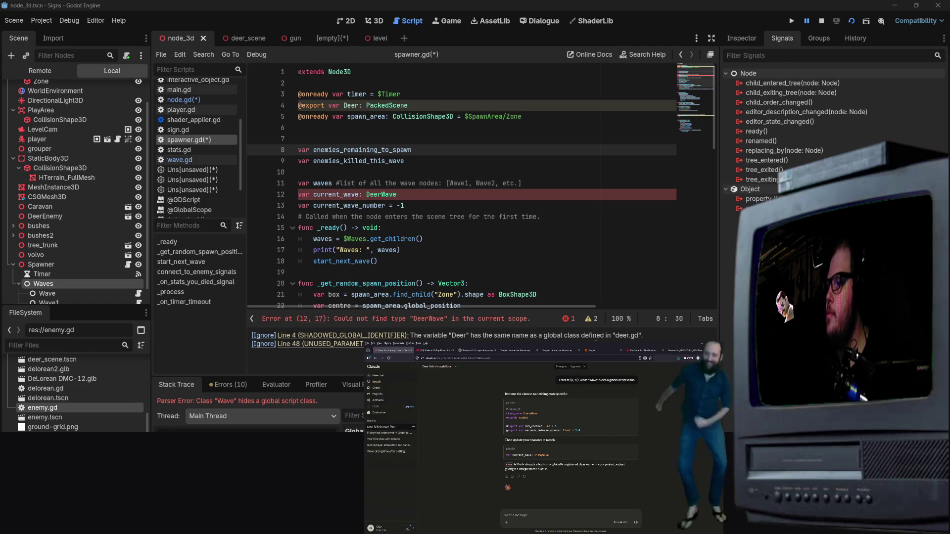
left_click(480, 127)
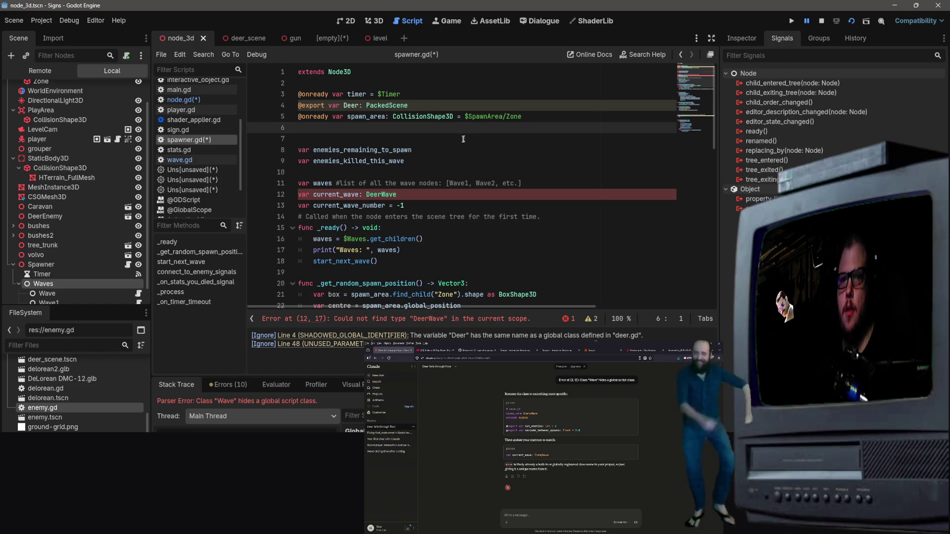
Save spawner.gd with the DeerWave type change
key("ctrl+s")
left_click(367, 326)
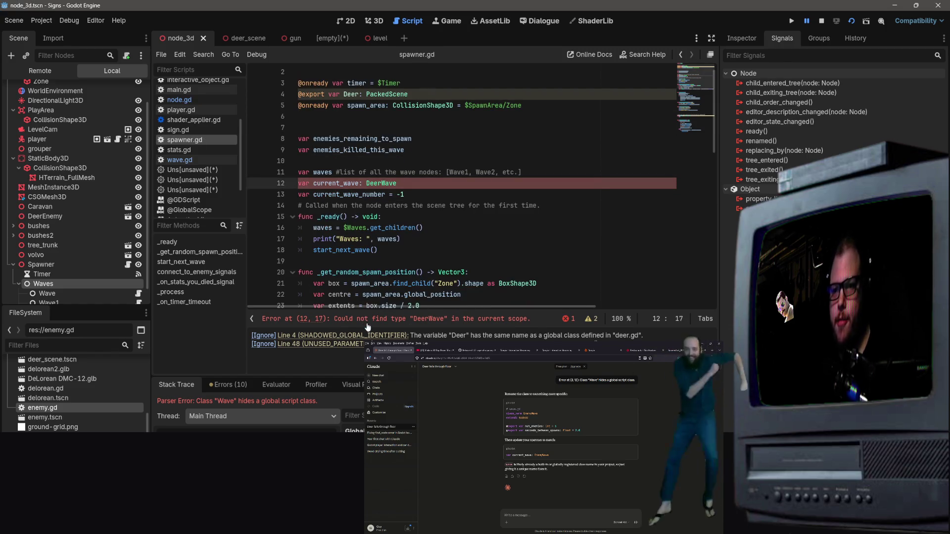
scroll(375, 128, "up", 1)
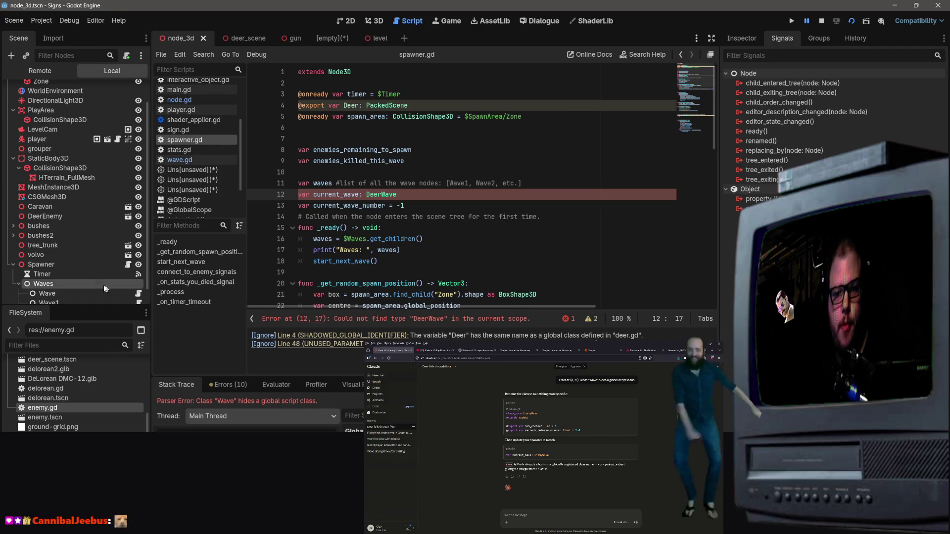
scroll(61, 240, "down", 2)
Inspect the Spawner, Waves and first Wave nodes in the Scene dock
left_click(61, 245)
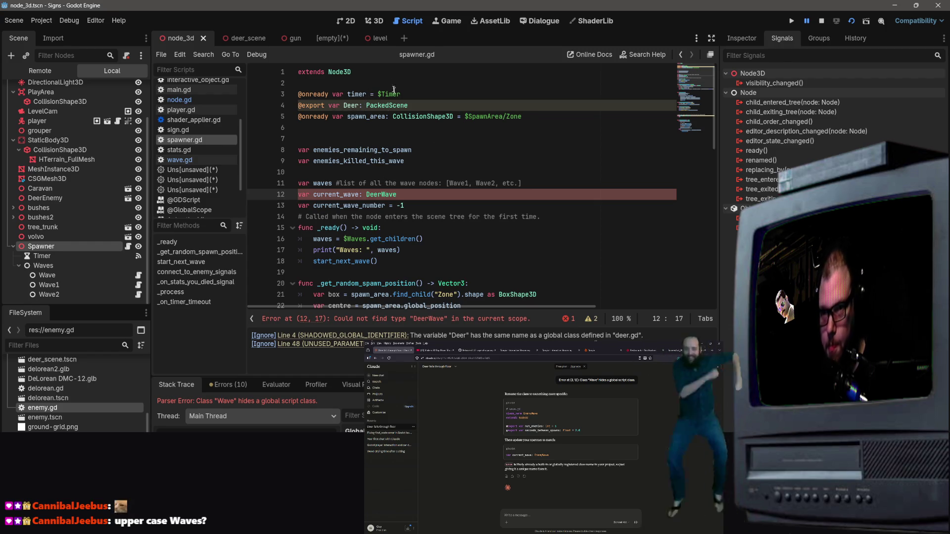
left_click(536, 116)
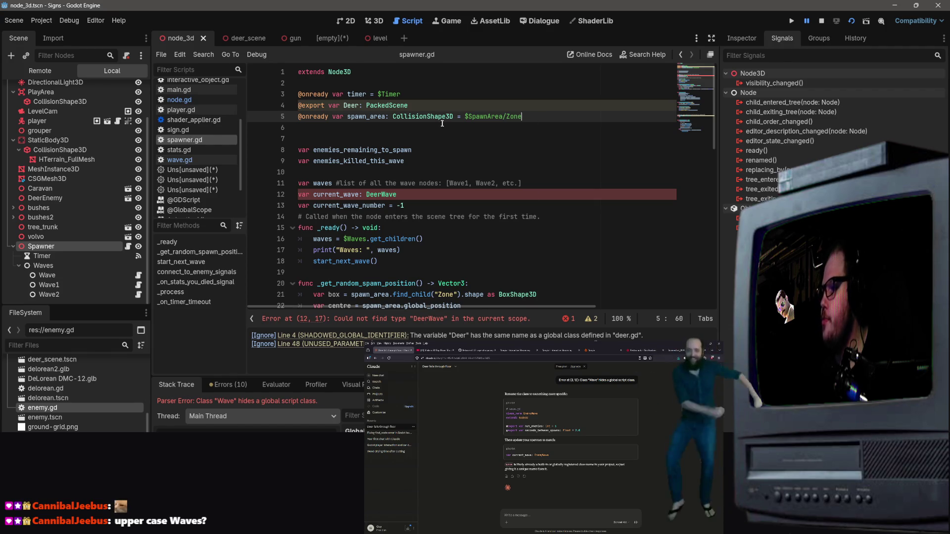
left_click(73, 265)
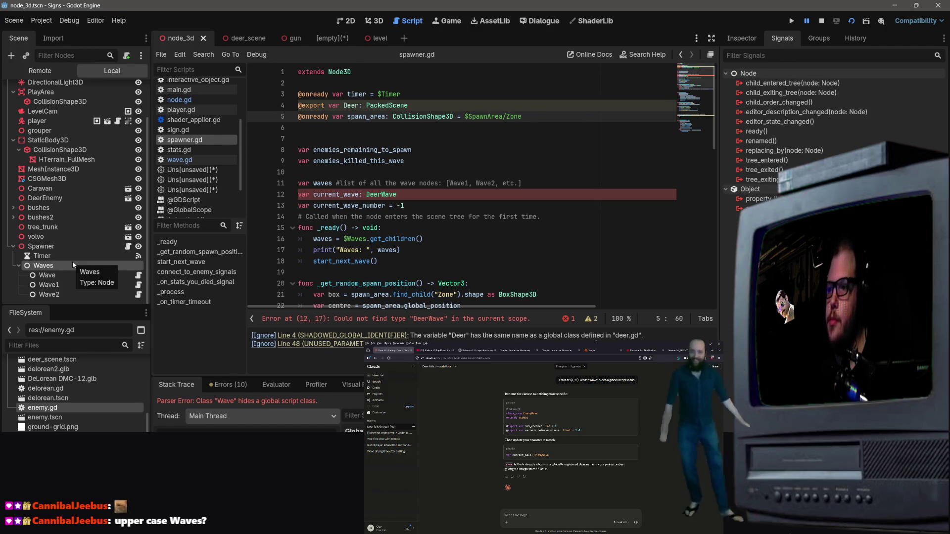
left_click(47, 276)
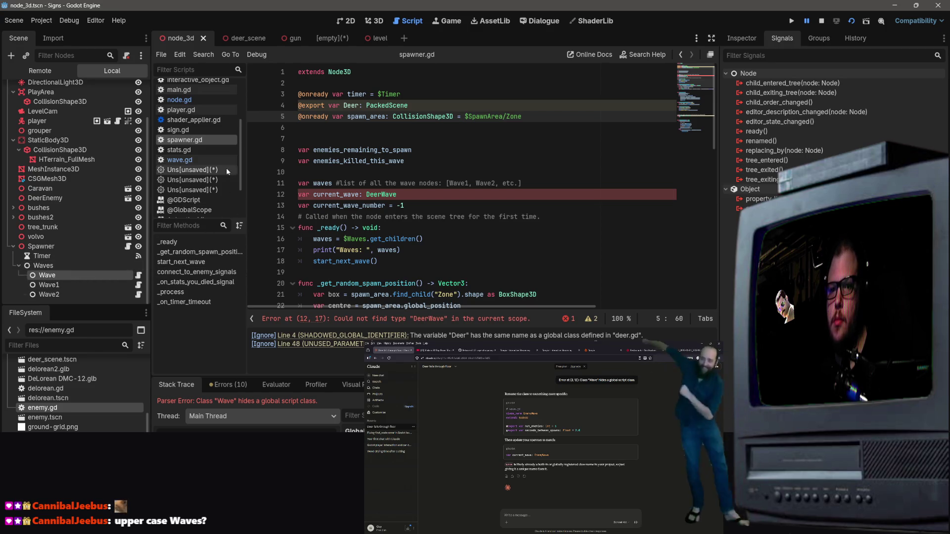
scroll(205, 184, "down", 2)
Go through the unsaved Enemy, Stats and bullet scripts and stats.gd, ending on wave.gd
left_click(189, 120)
left_click(189, 130)
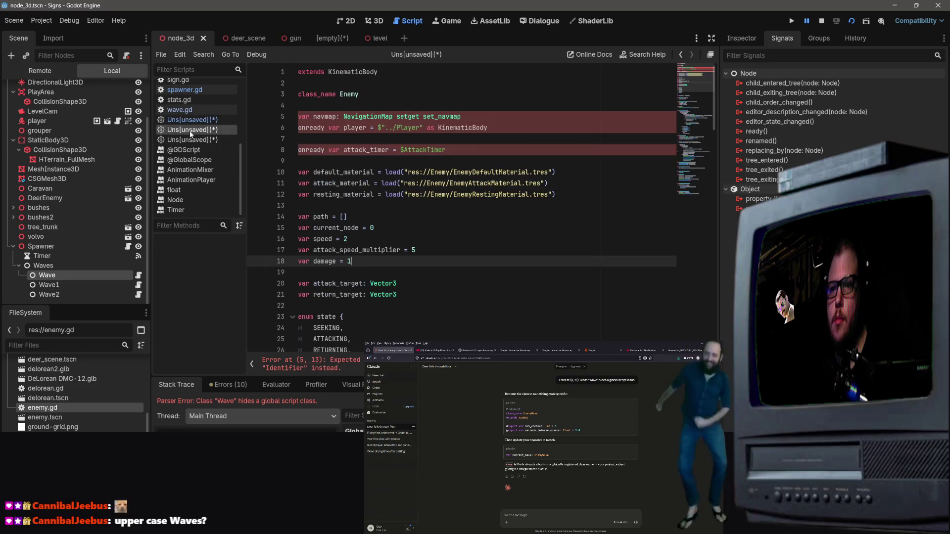
left_click(193, 140)
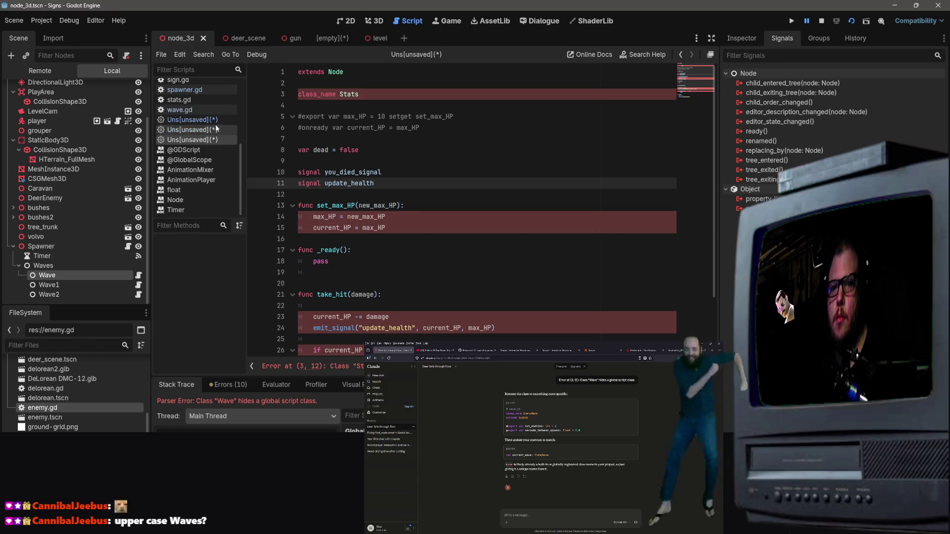
scroll(208, 129, "up", 5)
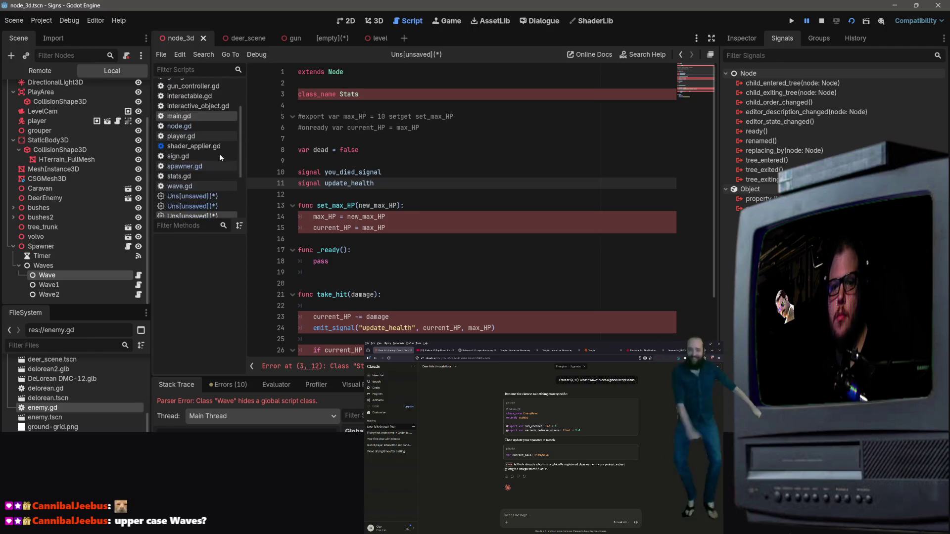
scroll(218, 156, "down", 5)
left_click(215, 144)
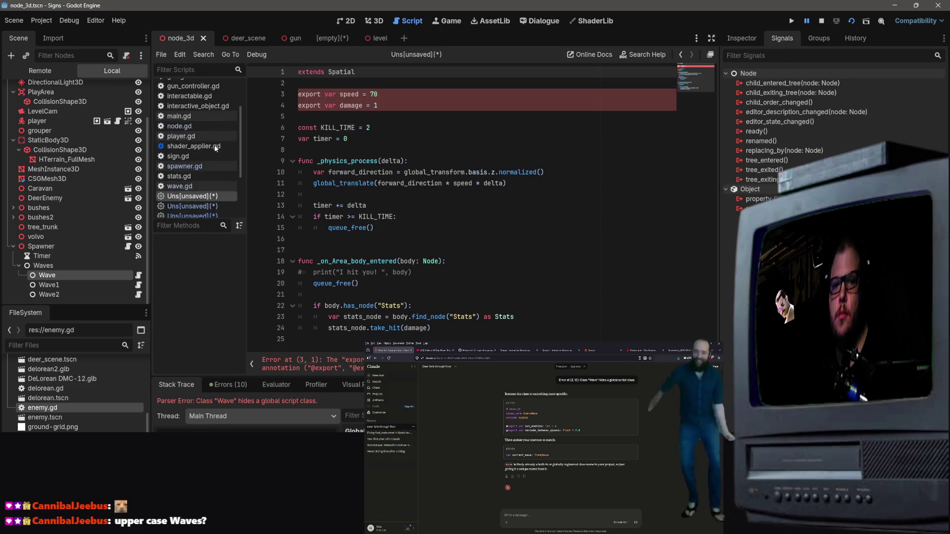
scroll(219, 139, "up", 5)
scroll(219, 142, "down", 5)
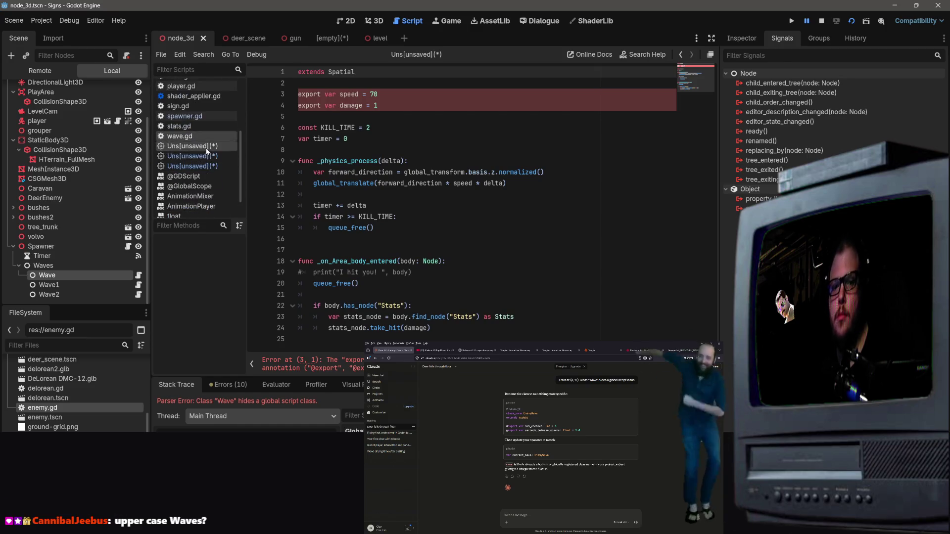
left_click(199, 127)
left_click(197, 135)
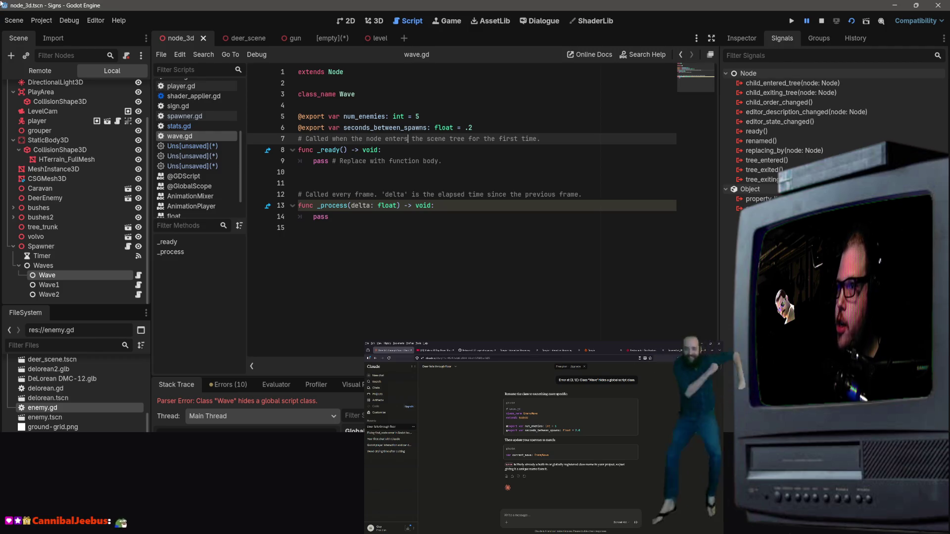
Check the Timer node's timeout signal, then return to spawner.gd's DeerWave line
left_click(490, 262)
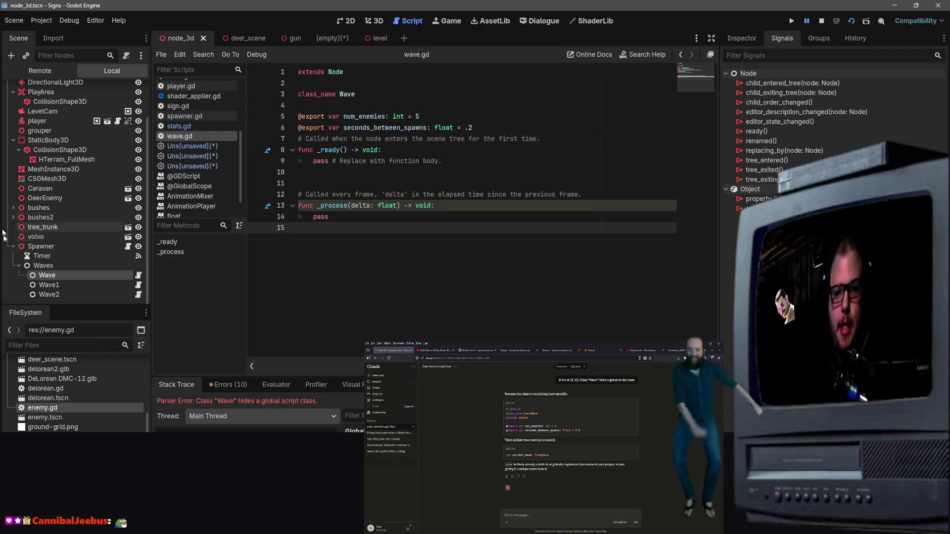
left_click(29, 256)
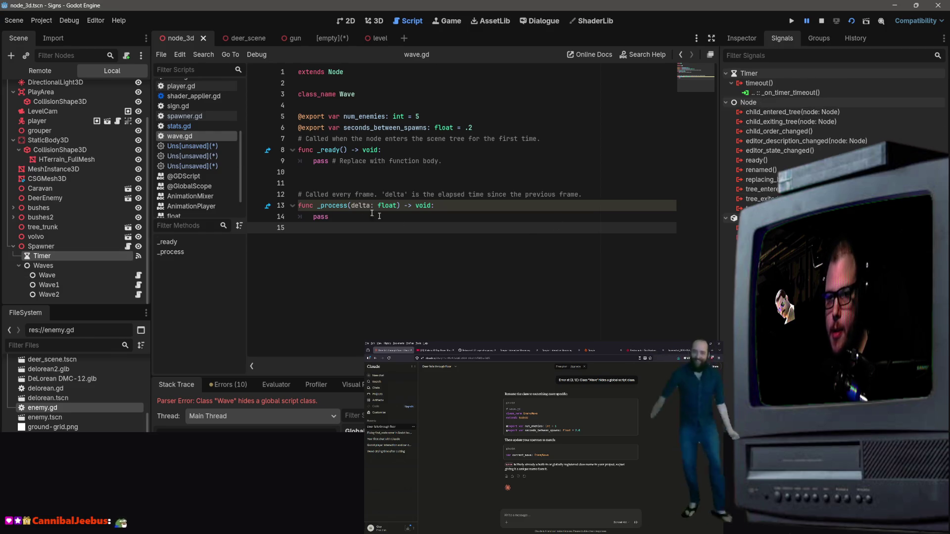
left_click(128, 247)
left_click(416, 164)
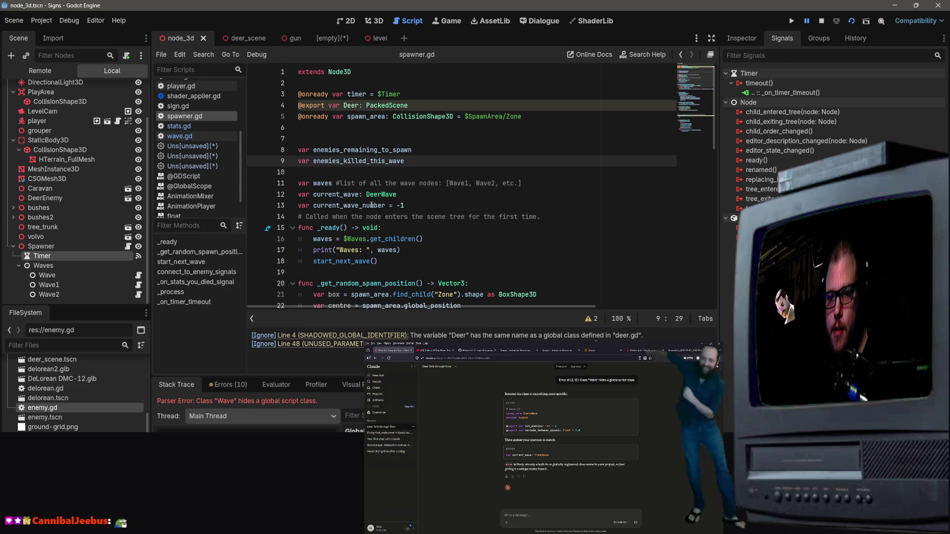
left_click(400, 194)
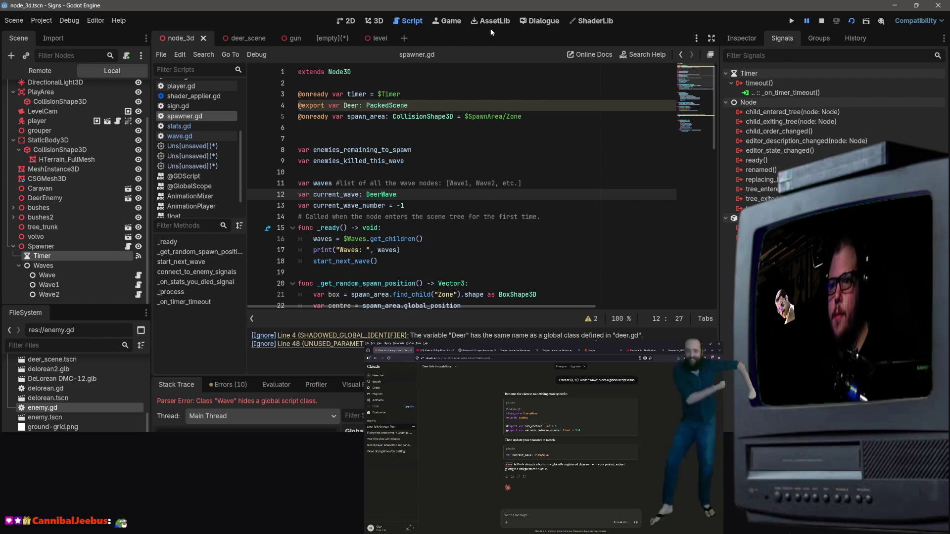
left_click(850, 22)
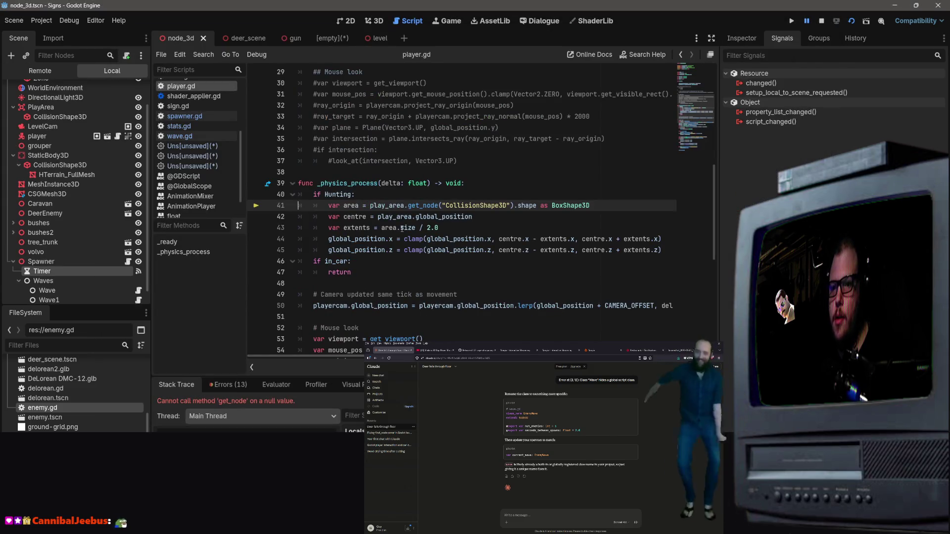
scroll(440, 205, "up", 1)
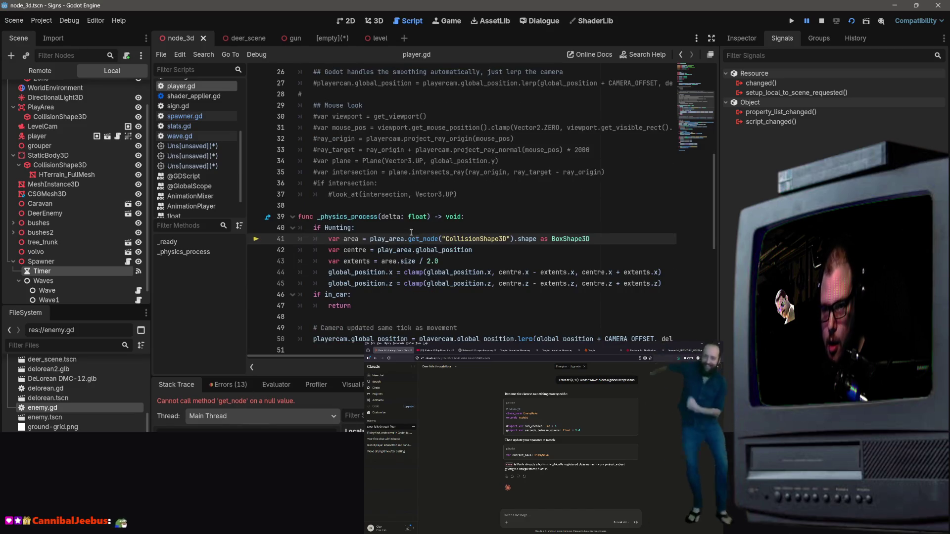
scroll(415, 234, "up", 8)
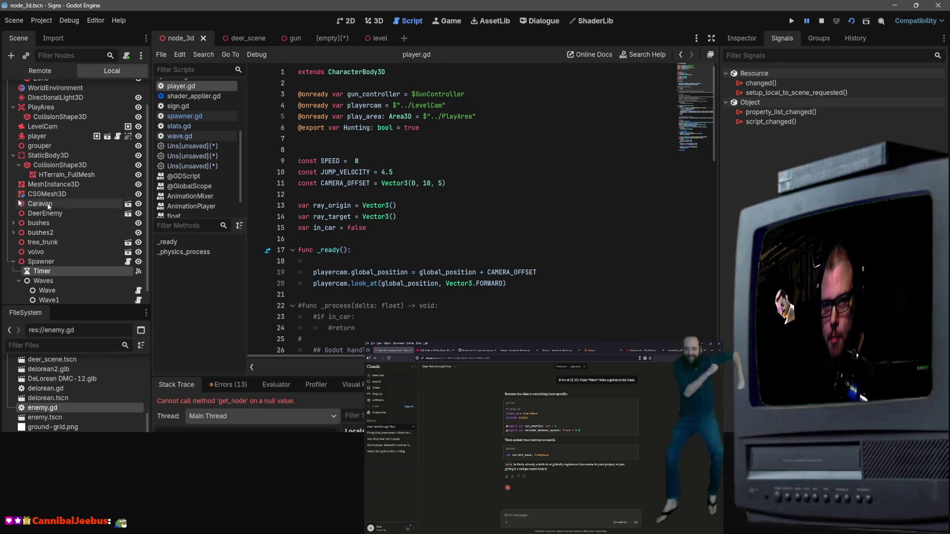
scroll(124, 199, "up", 2)
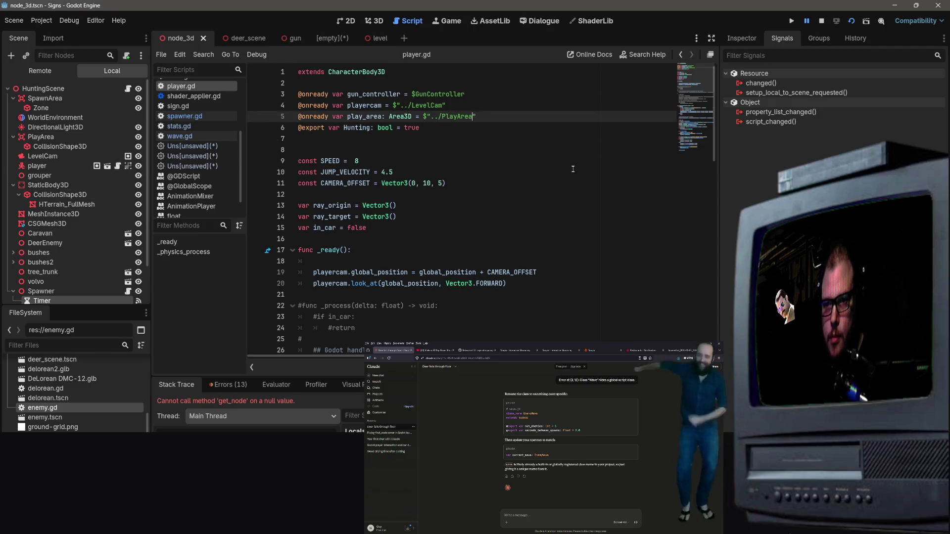
scroll(568, 172, "down", 9)
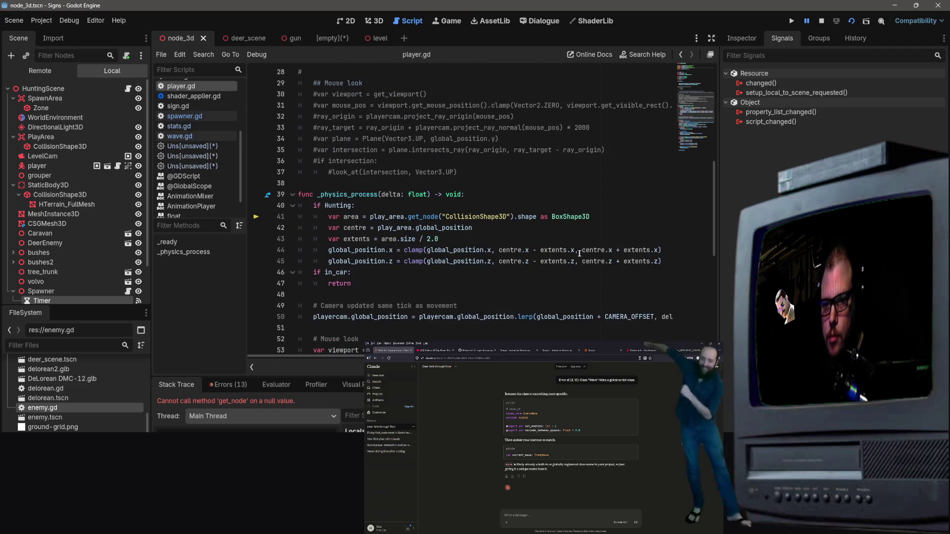
scroll(418, 225, "up", 3)
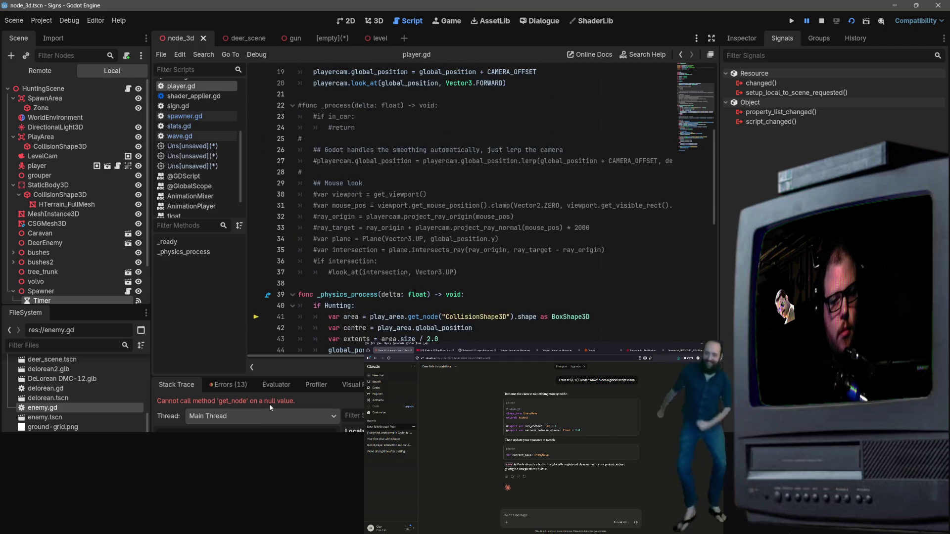
Try get_child and get_children in place of get_node on line 41, then undo them
left_click(425, 317)
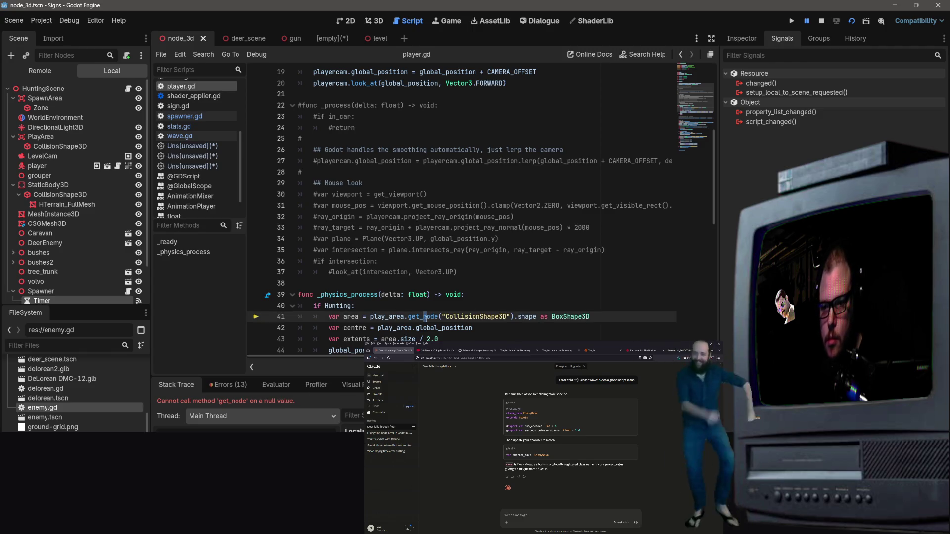
mouse_move(424, 317)
left_mouse_down()
mouse_move(444, 316)
mouse_move(429, 316)
left_mouse_up()
type("child")
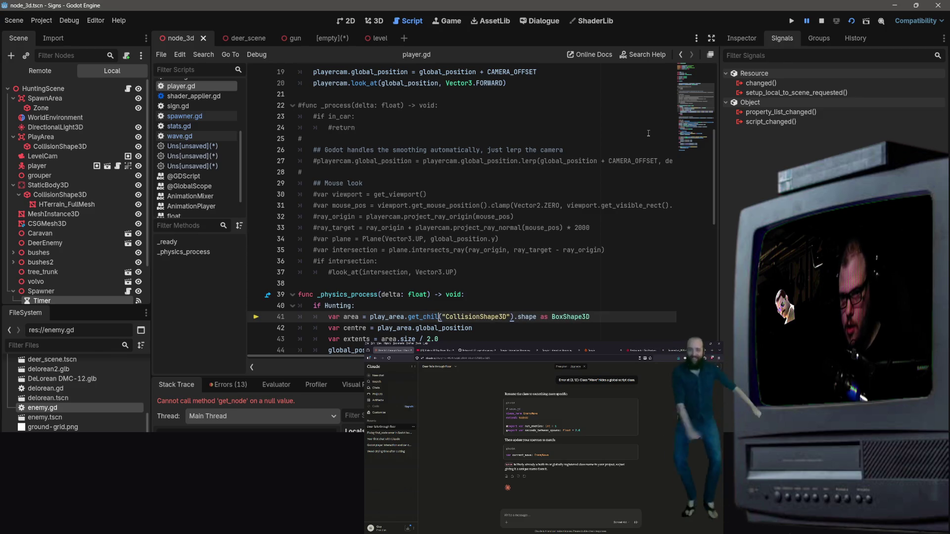
key("Return")
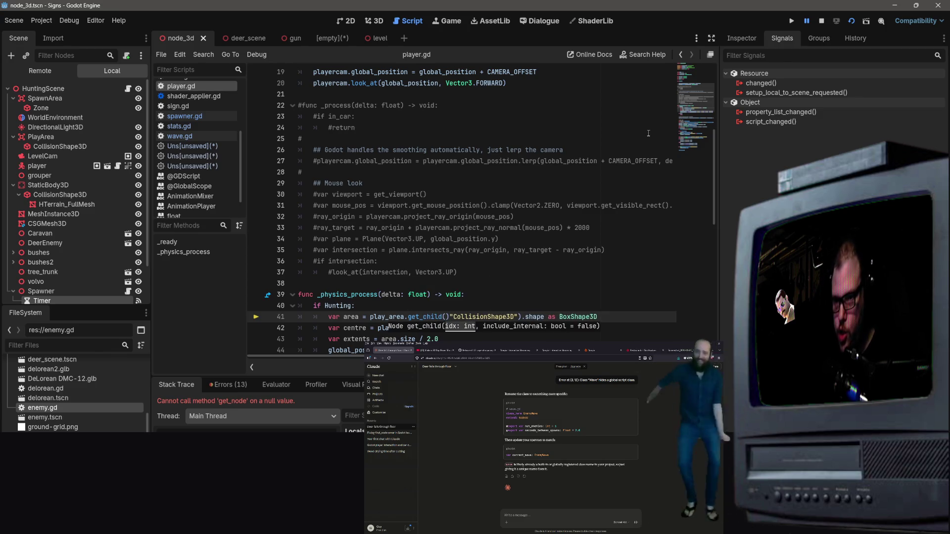
key("Delete")
left_click(460, 285)
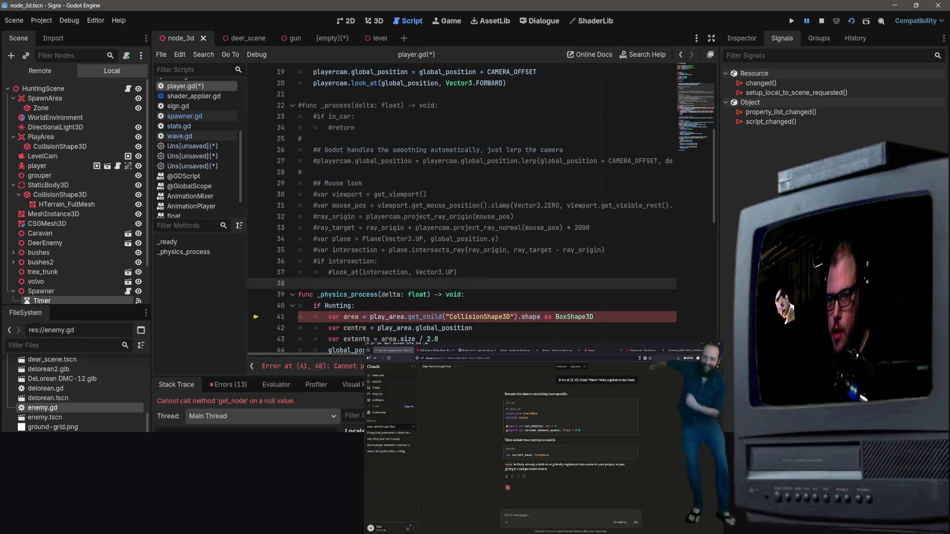
left_click(427, 316)
type("re")
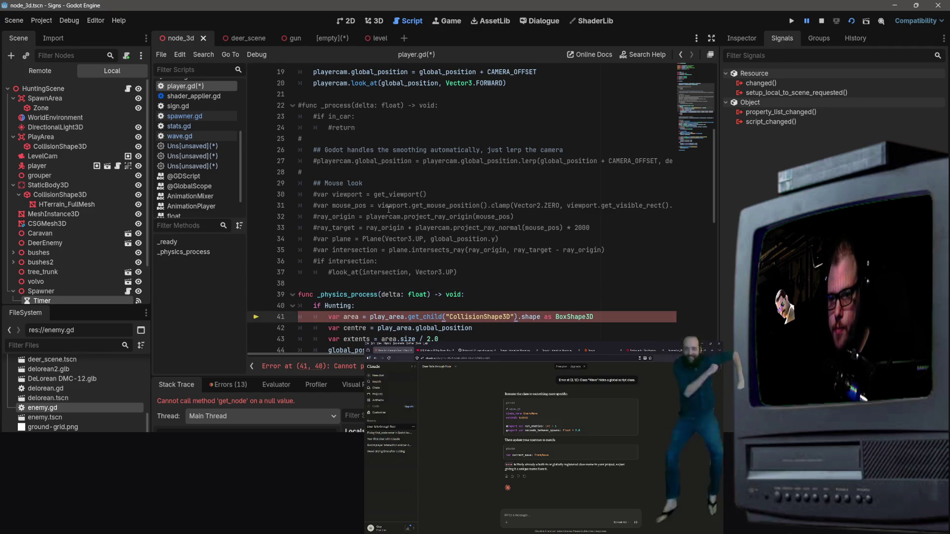
type("n(")
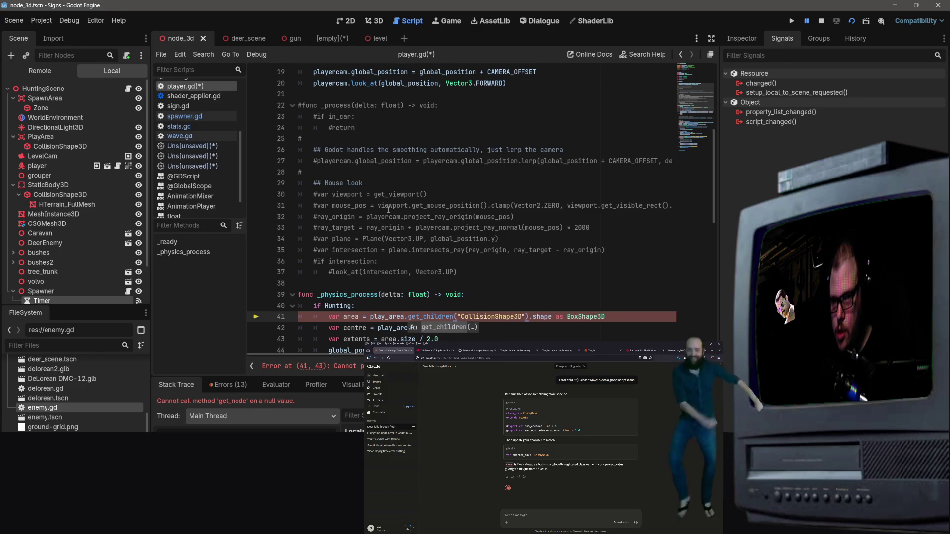
type("1")
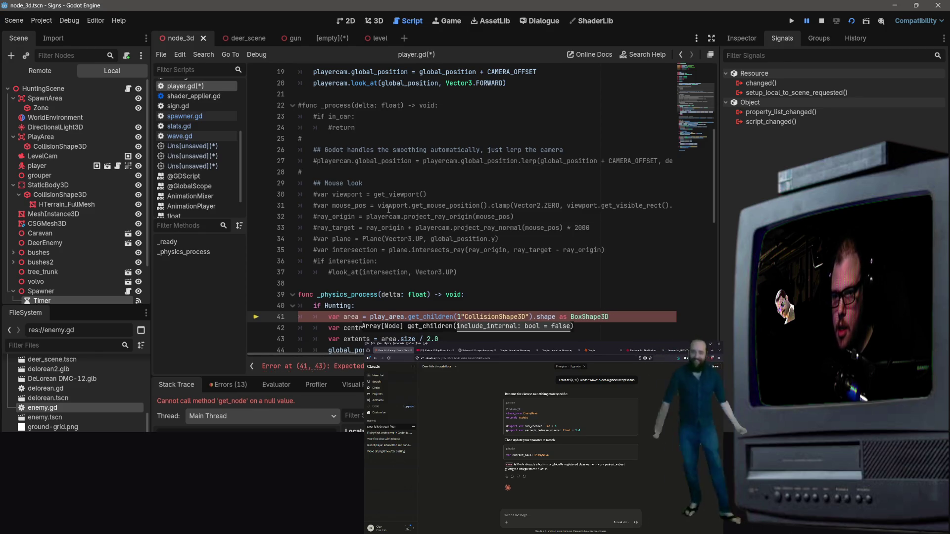
key("BackSpace")
left_click(531, 296)
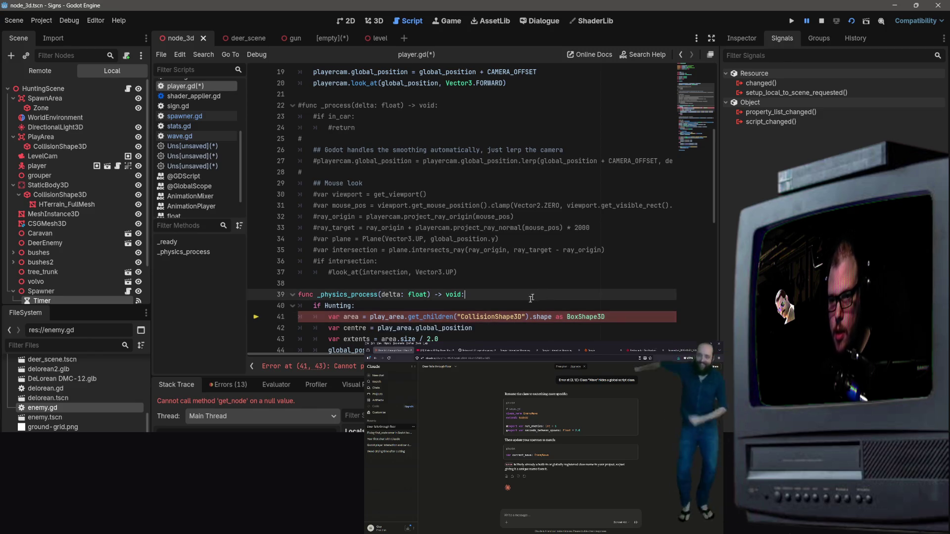
left_click(453, 318)
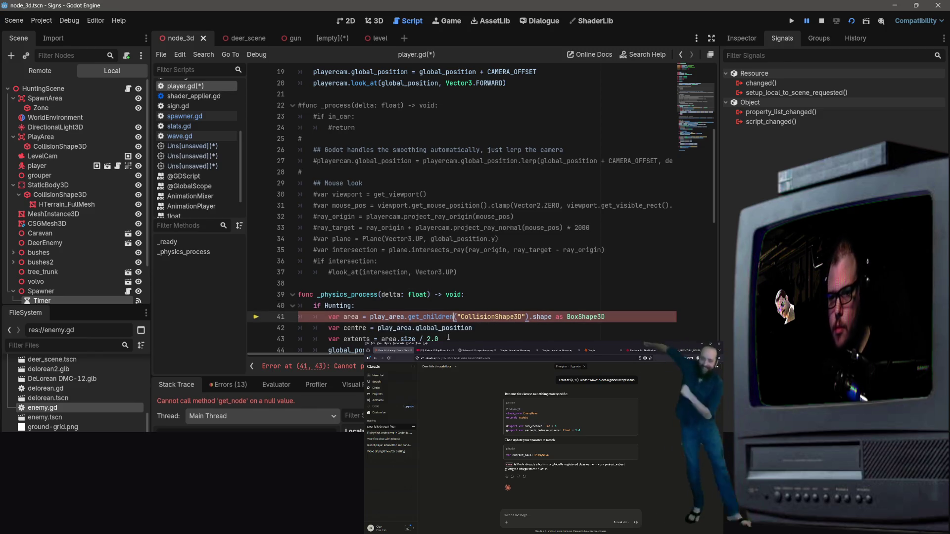
key("BackSpace")
key("BackSpace")
key("BackSpace")
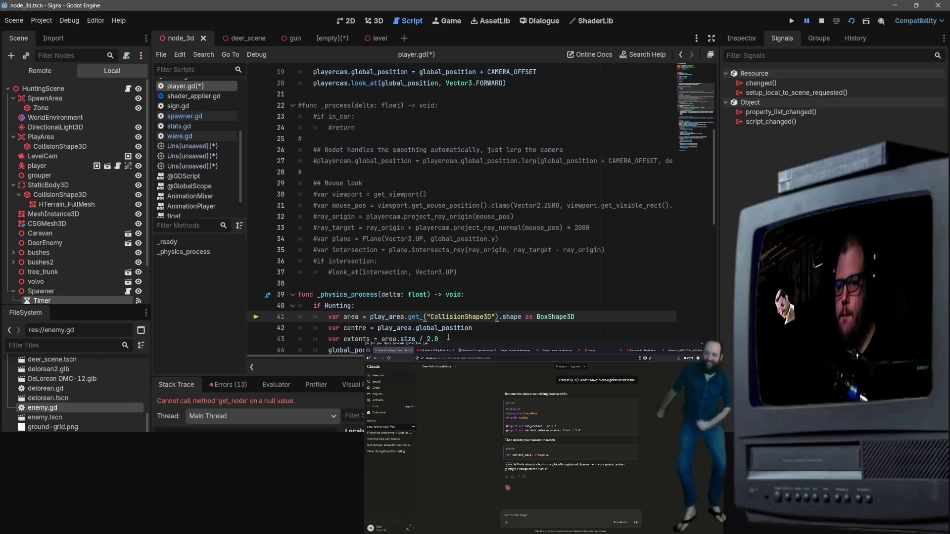
key("BackSpace")
key("BackSpace")
key("BackSpace")
key("BackSpace")
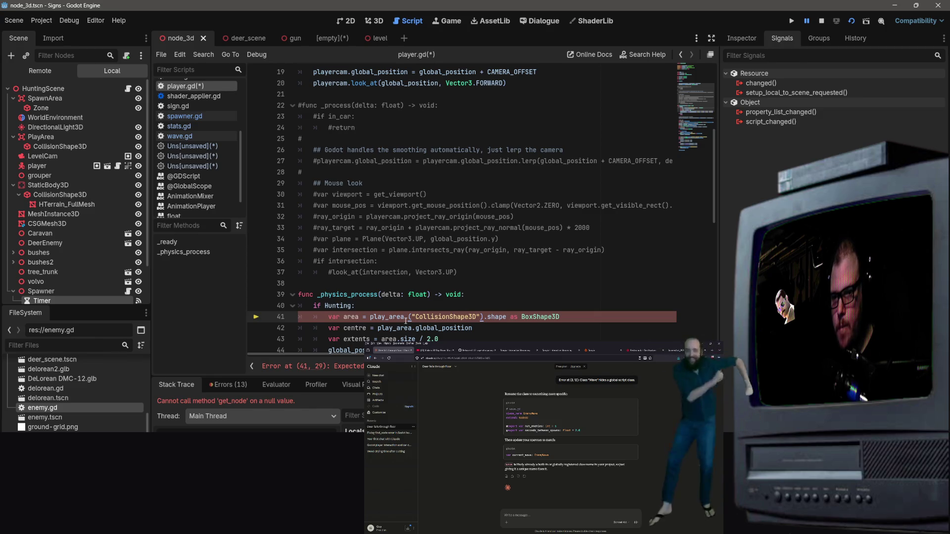
key("Left")
key("Left")
key("Left")
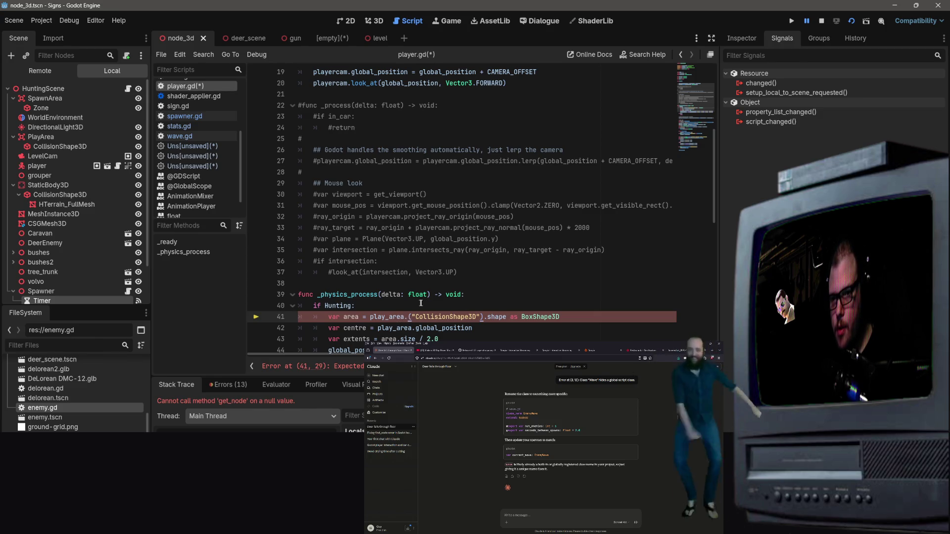
On a new line 42, type play_area. and choose find_child() from the autocomplete list
left_click(421, 304)
key("Return")
key("Return")
type("p")
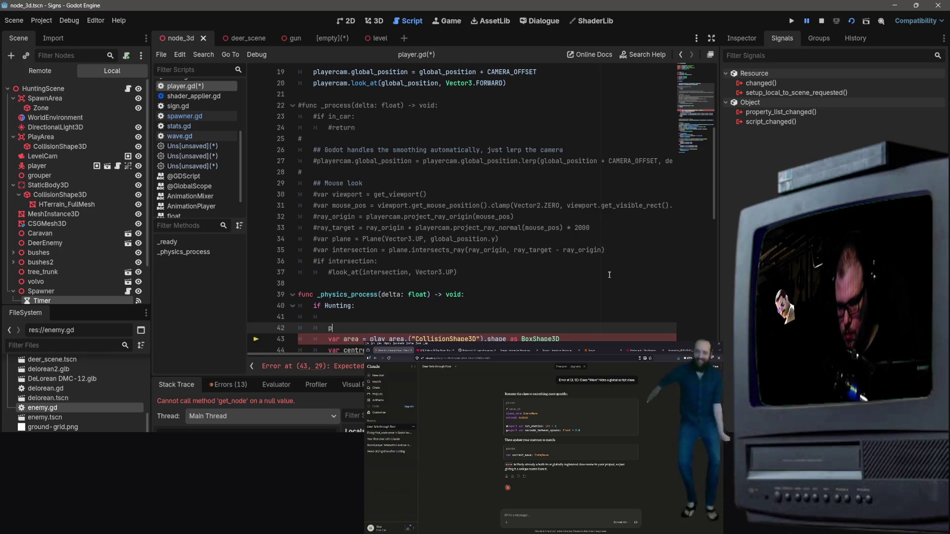
type("lay_")
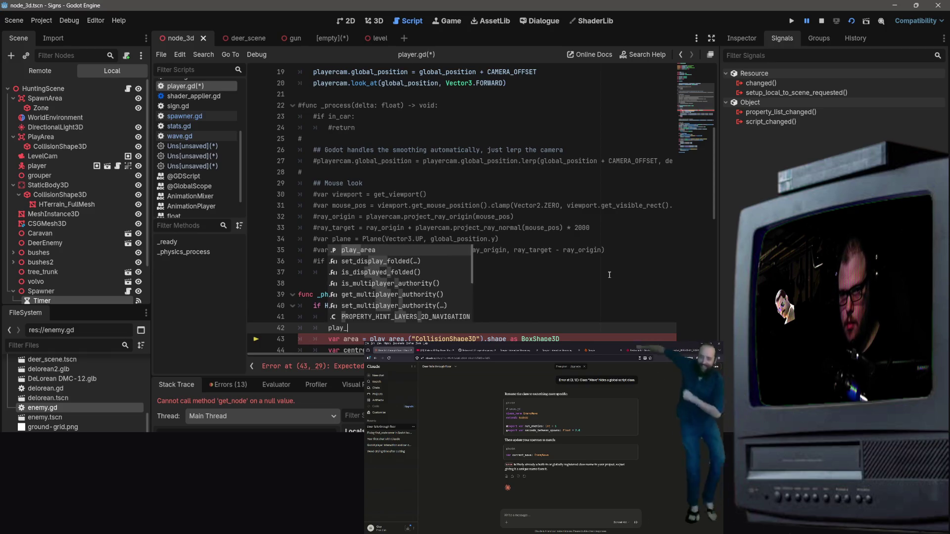
type("are.")
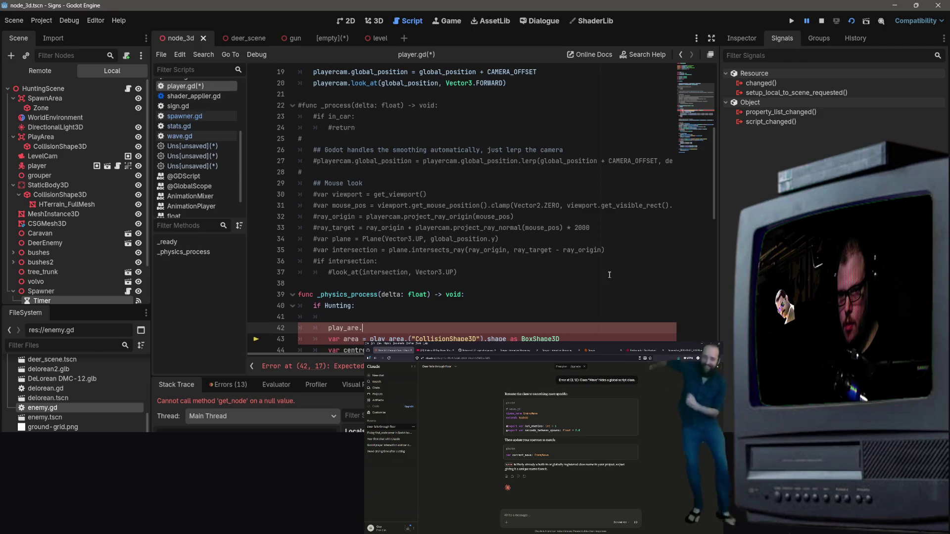
type(".")
key("Down")
key("Down")
key("Down")
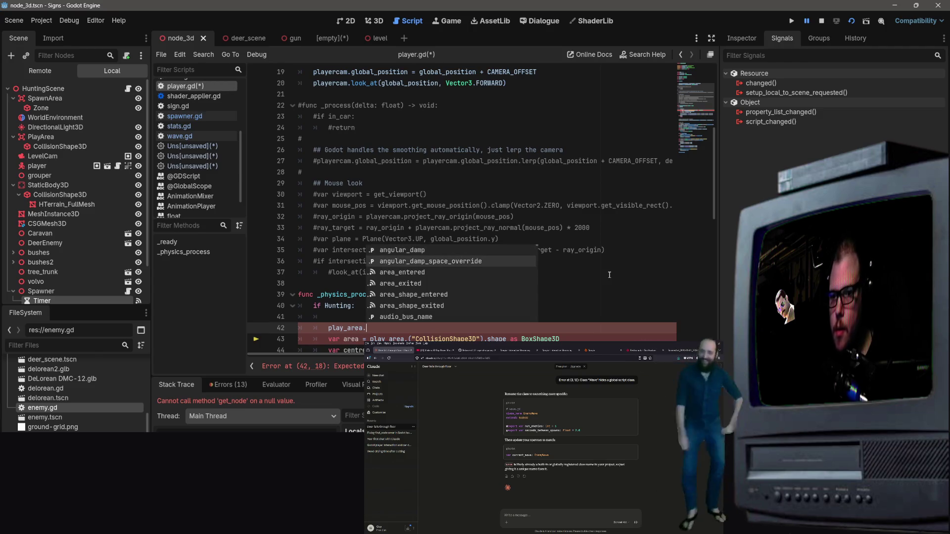
key("Down")
key("Down")
key("Down")
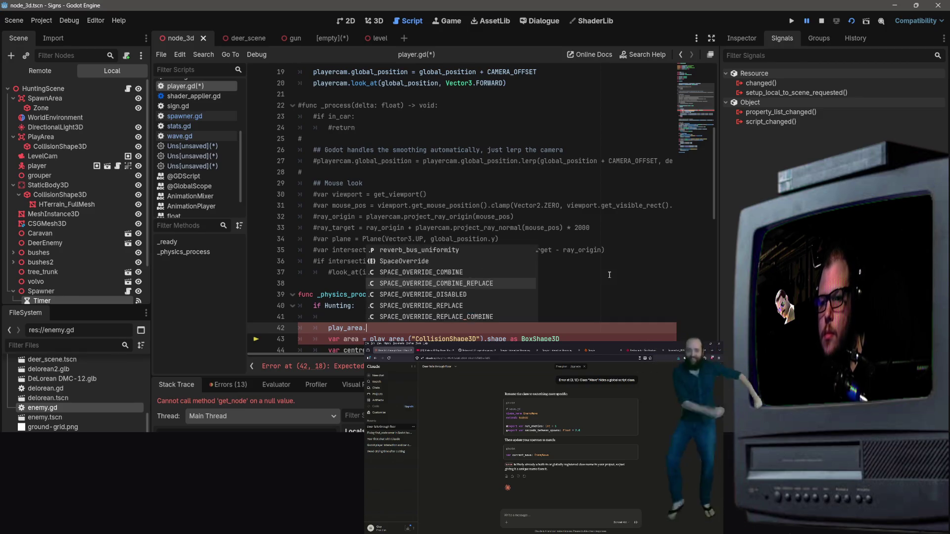
key("Page_Up")
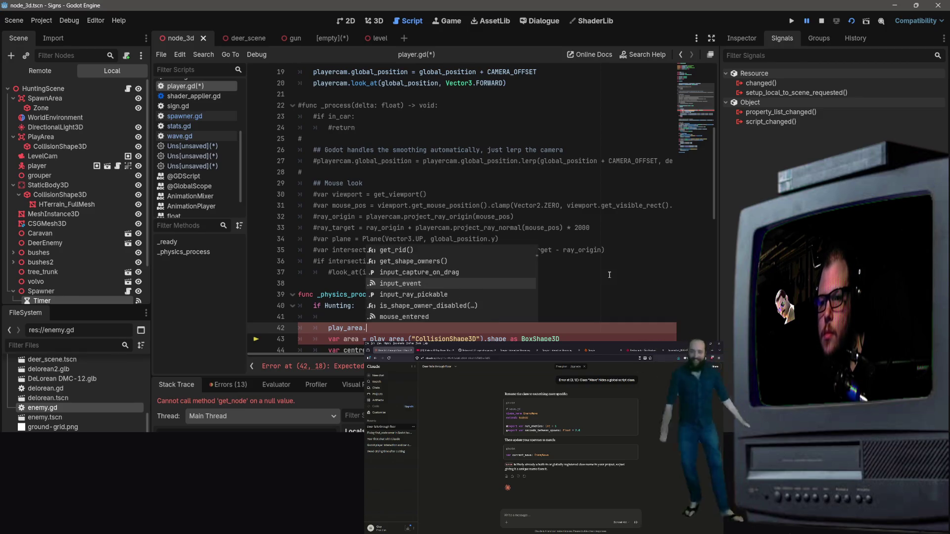
key("Down")
key("Down")
key("Down")
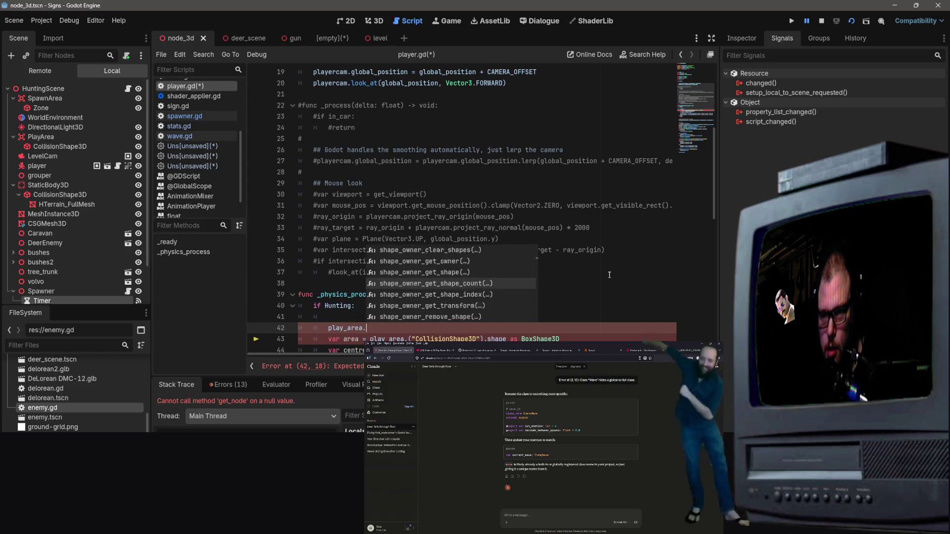
key("Down")
key("Down")
key("Down")
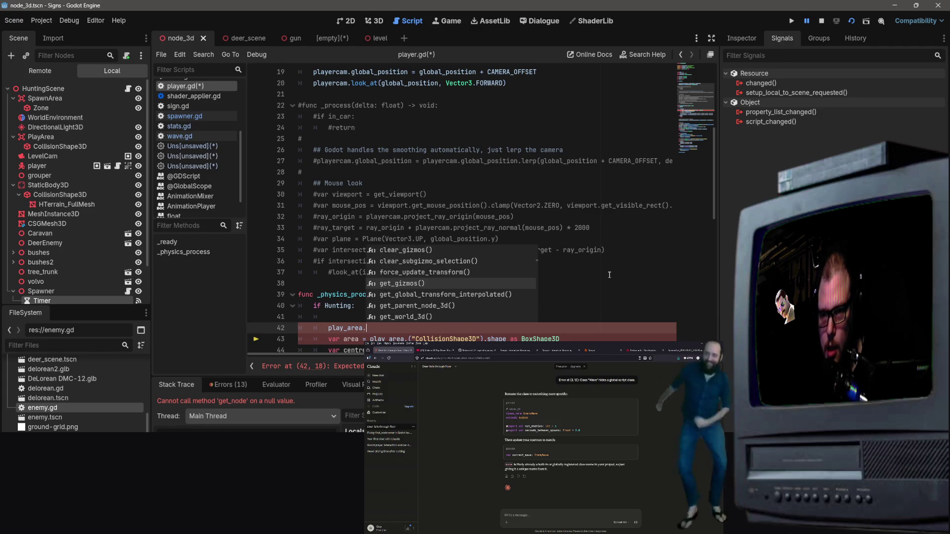
key("Down")
key("Down")
key("Down")
key("Down")
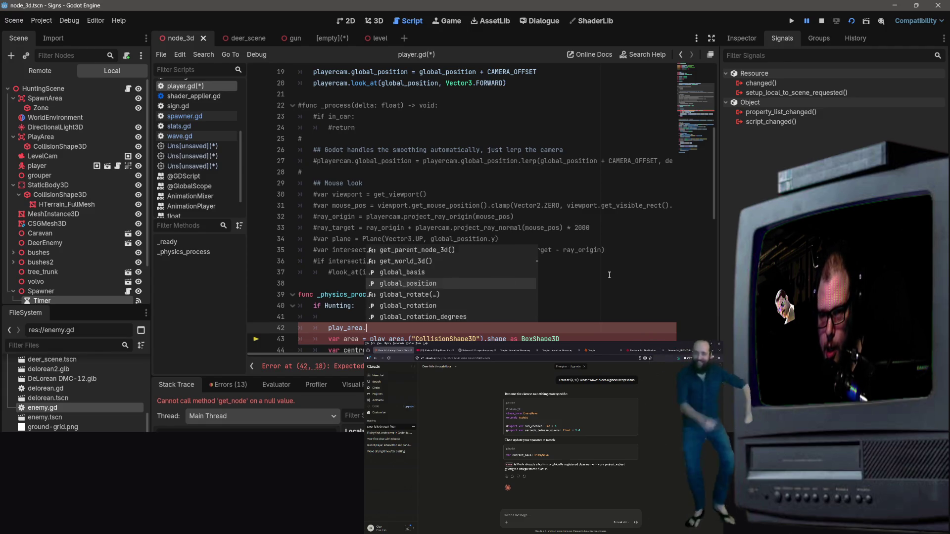
key("Down")
key("Down")
key("Down")
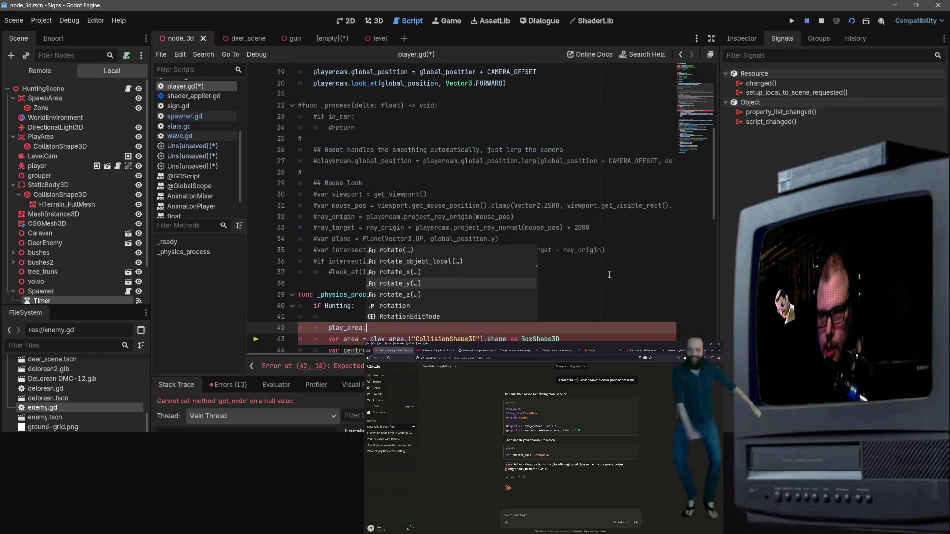
key("Up")
key("Up")
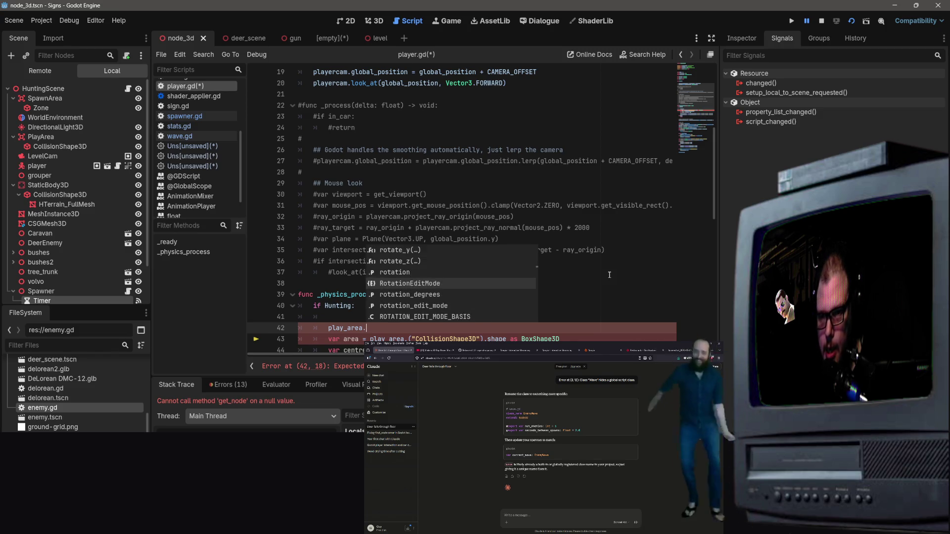
key("Down")
key("Down")
key("Down")
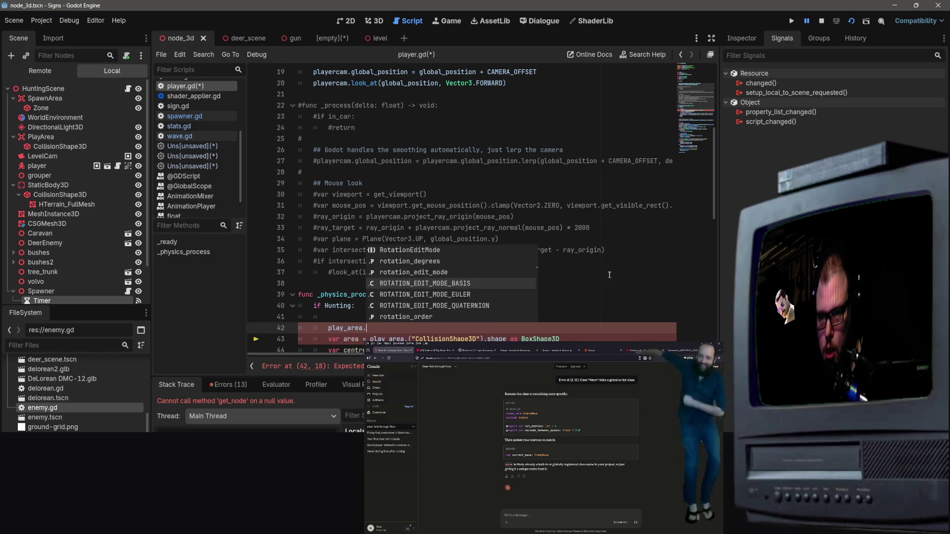
key("Down")
key("Down")
key("Down")
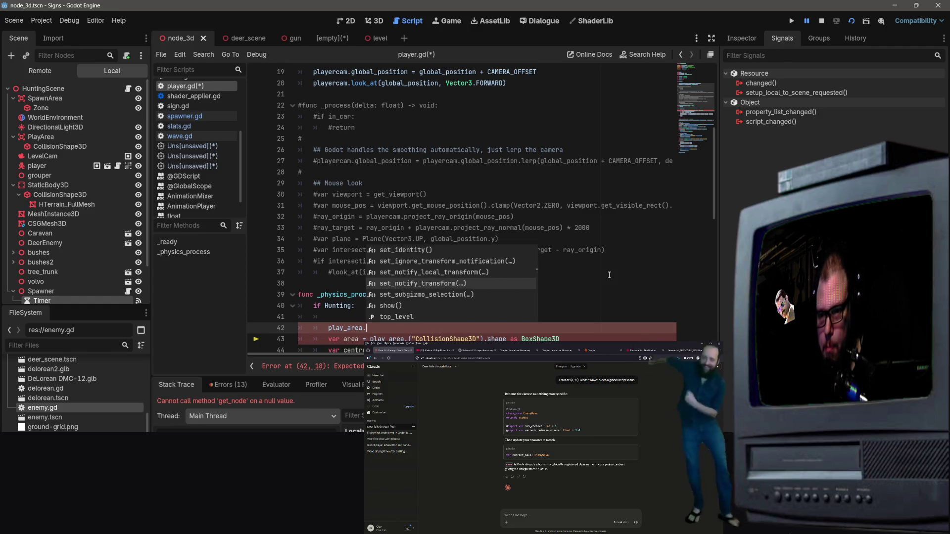
key("Down")
key("Down")
key("Down")
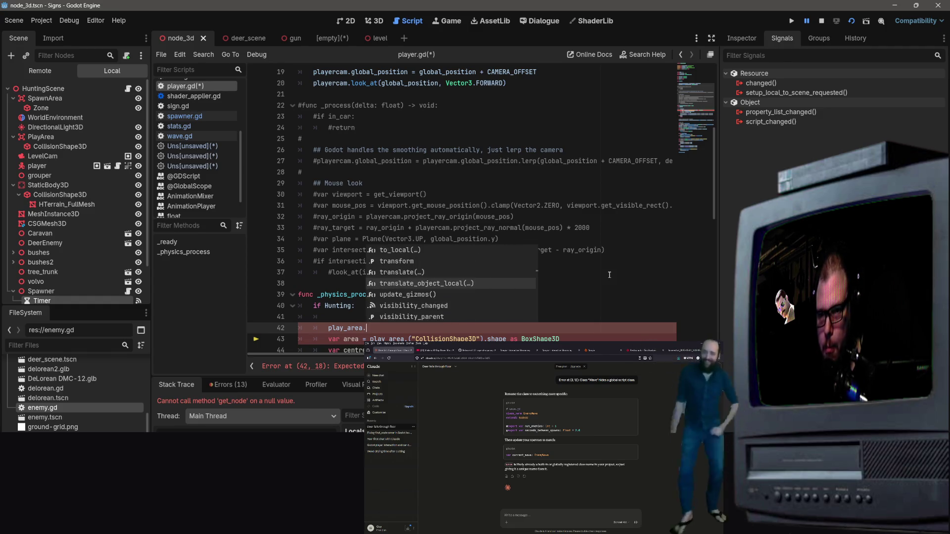
key("Down")
key("Down")
key("Down")
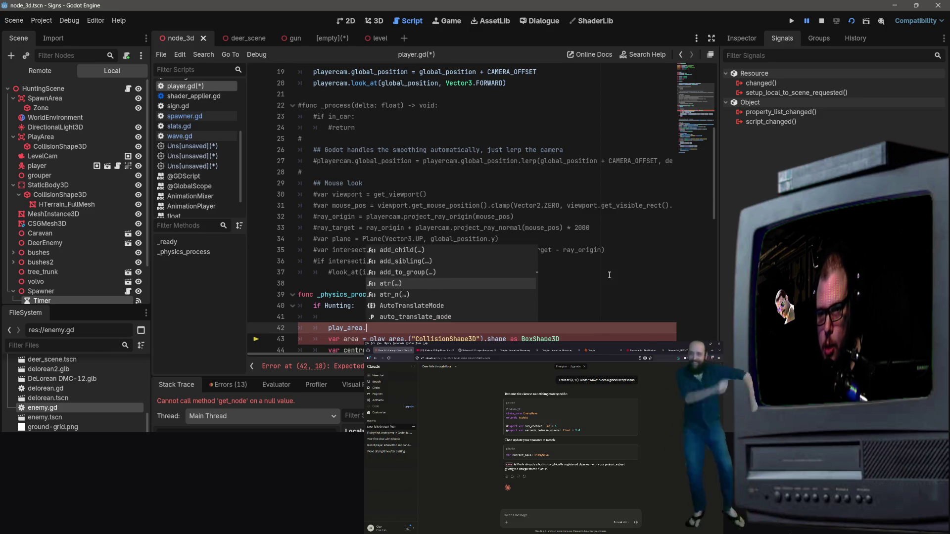
key("Down")
key("Down")
key("Down")
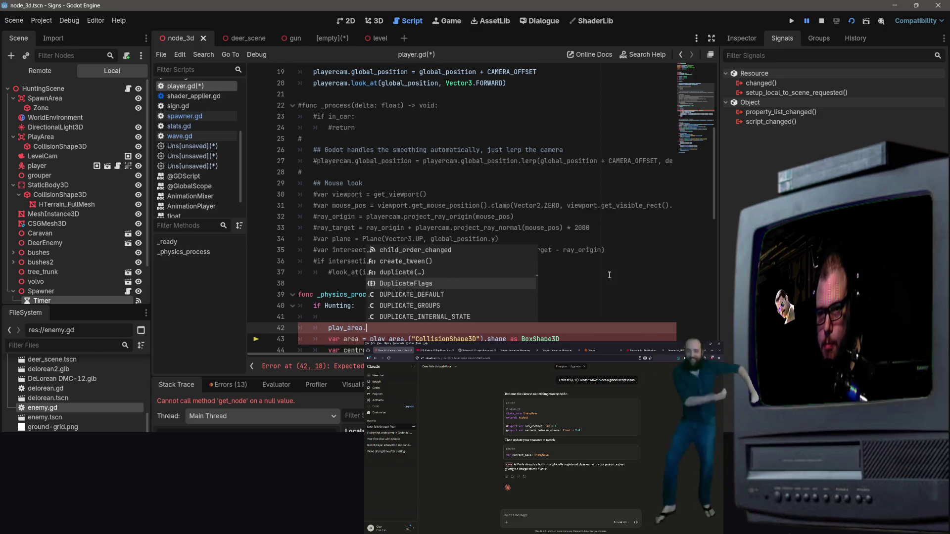
key("Up")
key("Up")
key("Up")
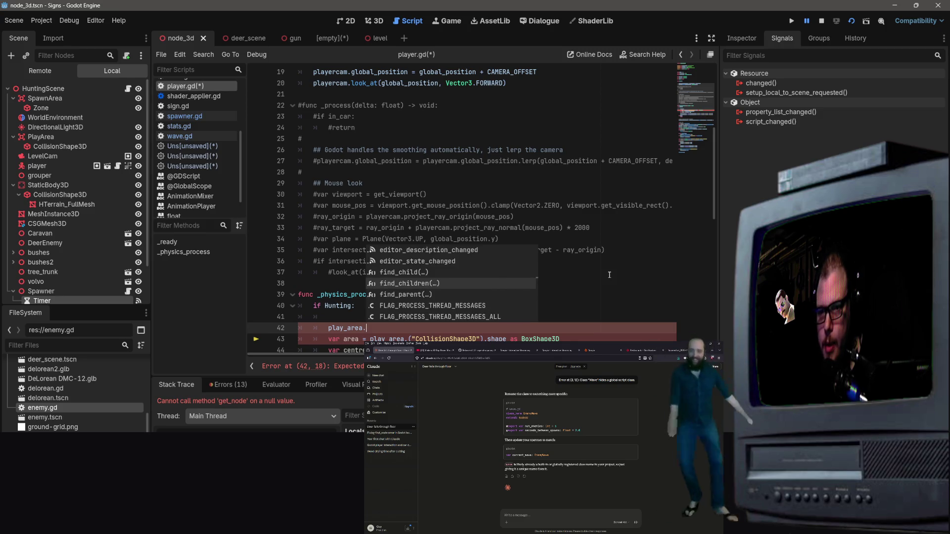
key("Return")
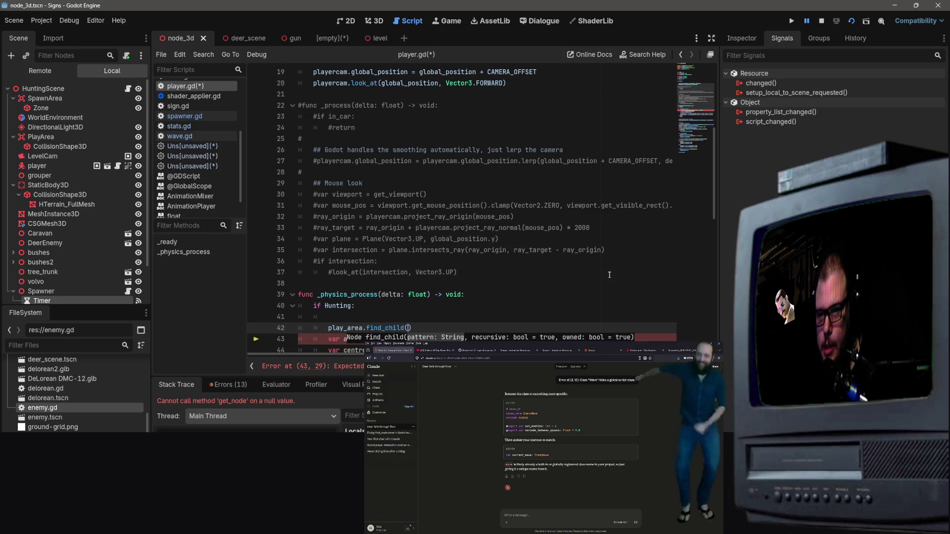
Insert find_child before ("CollisionShape3D") on line 43 and delete the stray line 42
scroll(609, 275, "down", 3)
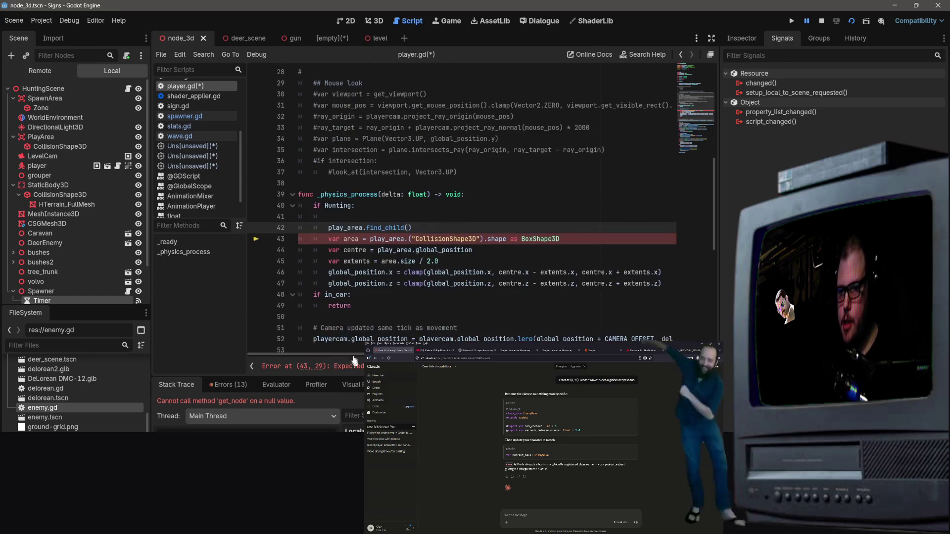
left_click(407, 239)
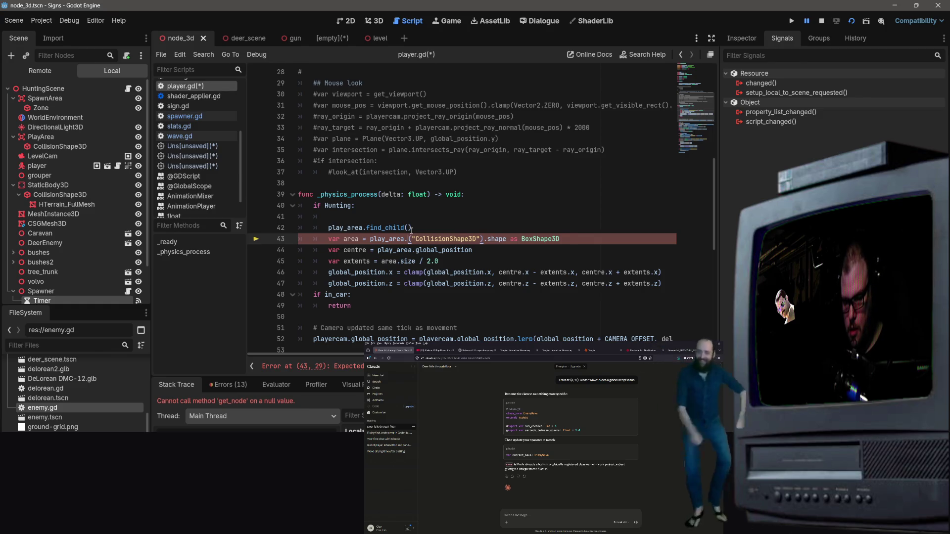
type("find_child")
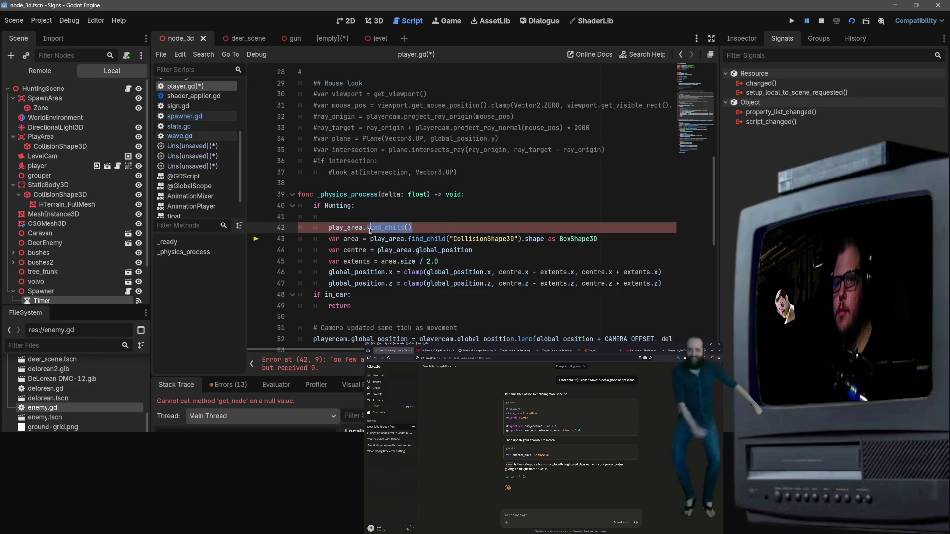
left_click_drag(412, 227, 324, 229)
key("BackSpace")
key("BackSpace")
key("BackSpace")
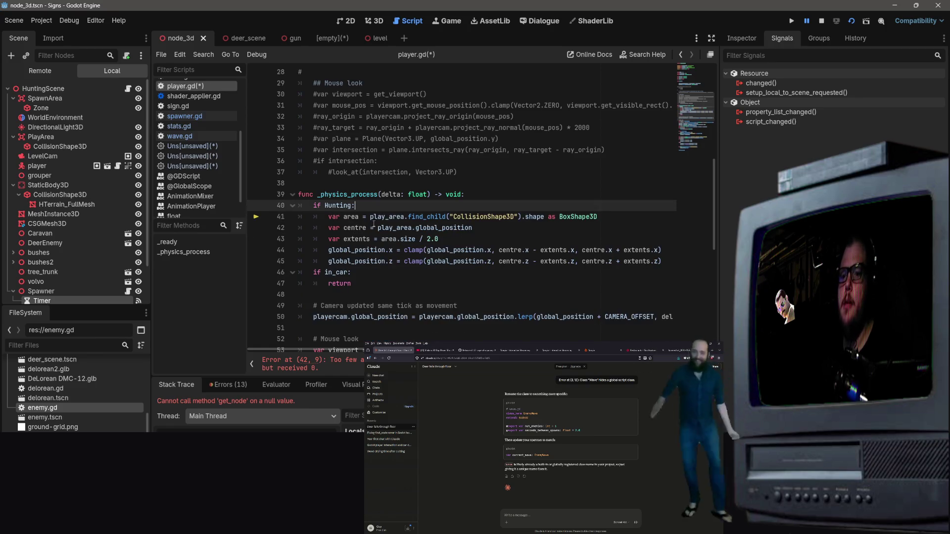
Save player.gd and scroll the Scene tree down to Waves
scroll(555, 205, "up", 1)
key("ctrl+s")
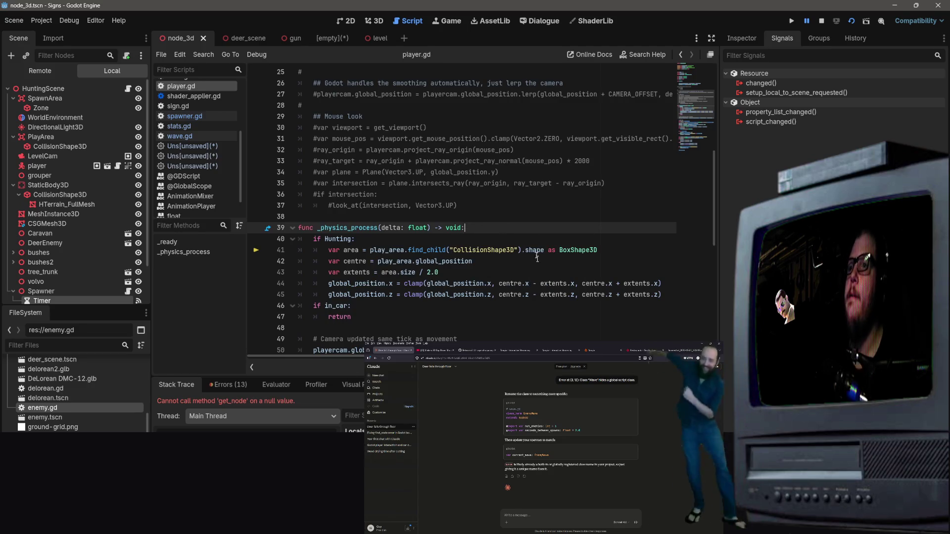
scroll(460, 245, "down", 5)
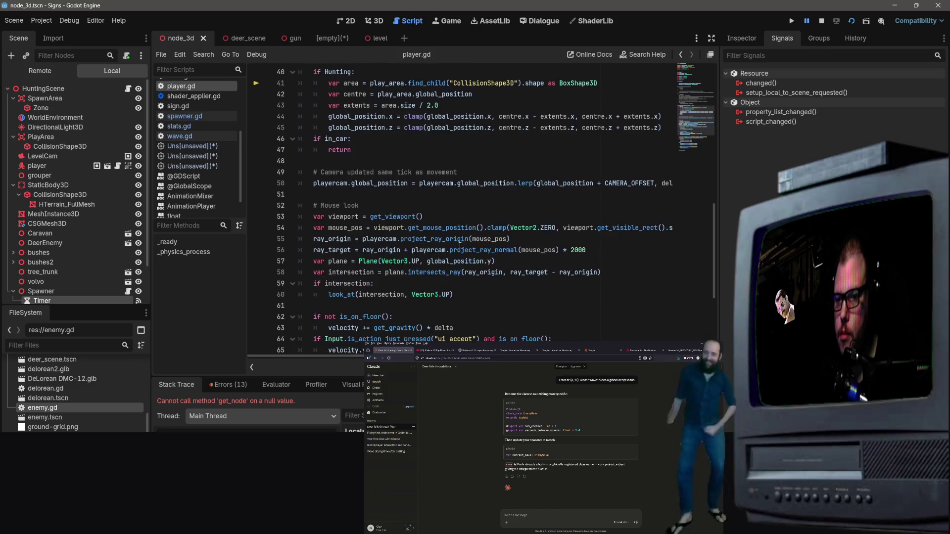
scroll(460, 244, "down", 5)
scroll(526, 236, "up", 11)
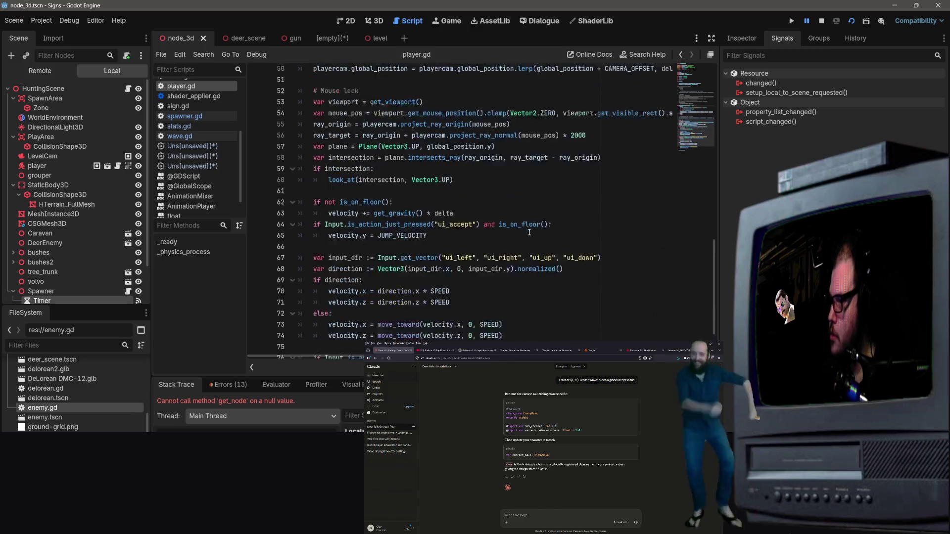
scroll(74, 282, "down", 3)
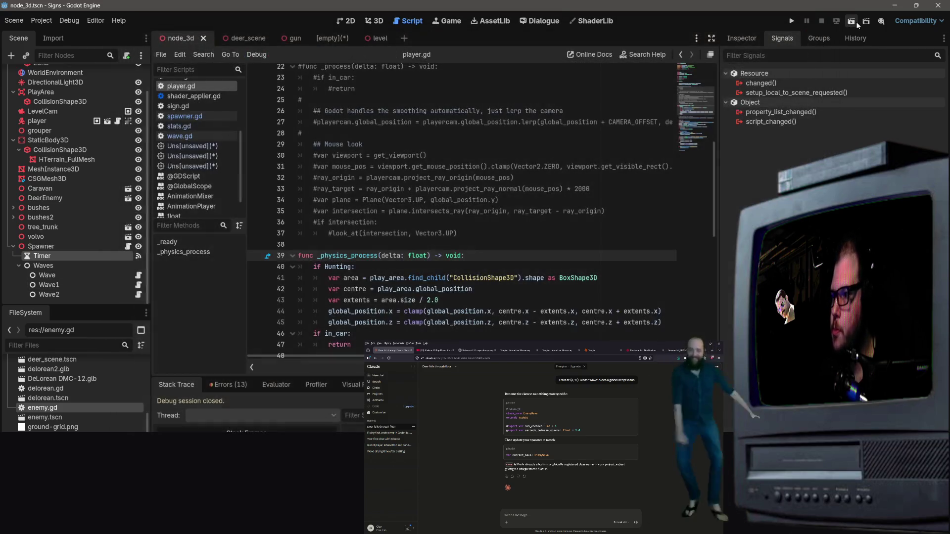
Rerun the project and select the wave.gd-to-node.gd type error in the debugger
left_click(851, 21)
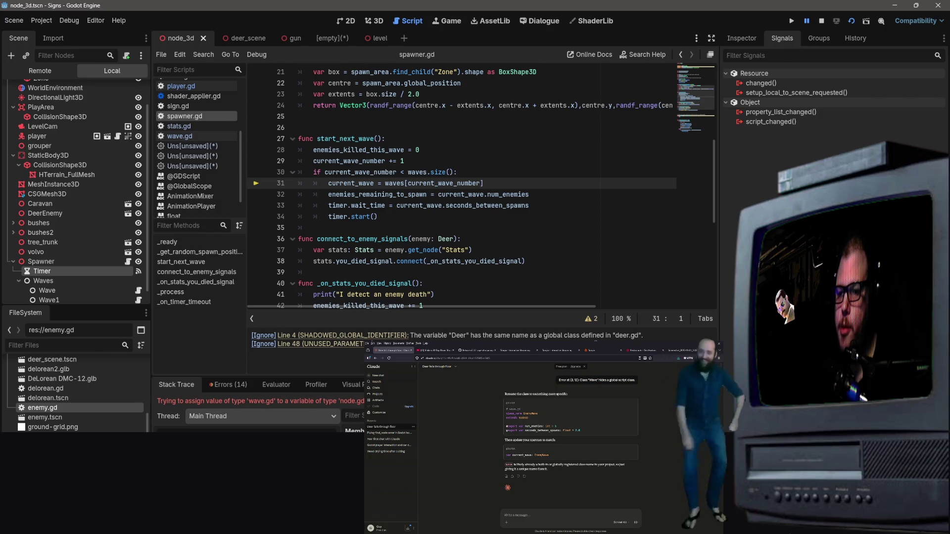
left_click_drag(368, 401, 283, 401)
left_click_drag(194, 396, 180, 401)
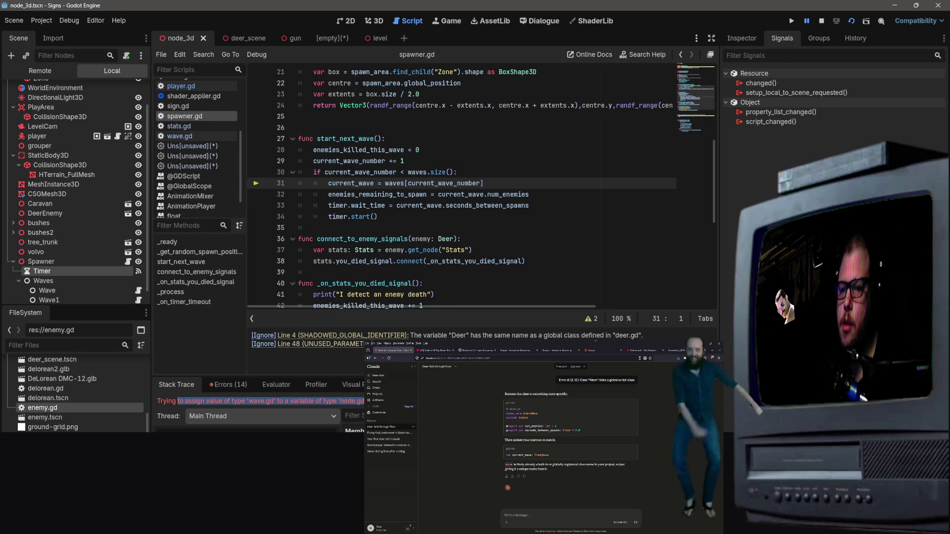
key("alt+Tab")
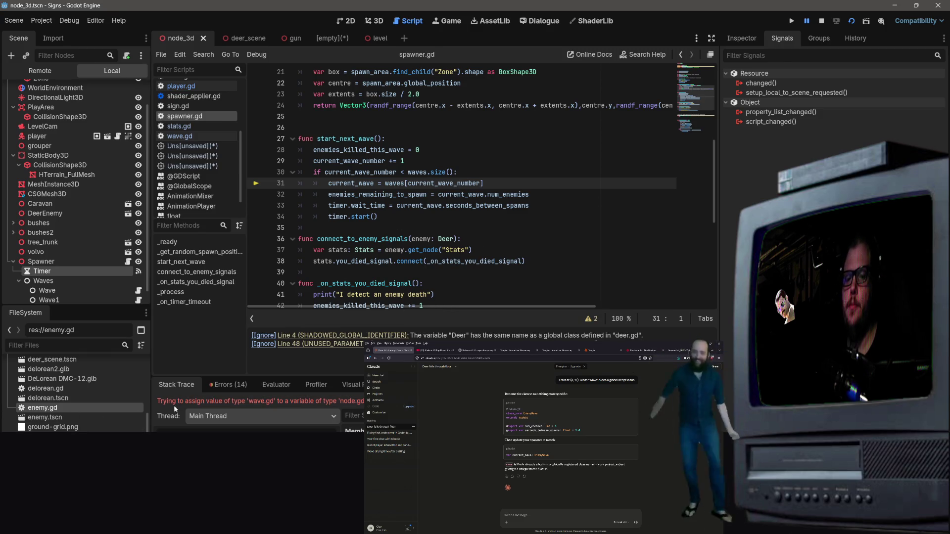
left_click_drag(158, 402, 365, 401)
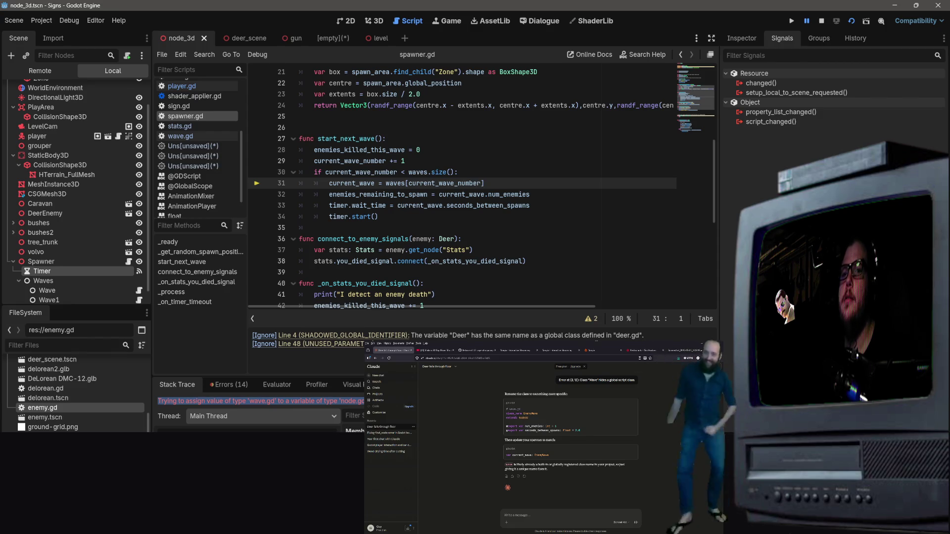
Paste the copied error into the Claude chat and send it
left_click(588, 517)
type("Trying to assign value of type 'wave.gd' to a variable of type 'node.gd'")
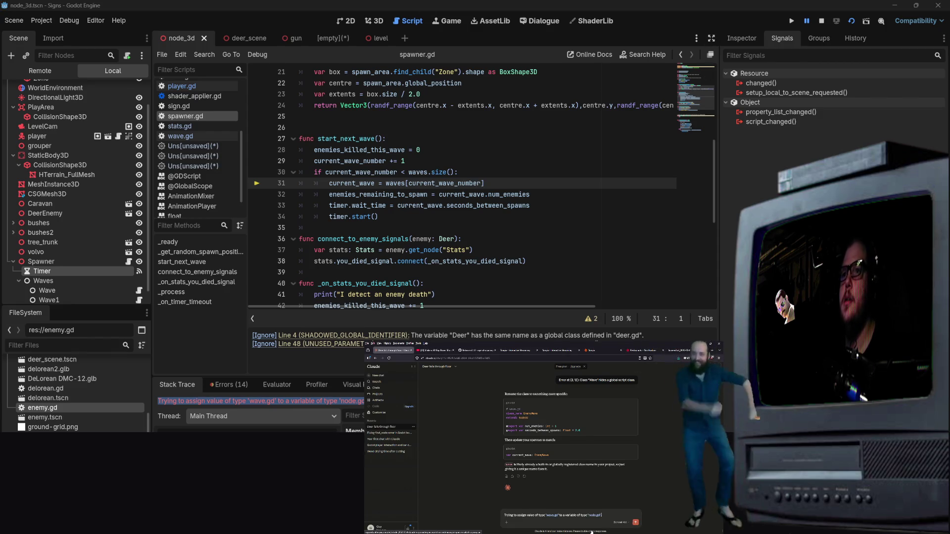
key("Return")
scroll(486, 193, "up", 7)
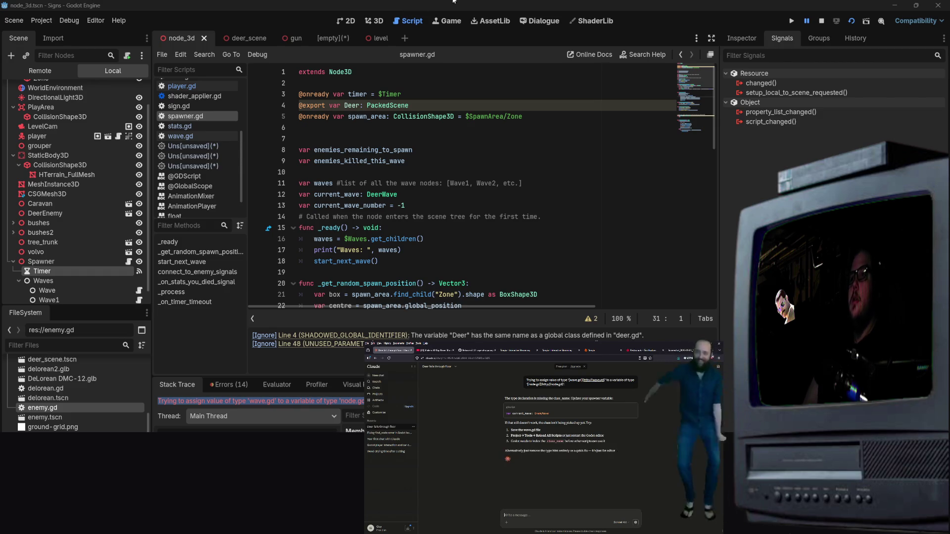
left_click(402, 126)
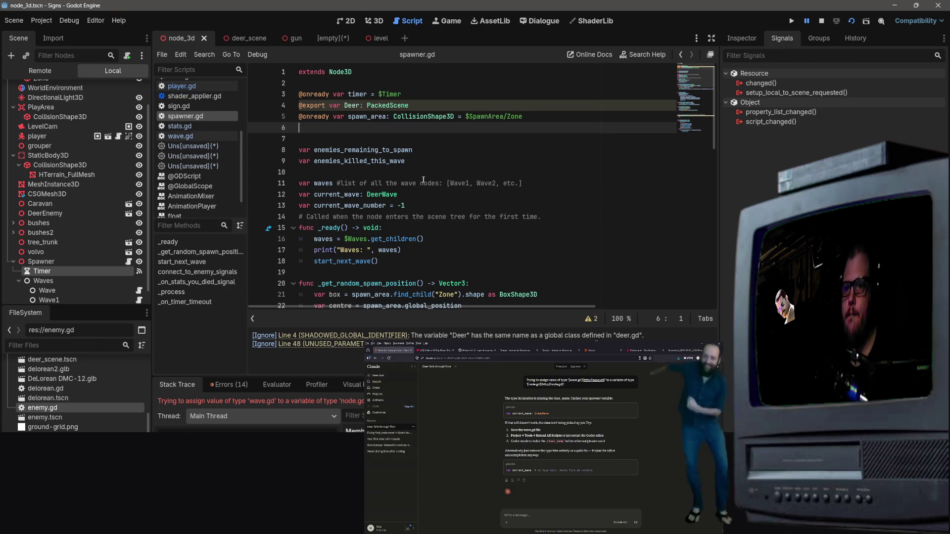
left_click(402, 195)
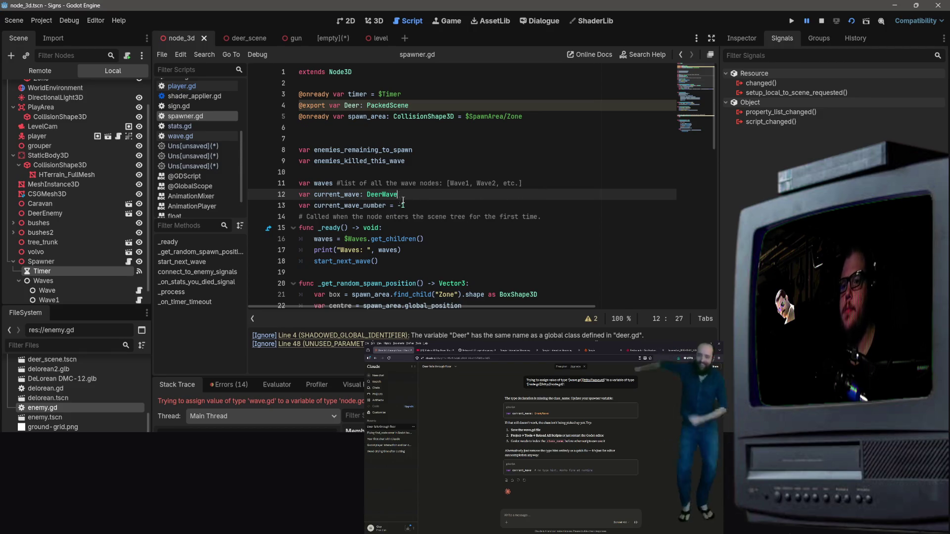
scroll(409, 208, "down", 2)
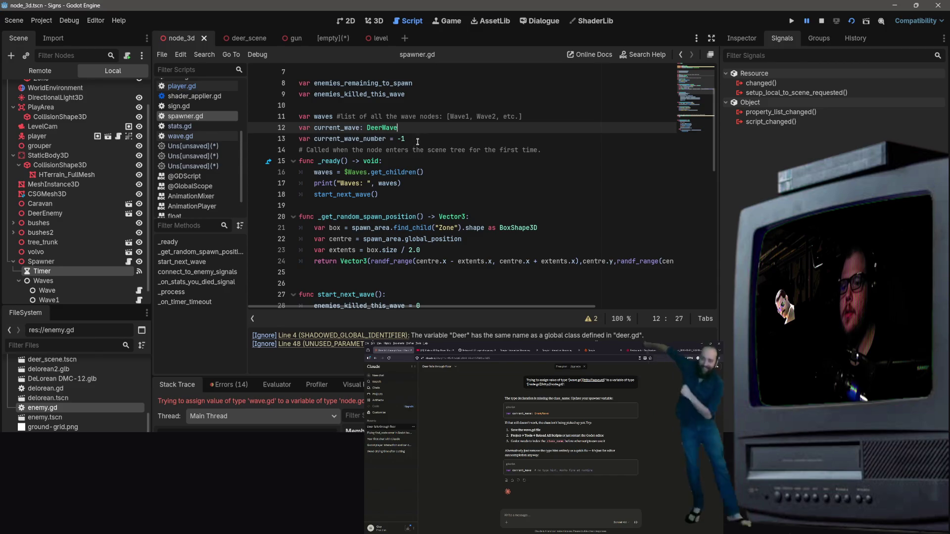
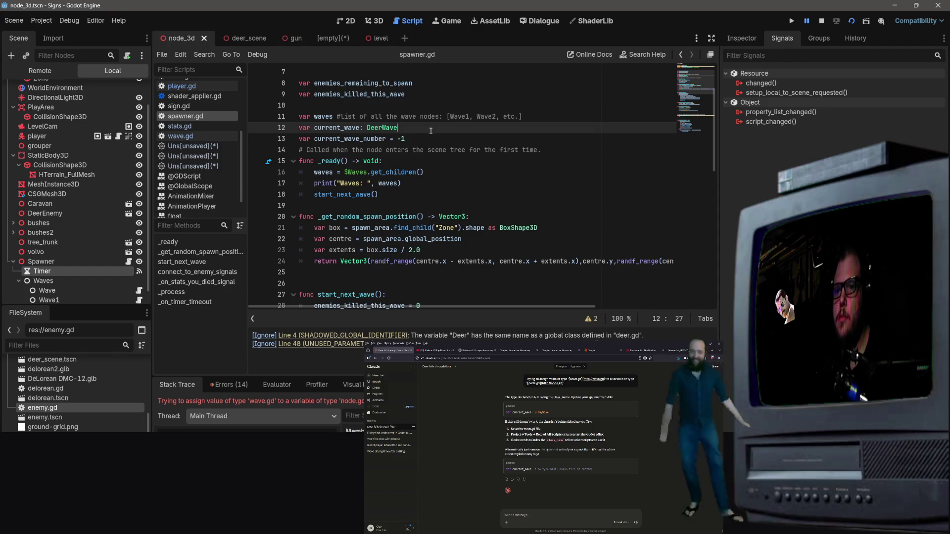
Delete the ': DeerWave' type from current_wave on line 12, then save and run the game
left_click_drag(432, 129, 361, 130)
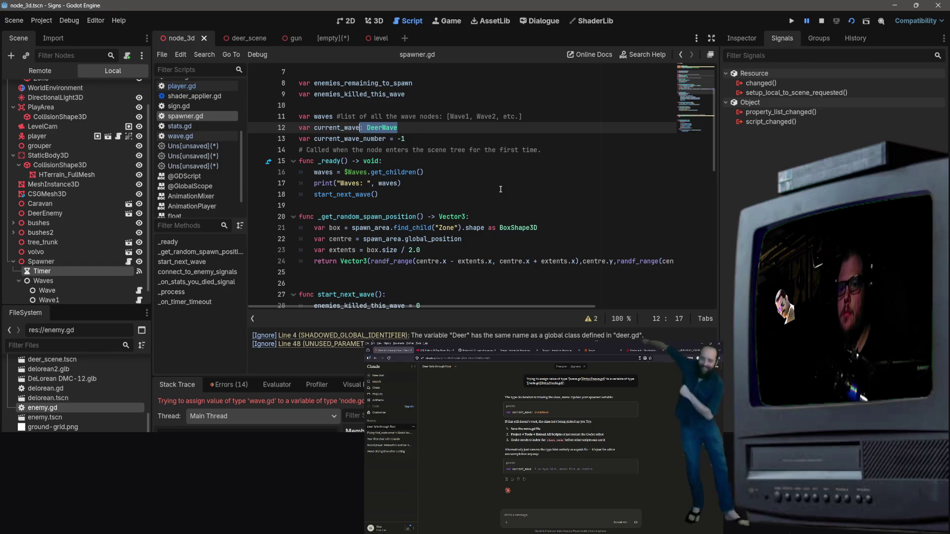
key("BackSpace")
scroll(501, 189, "down", 2)
key("ctrl+s")
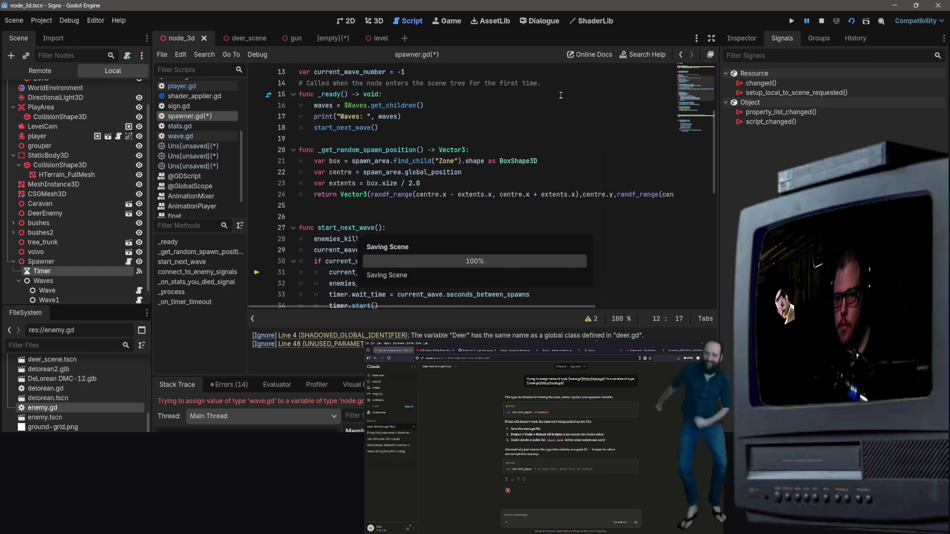
key("F5")
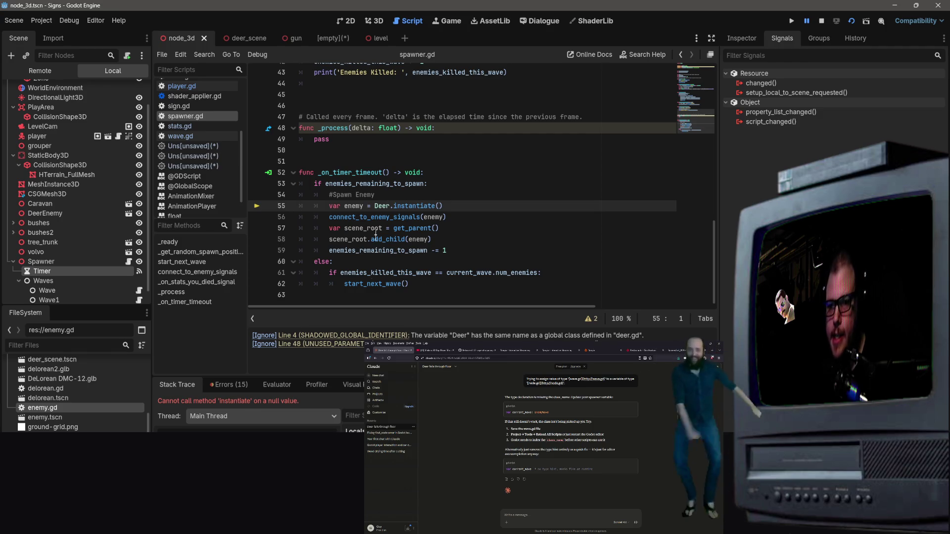
Copy the null 'instantiate' error message and send it in the chat
left_click_drag(299, 401, 268, 401)
left_click_drag(137, 413, 126, 396)
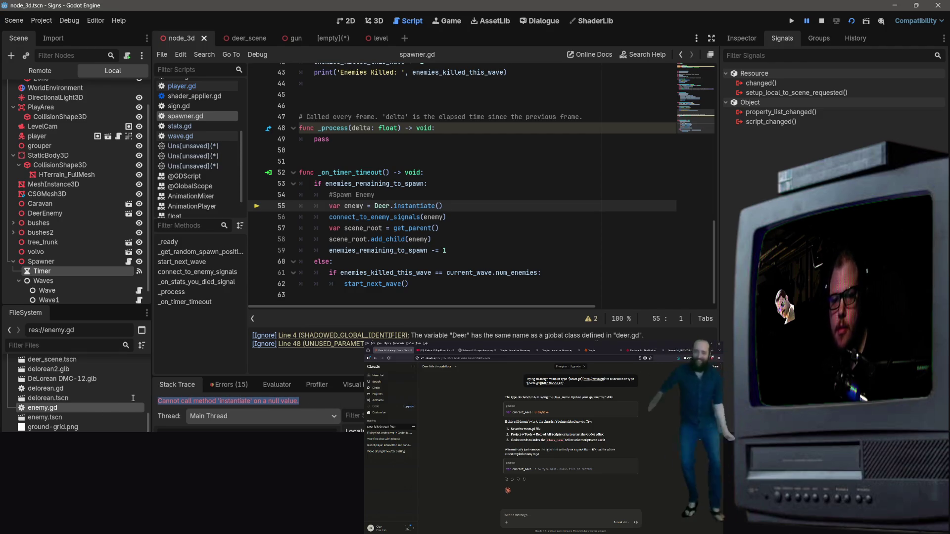
key("ctrl+c")
key("ctrl+v")
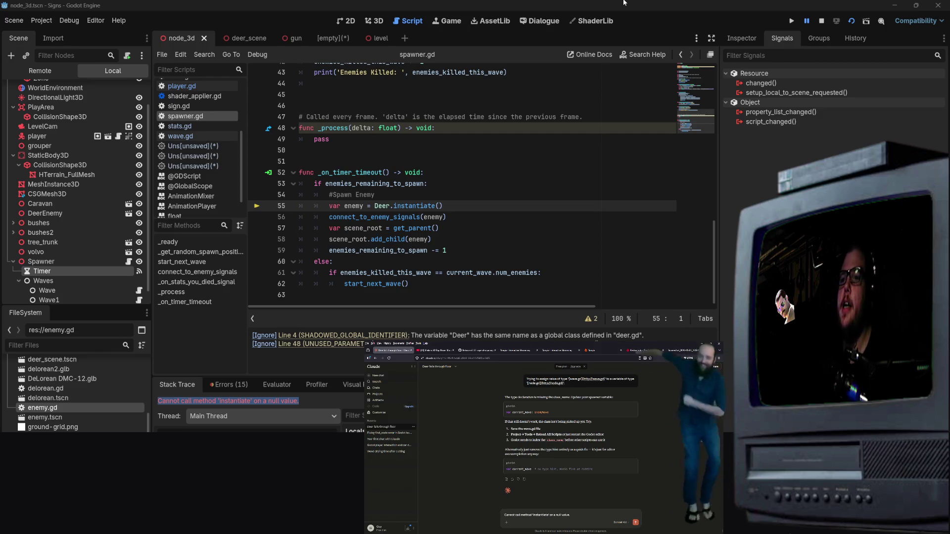
key("Return")
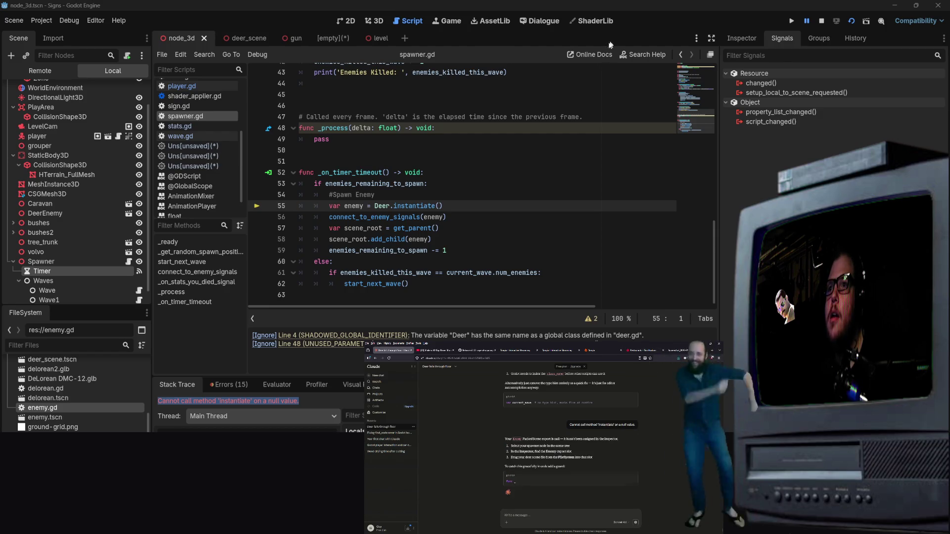
scroll(482, 217, "up", 14)
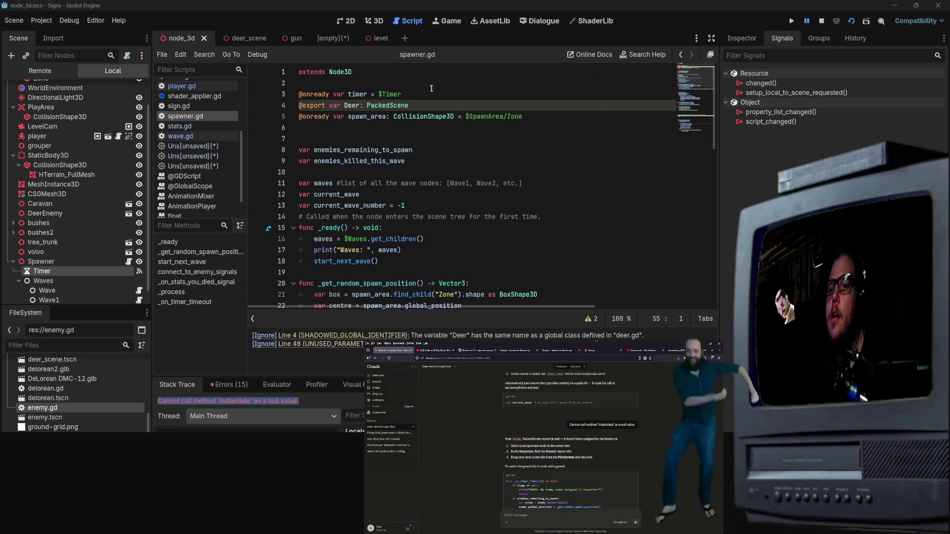
Rename the exported Deer variable on line 4 to deer_scene
left_click(432, 90)
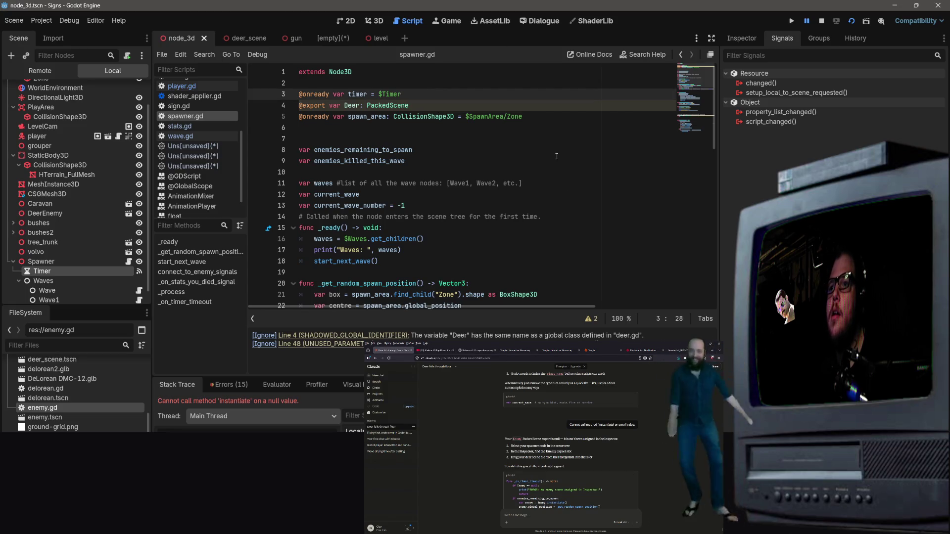
scroll(555, 155, "down", 4)
scroll(111, 182, "down", 1)
scroll(74, 394, "up", 2)
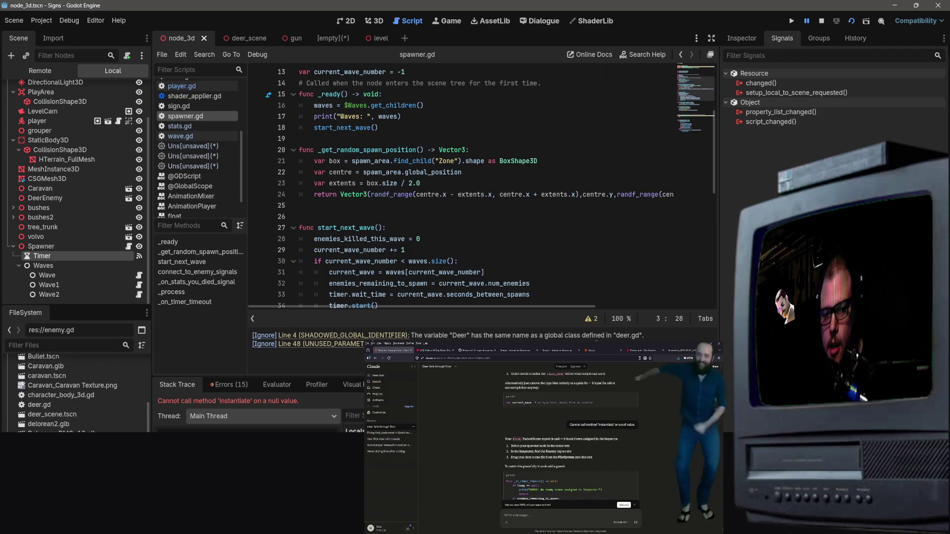
scroll(74, 394, "up", 4)
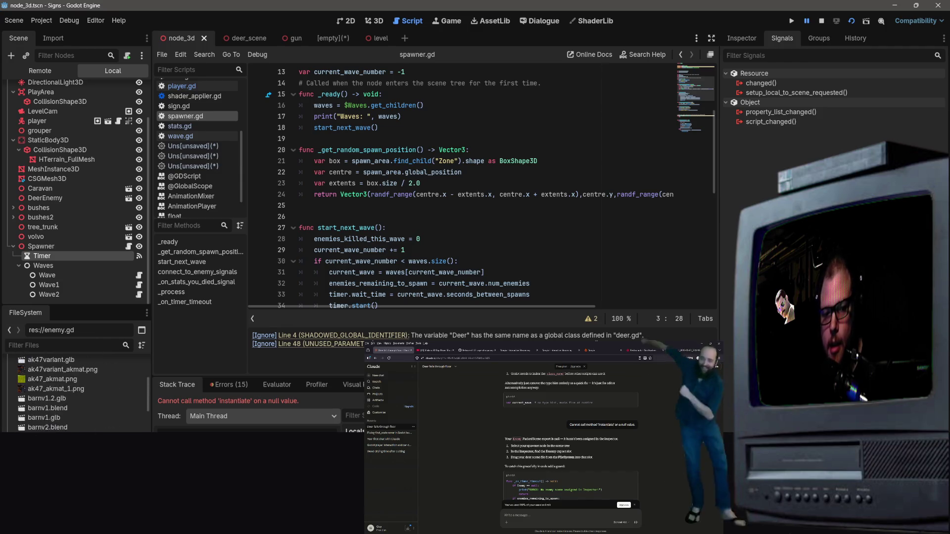
scroll(59, 423, "down", 4)
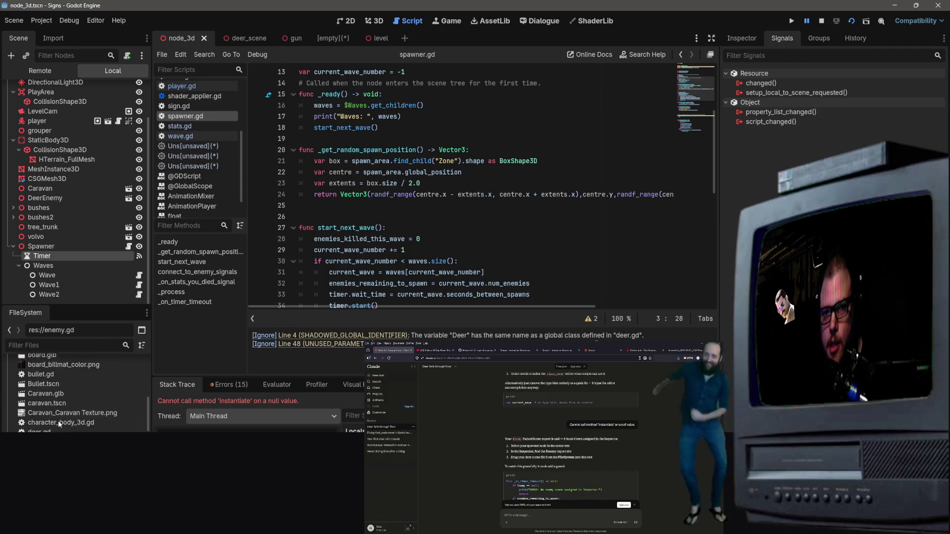
scroll(58, 423, "up", 1)
scroll(385, 128, "up", 3)
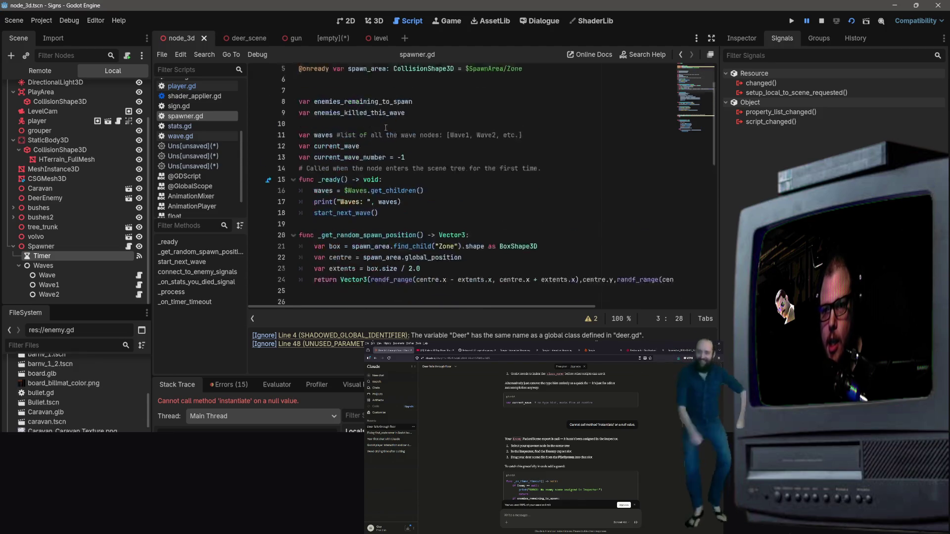
scroll(385, 127, "up", 2)
left_click(361, 106)
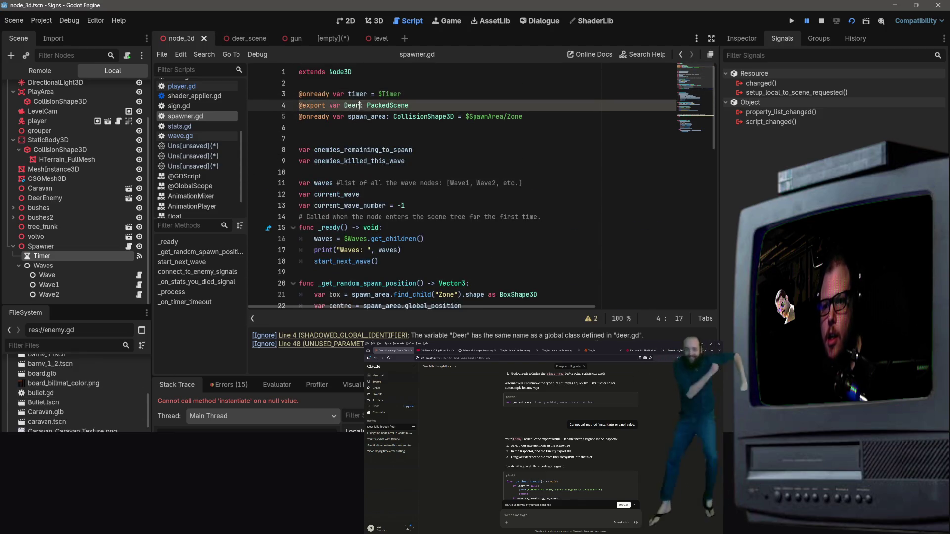
key("BackSpace")
key("BackSpace")
key("BackSpace")
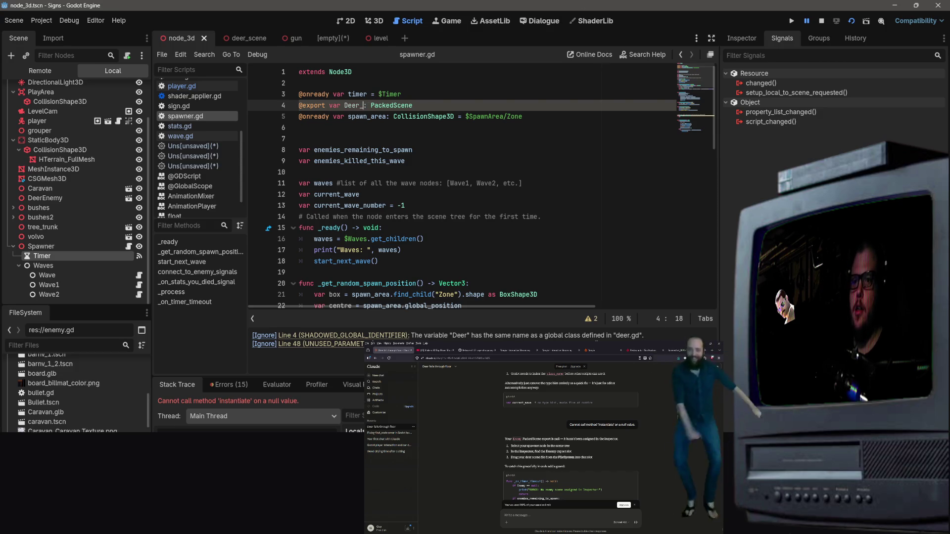
type("deer_scene")
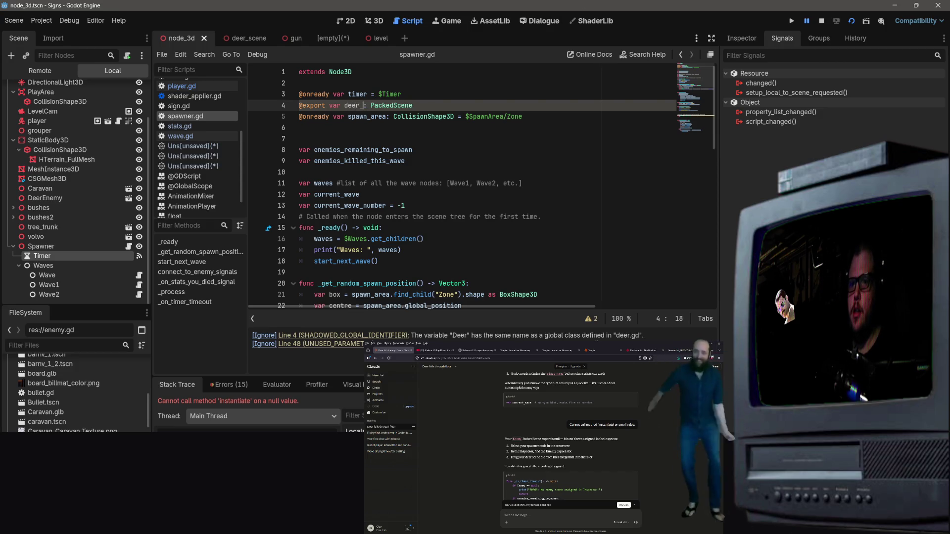
left_click(321, 171)
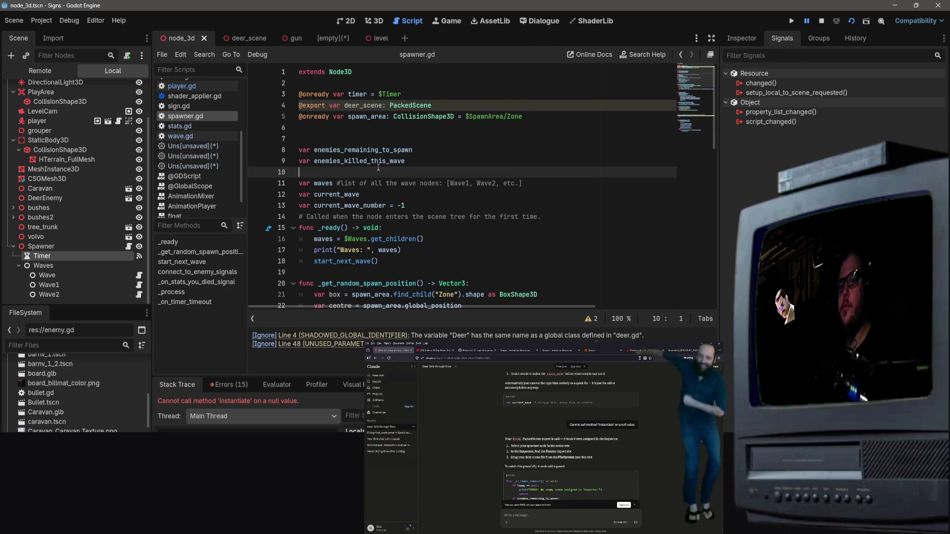
Replace Deer with deer_scene in the instantiate call on line 55
scroll(320, 91, "down", 6)
scroll(347, 173, "down", 8)
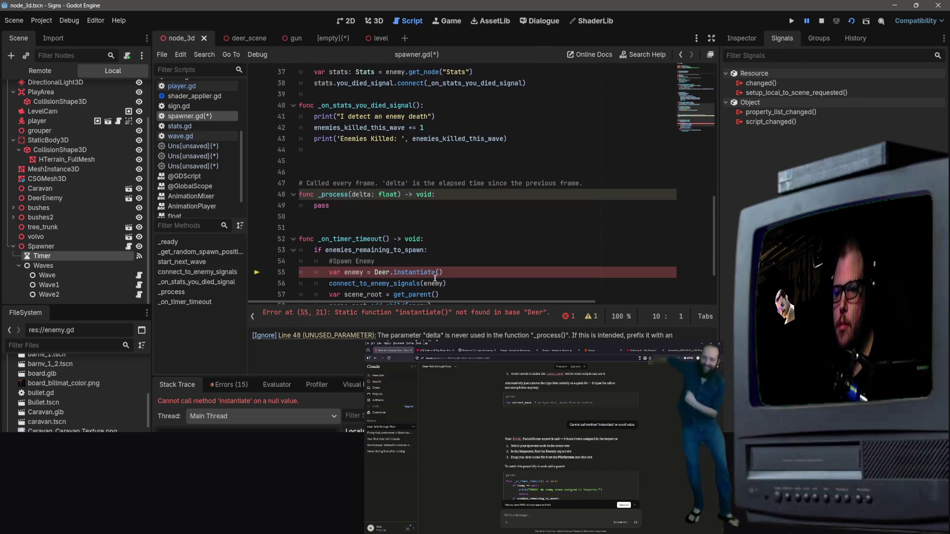
left_click(374, 205)
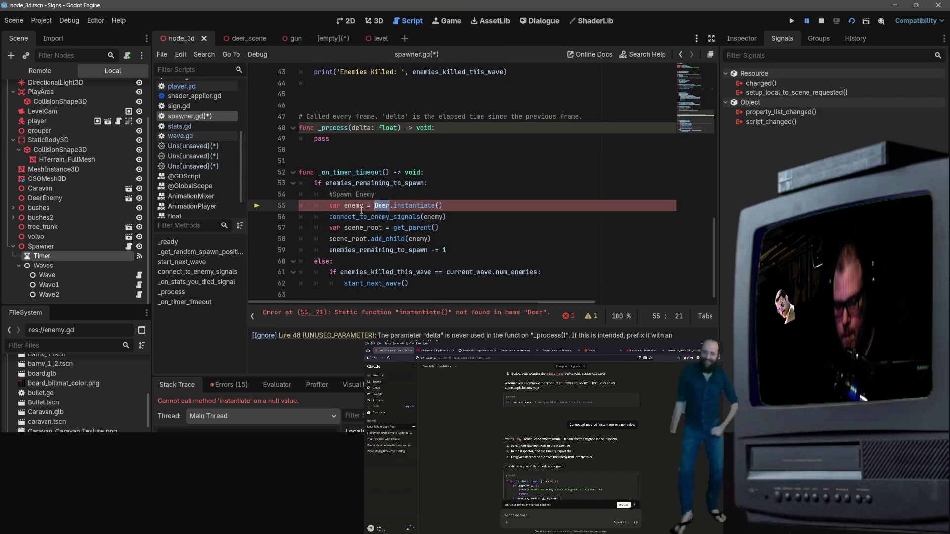
type("deer_scene")
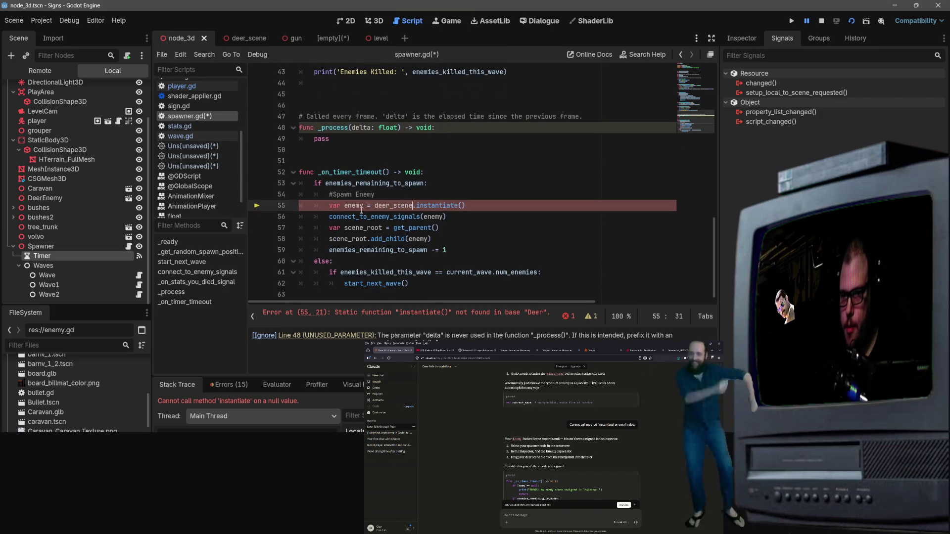
key("Up")
Save spawner.gd and restart the running game
scroll(434, 203, "up", 8)
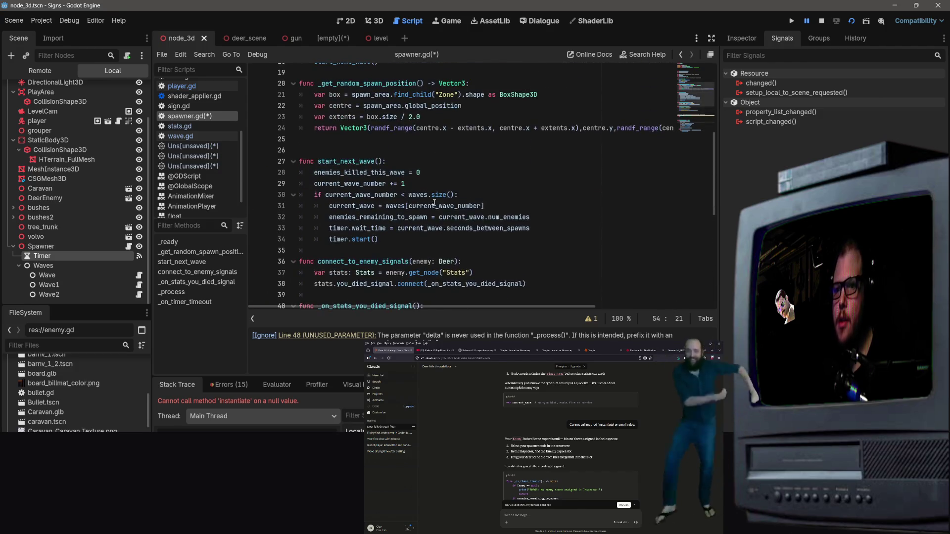
left_click_drag(435, 184, 423, 172)
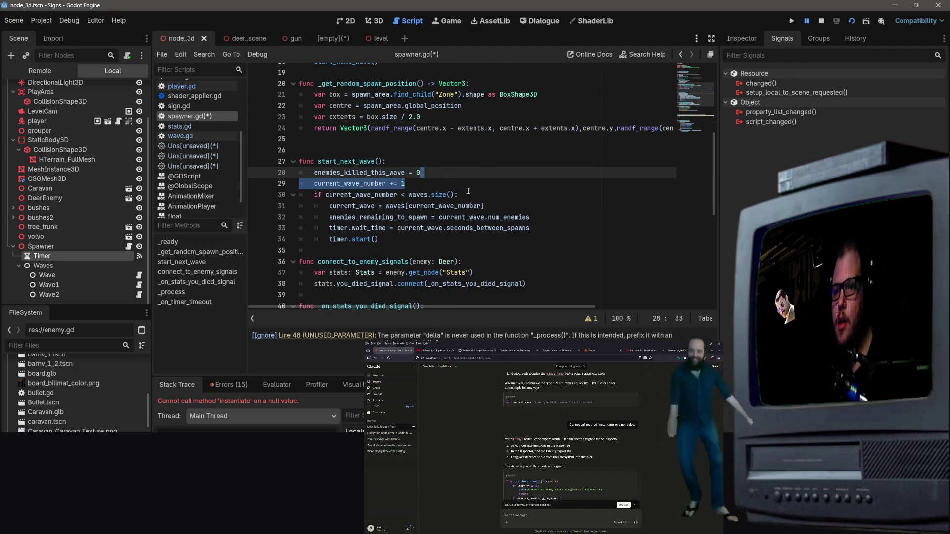
scroll(467, 191, "up", 6)
key("ctrl+s")
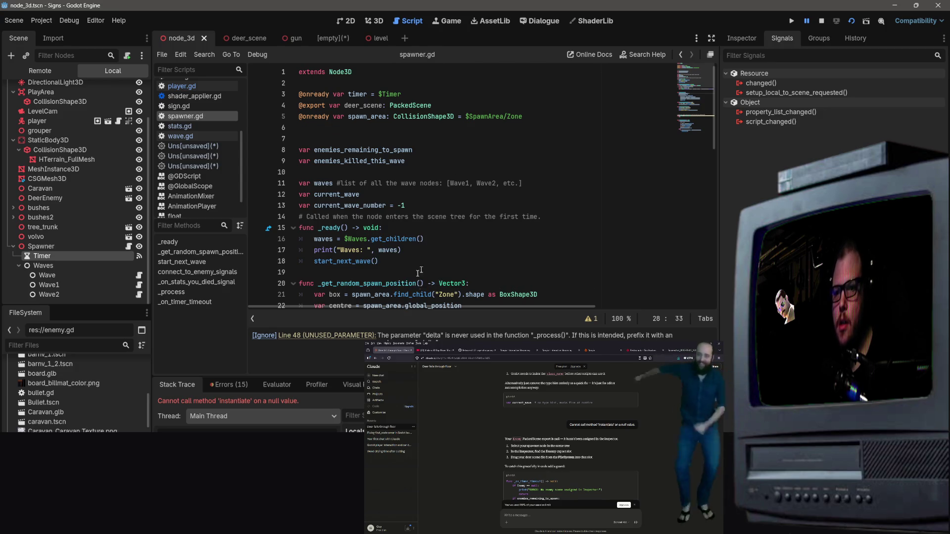
left_click(850, 21)
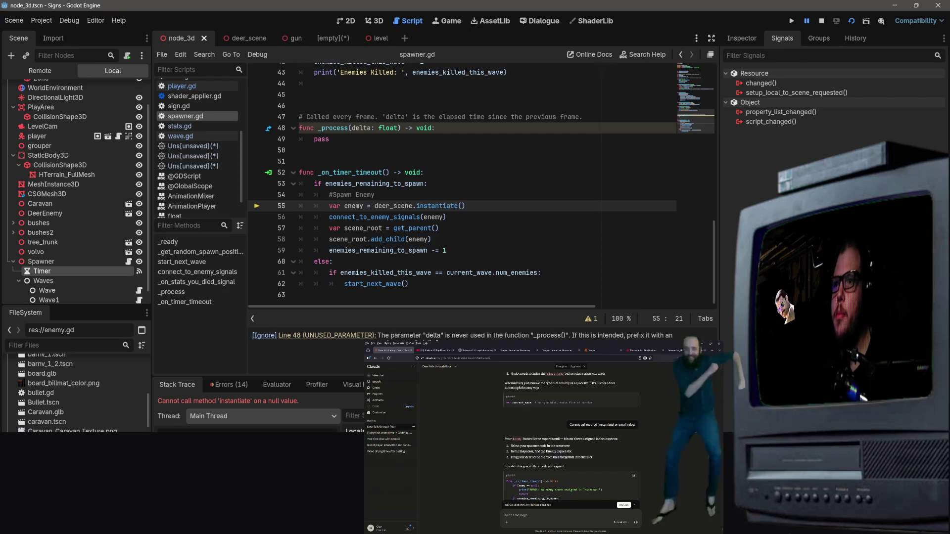
key("ctrl+a")
key("ctrl+c")
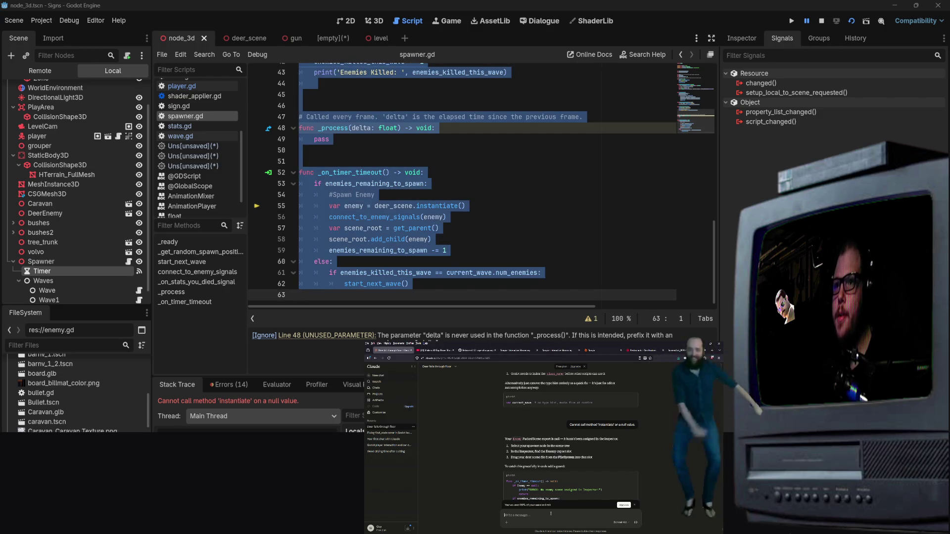
key("ctrl+v")
key("Return")
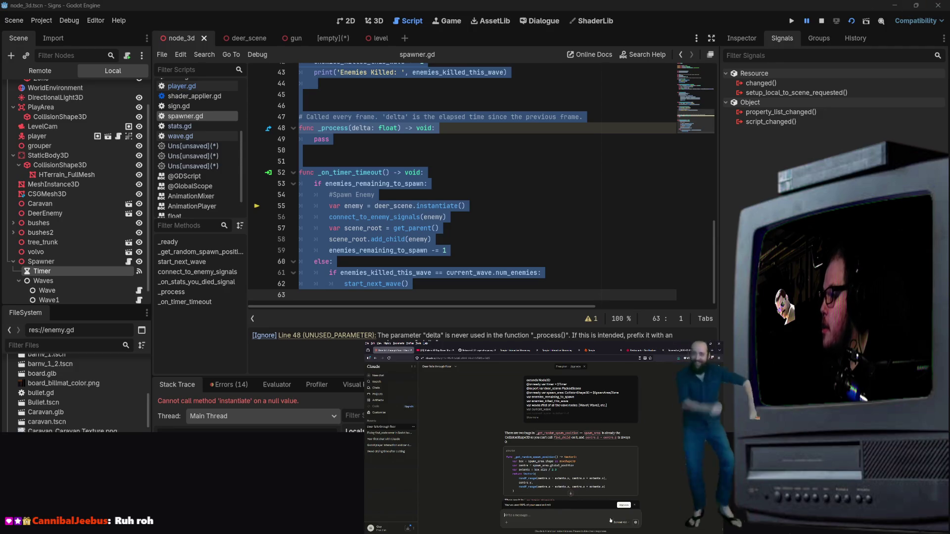
scroll(585, 451, "down", 2)
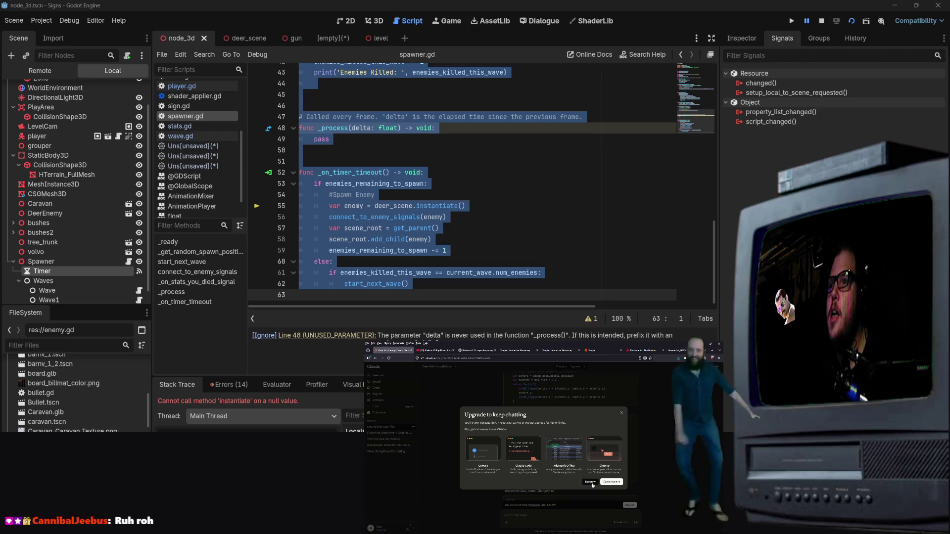
left_click(592, 484)
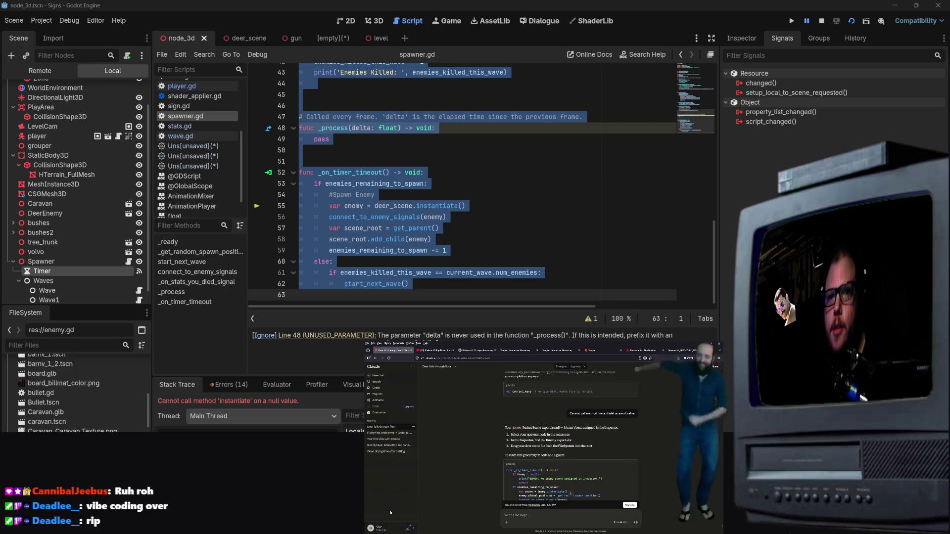
scroll(501, 283, "up", 1)
left_click(556, 86)
scroll(556, 86, "up", 7)
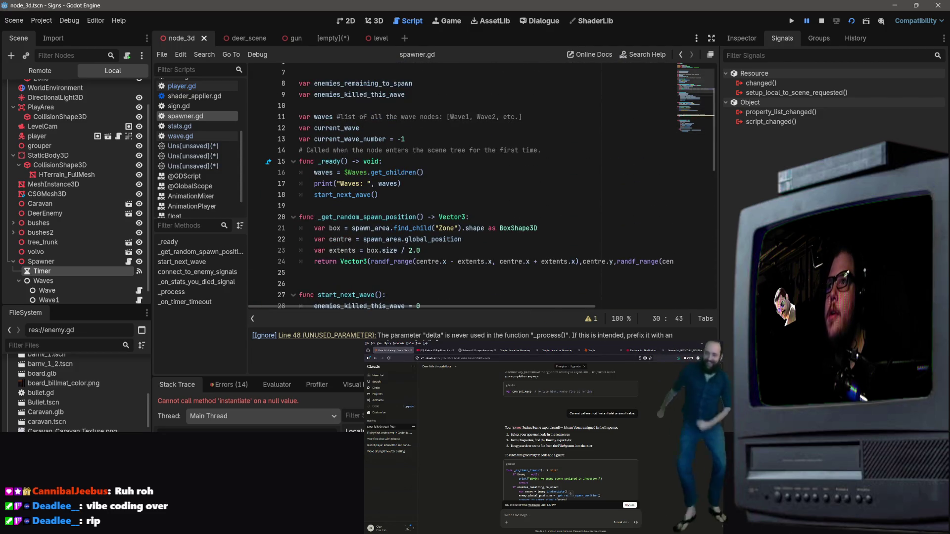
left_click(499, 22)
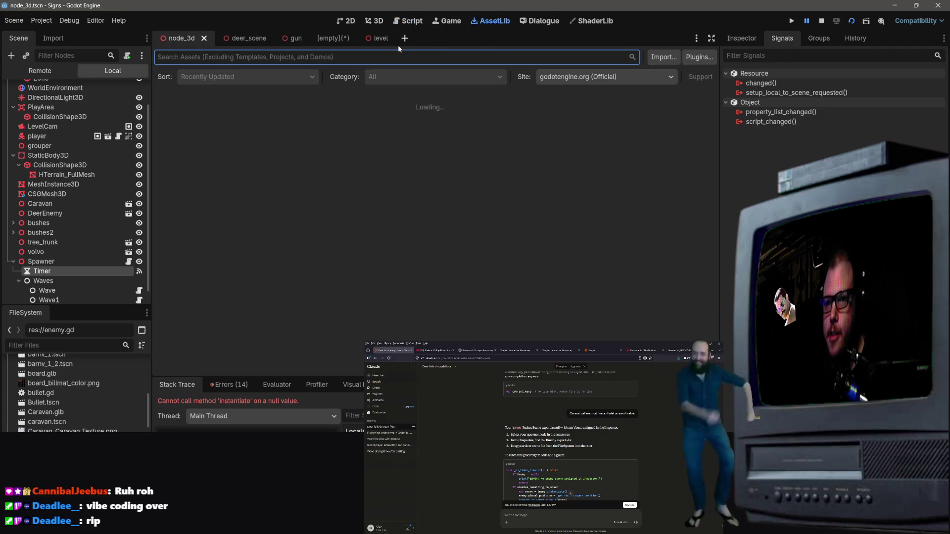
Search the Asset Library for 'co-pilot' and preview the GitHub Copilot asset details
left_click(377, 38)
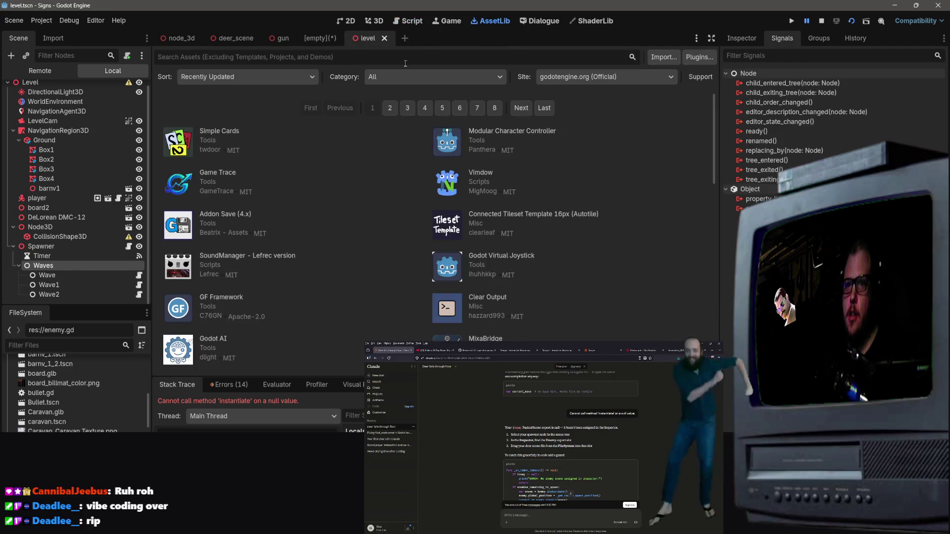
type("co-")
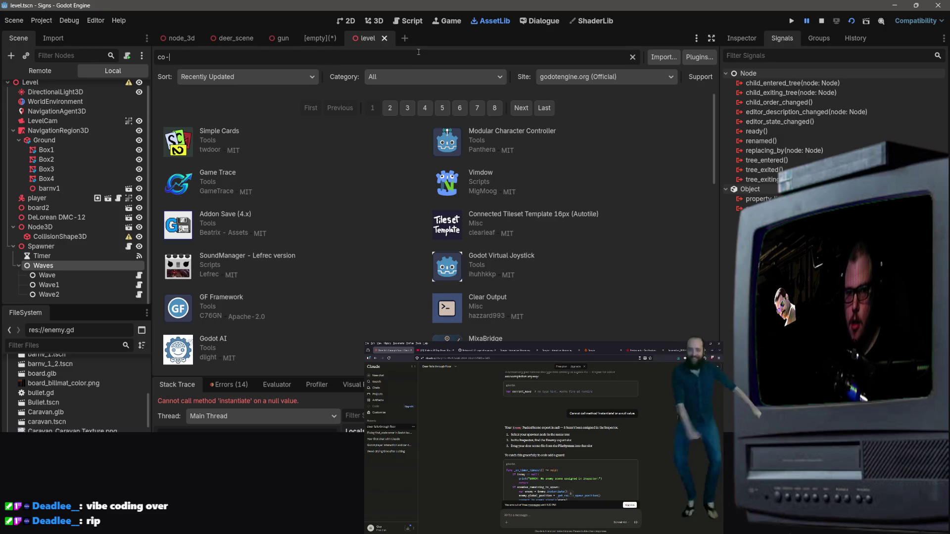
type("pilot")
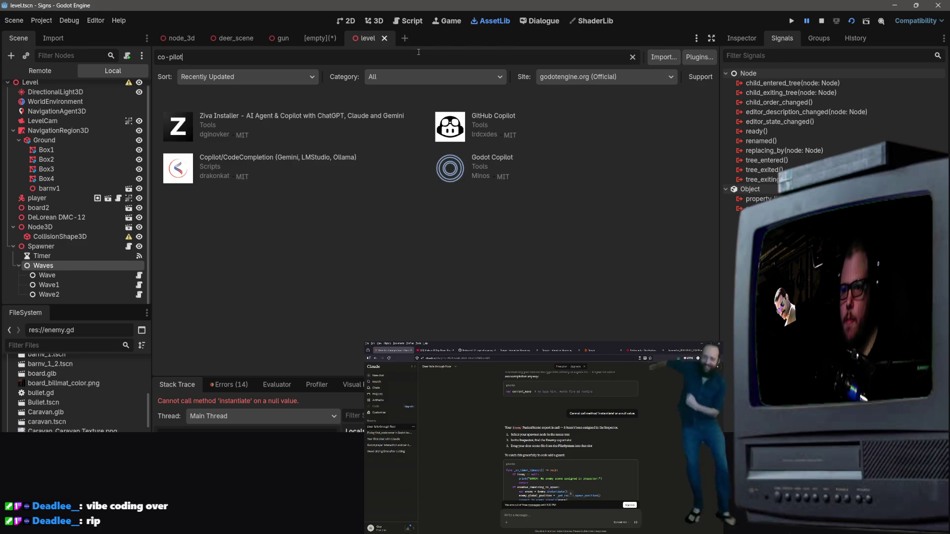
left_click(502, 118)
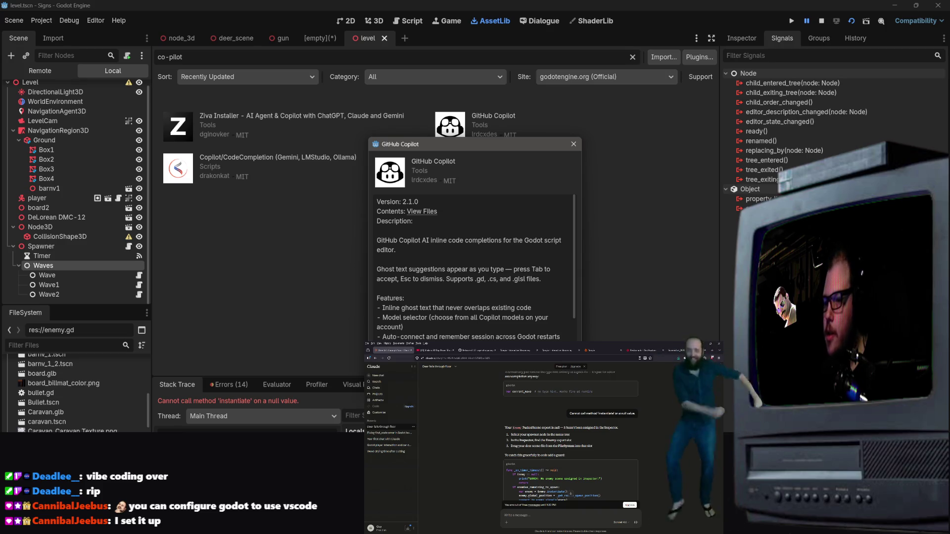
key("Escape")
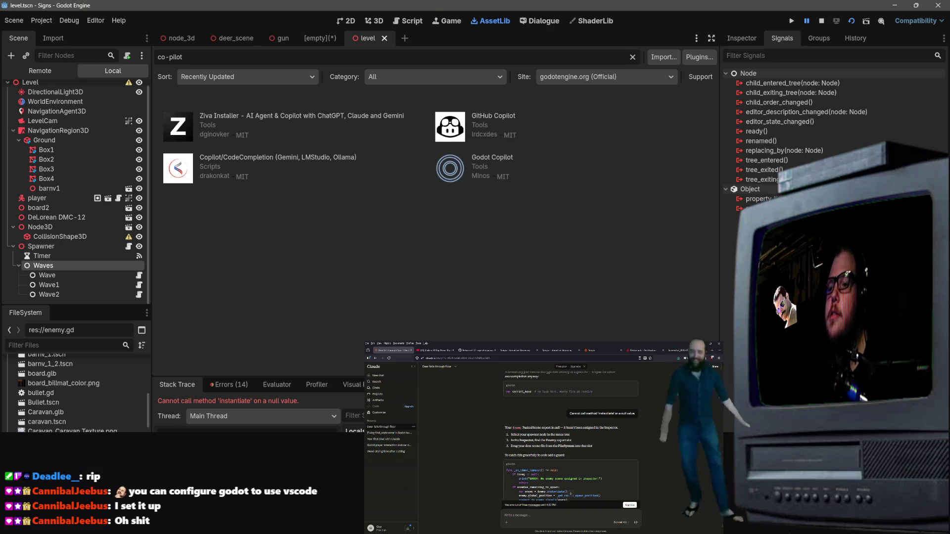
Run a web search for 'godot vscode' in the browser
left_click(588, 350)
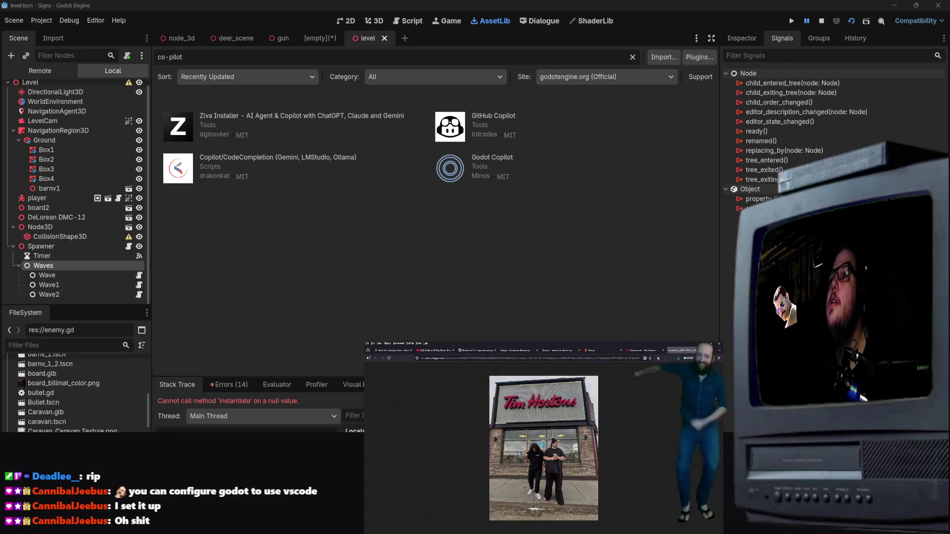
left_click(688, 350)
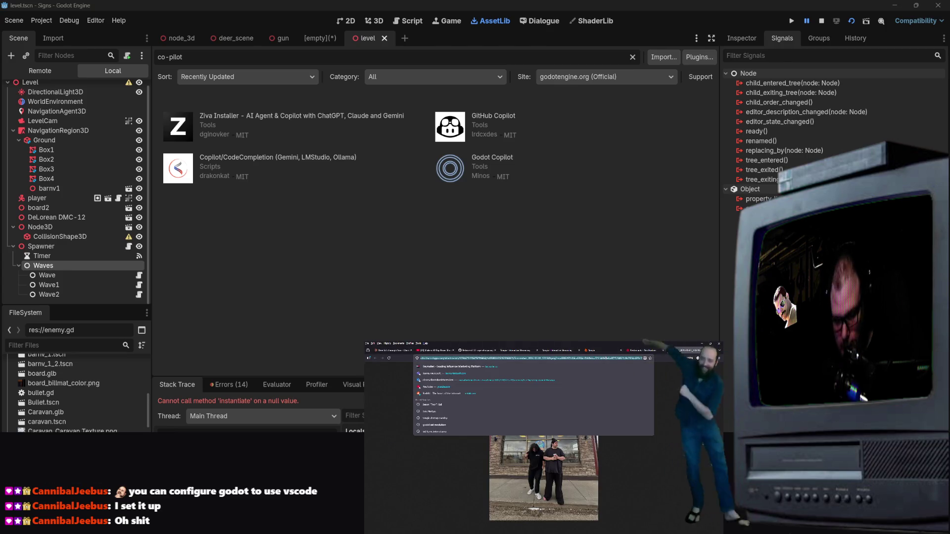
type("godot")
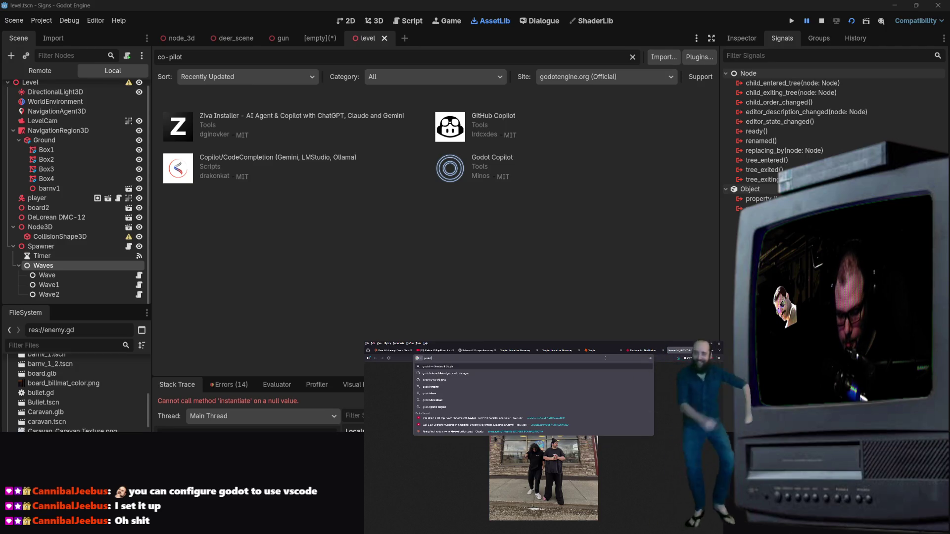
type(" vscode")
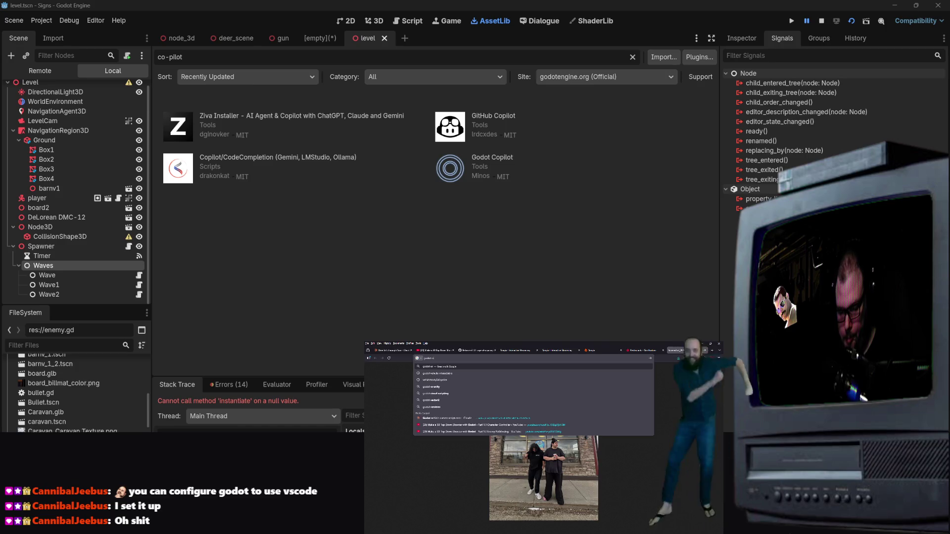
key("Return")
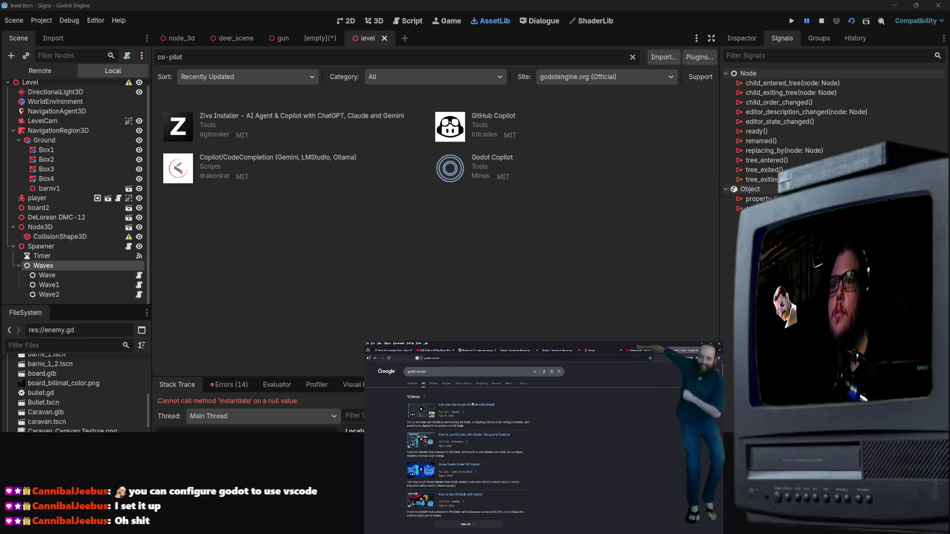
Launch VS Code from the Windows Start menu search
key("super")
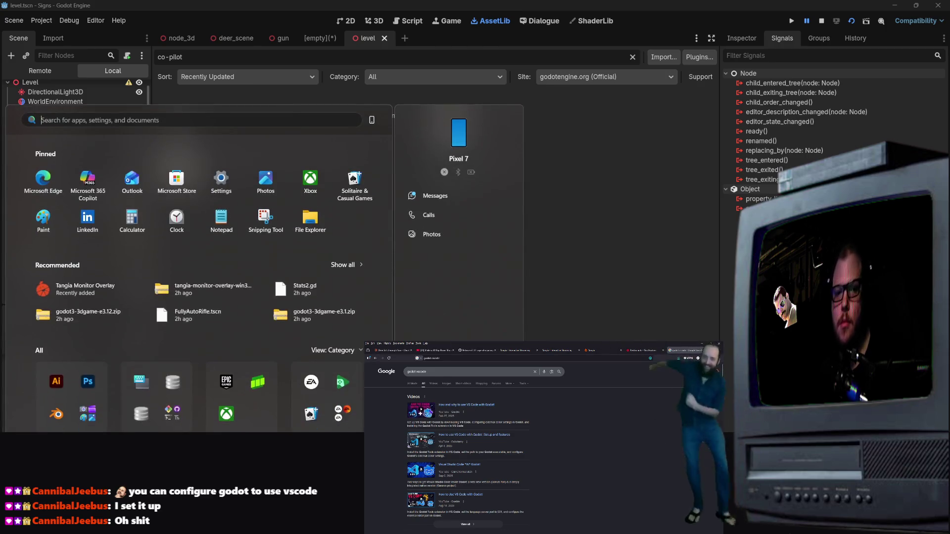
type("vscode")
key("Return")
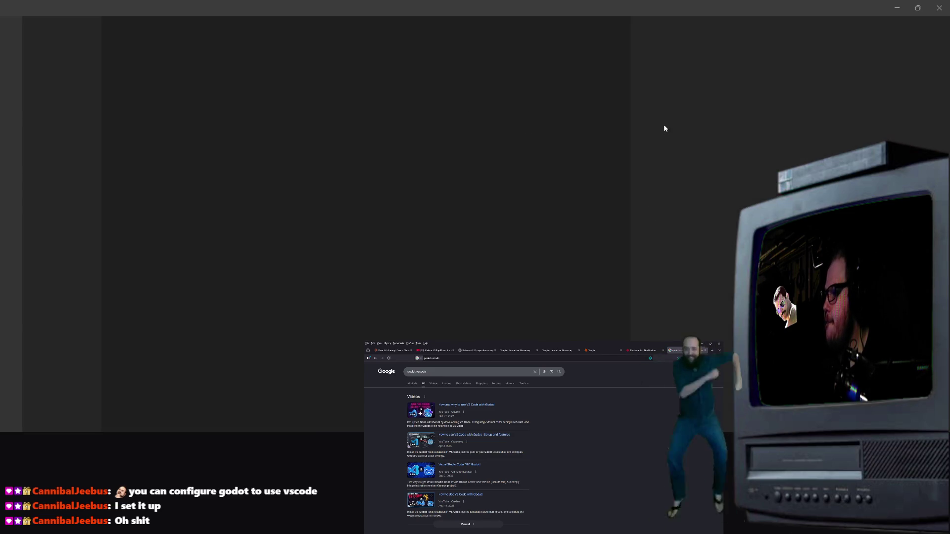
Test-run the Godot game, close it, and switch to VS Code
left_click(896, 8)
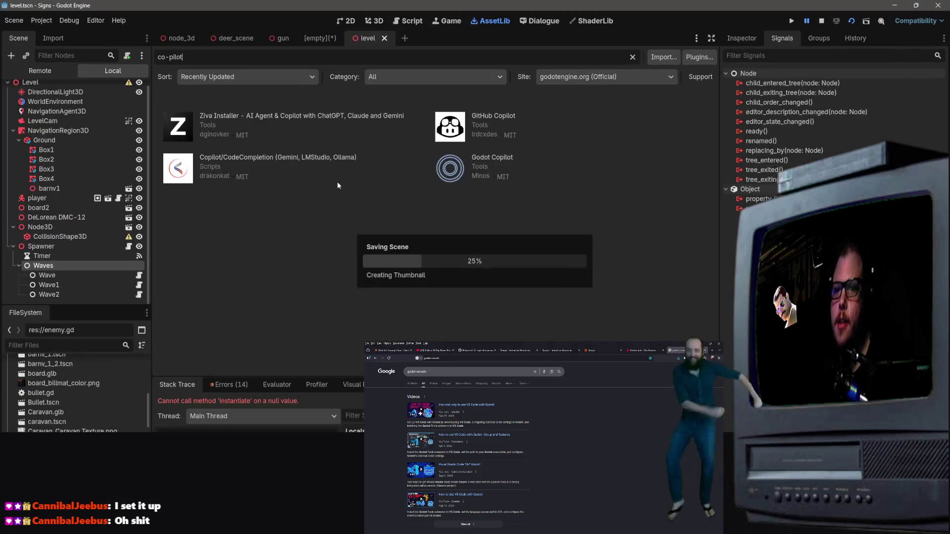
key("F5")
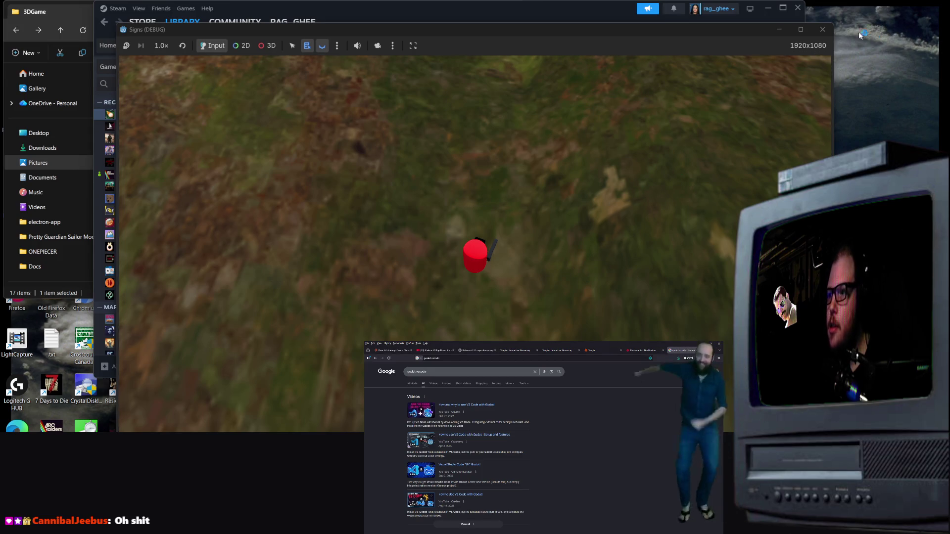
left_click(821, 30)
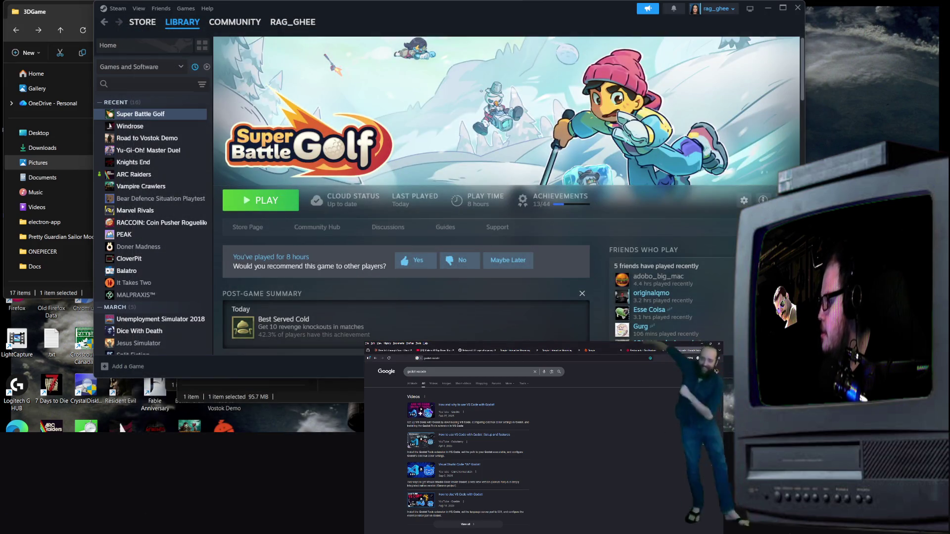
key("alt+Tab")
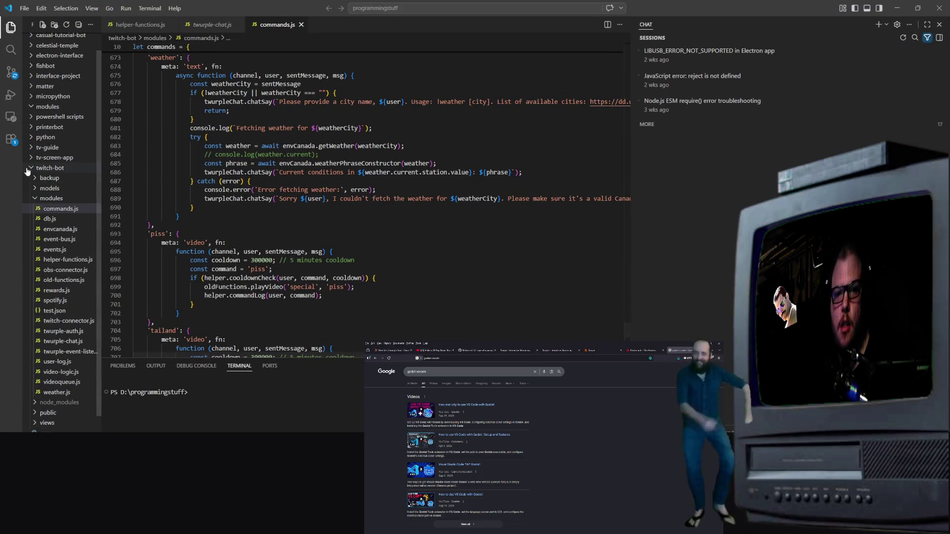
Collapse all folders in the VS Code Explorer file tree
left_click(50, 167)
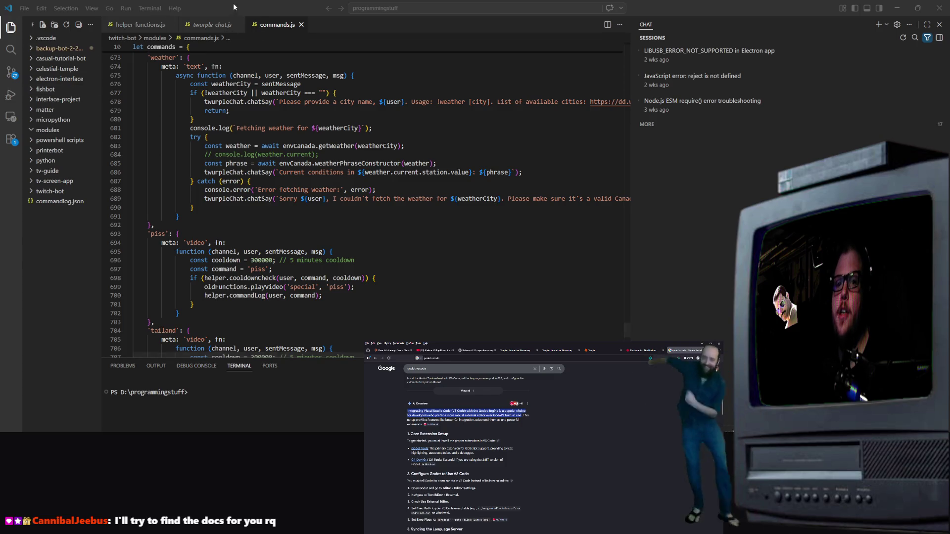
left_click(53, 15)
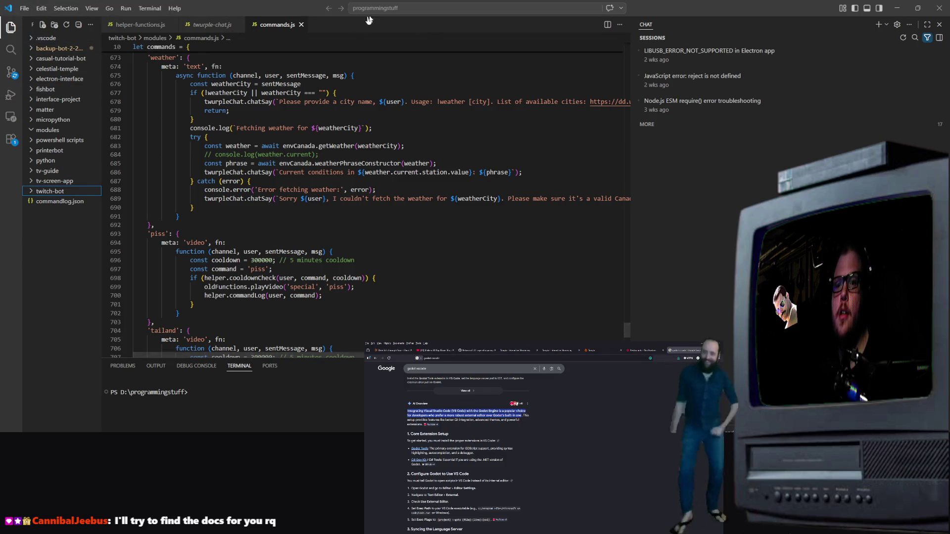
left_click(384, 8)
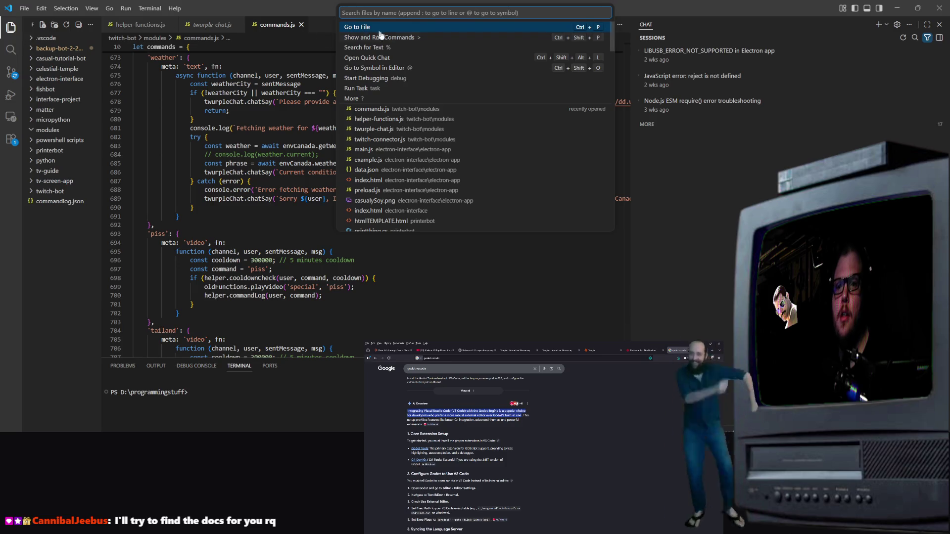
type("exte")
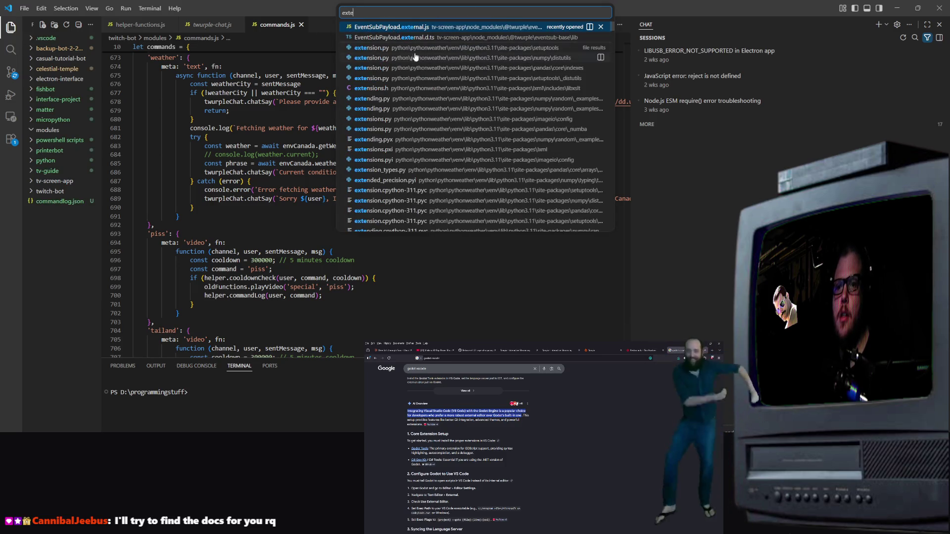
key("Escape")
left_click(11, 27)
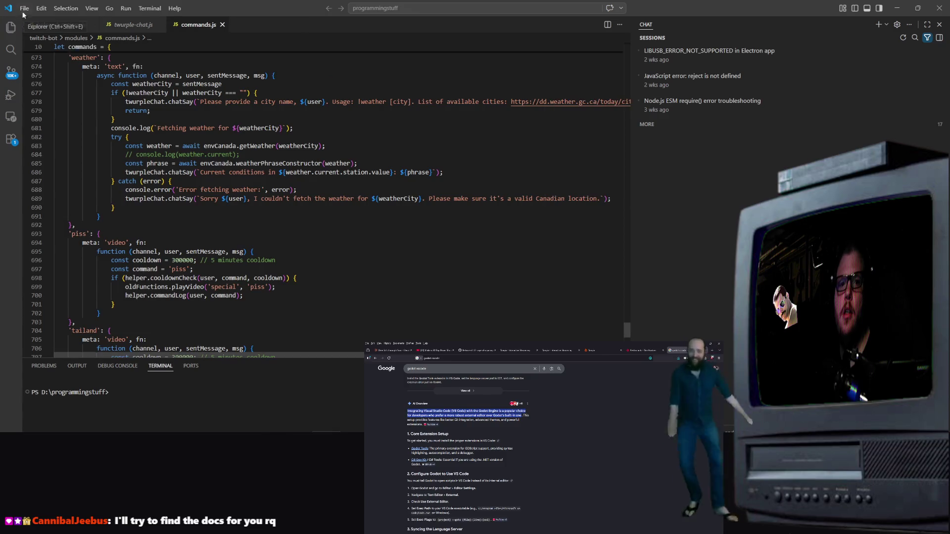
left_click(24, 8)
left_click(24, 8)
left_click(11, 27)
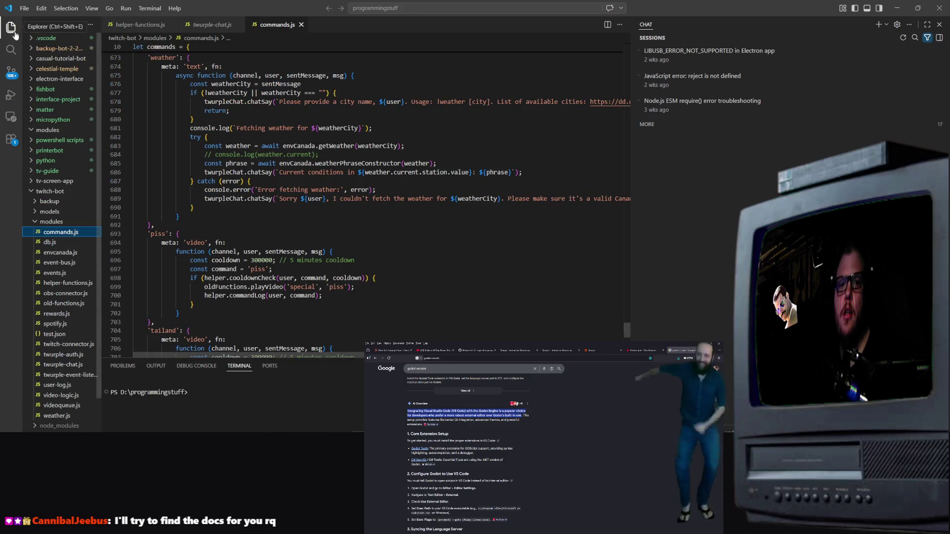
left_click(78, 27)
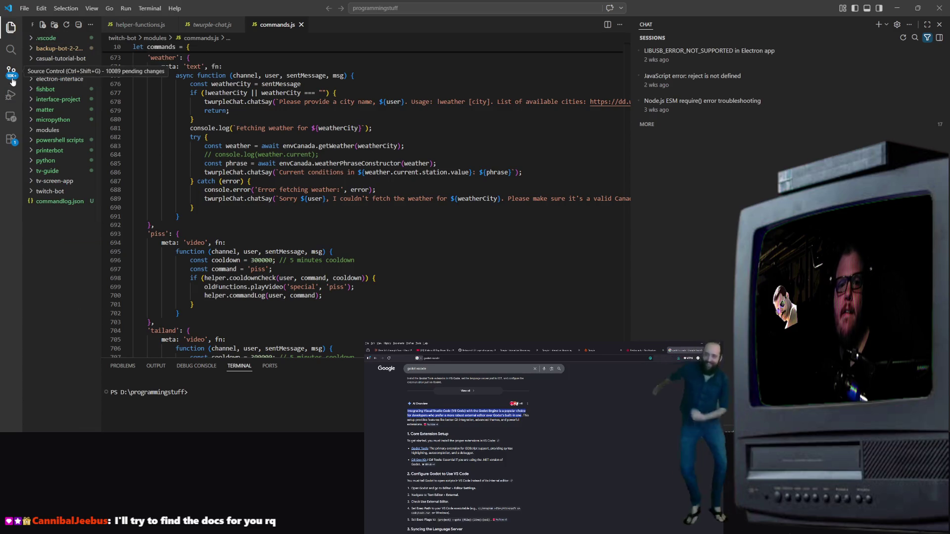
Search the Extensions view for 'godot'
left_click(9, 141)
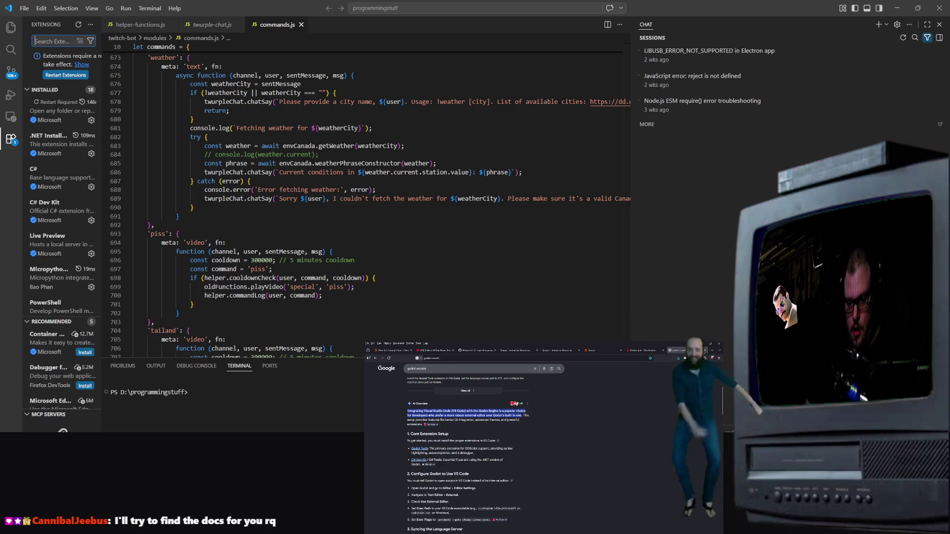
type("d")
key("BackSpace")
key("BackSpace")
type("ho")
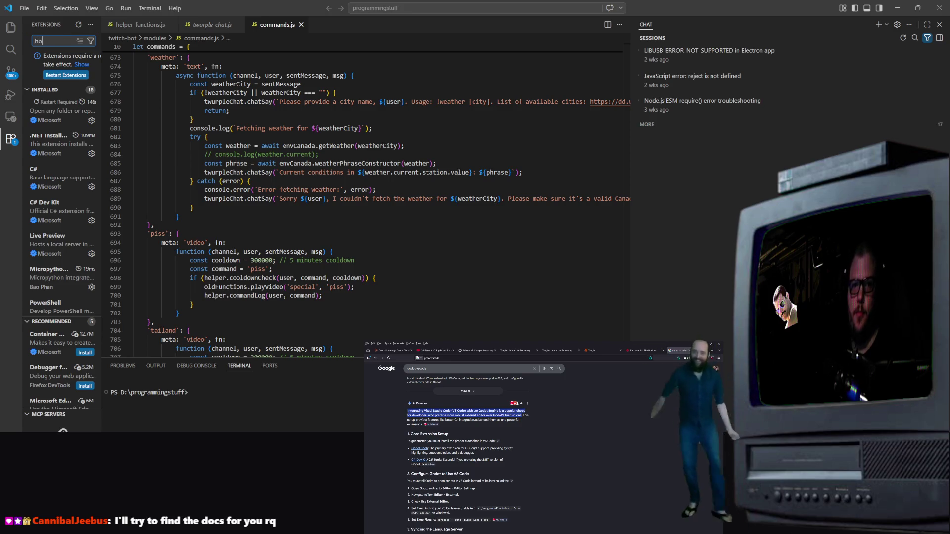
key("BackSpace")
key("BackSpace")
type("godot")
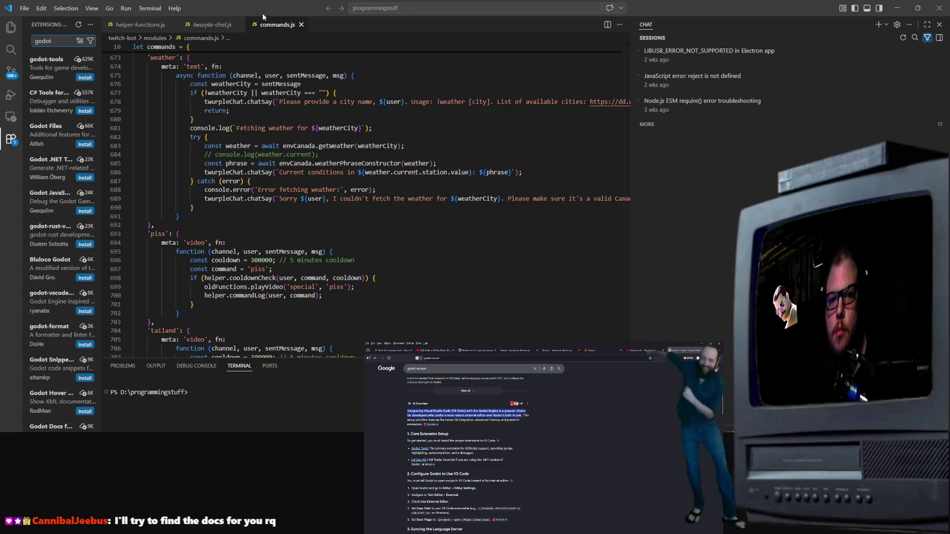
Install the godot-tools extension, trusting its publisher
left_click(85, 78)
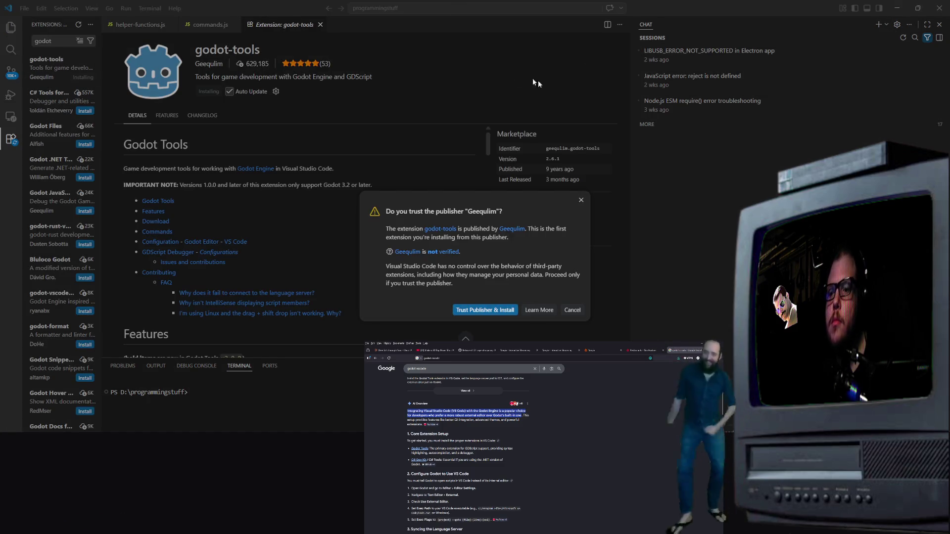
left_click(490, 313)
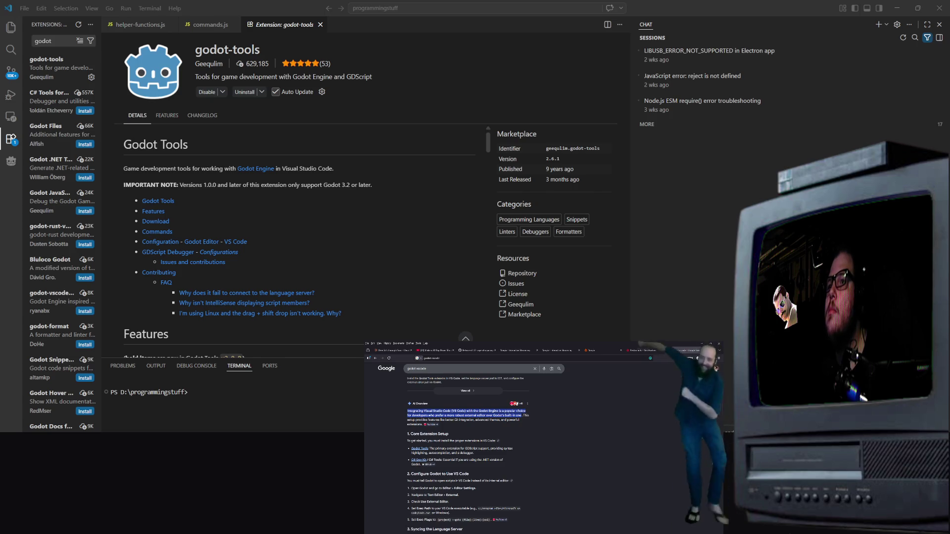
scroll(468, 454, "up", 3)
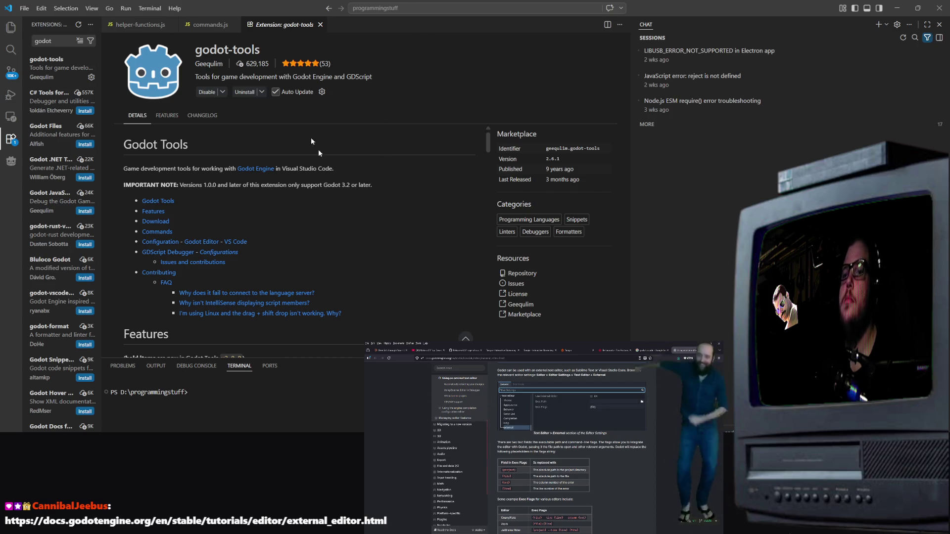
key("alt+Tab")
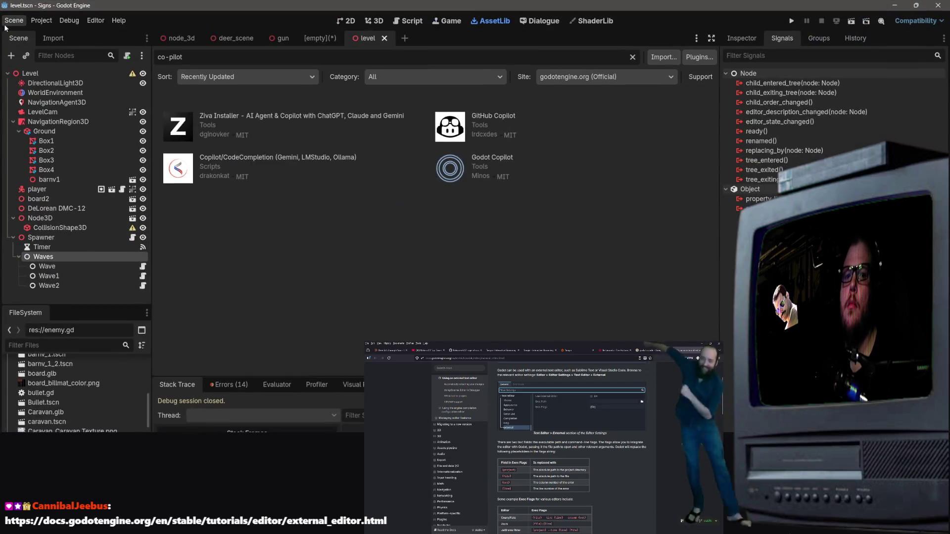
left_click(14, 21)
left_click(180, 10)
left_click(96, 20)
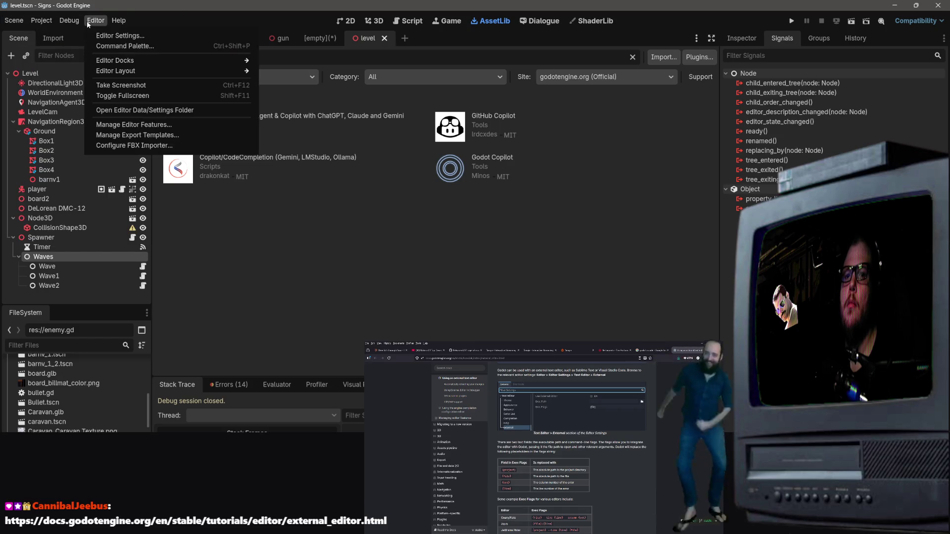
left_click(106, 37)
scroll(320, 307, "down", 5)
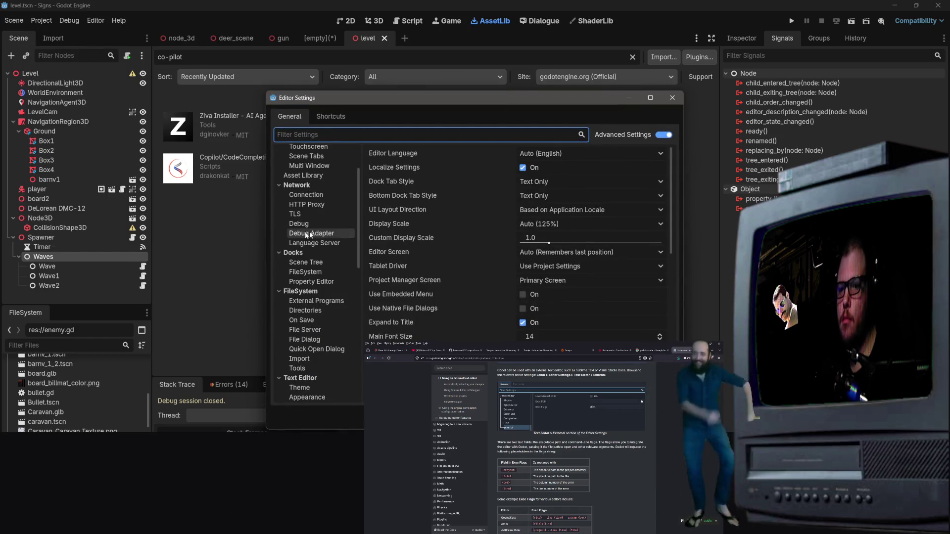
scroll(307, 267, "down", 3)
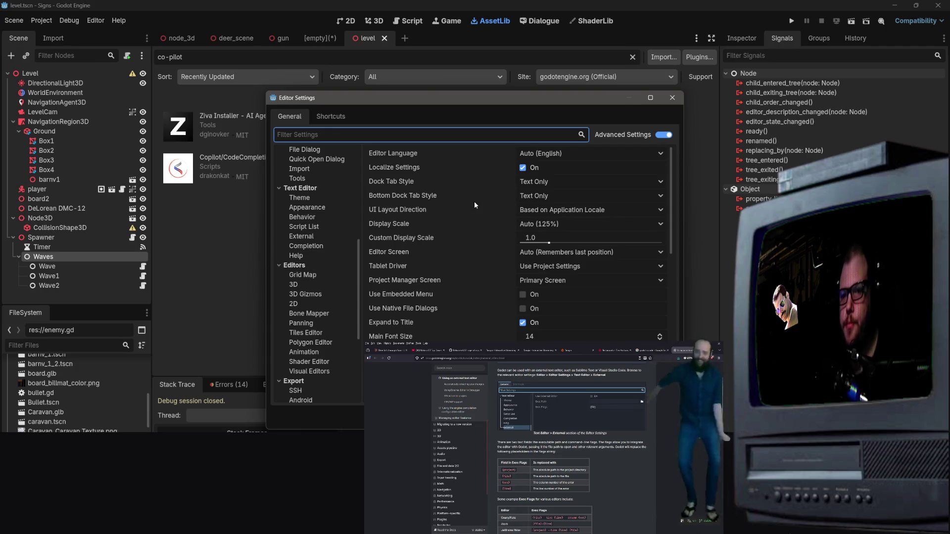
left_click(300, 236)
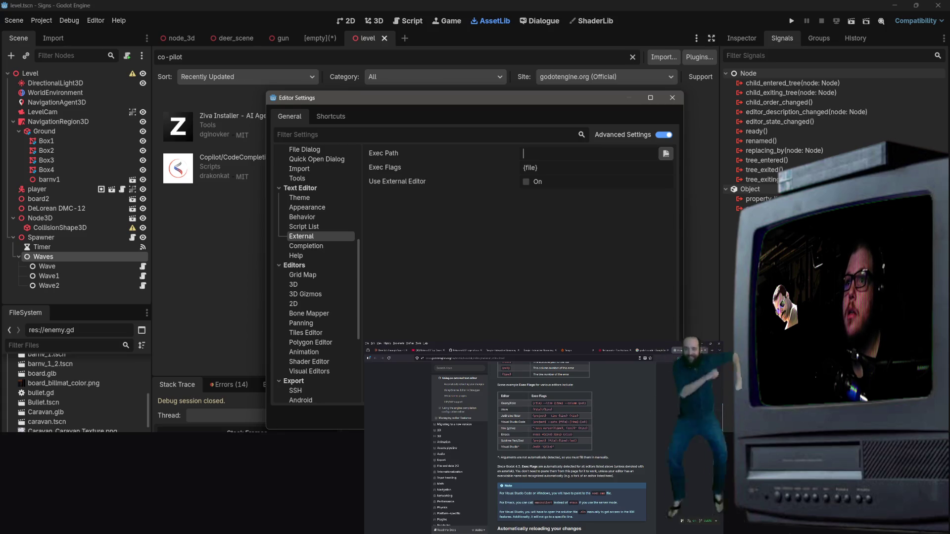
left_click_drag(562, 448, 523, 449)
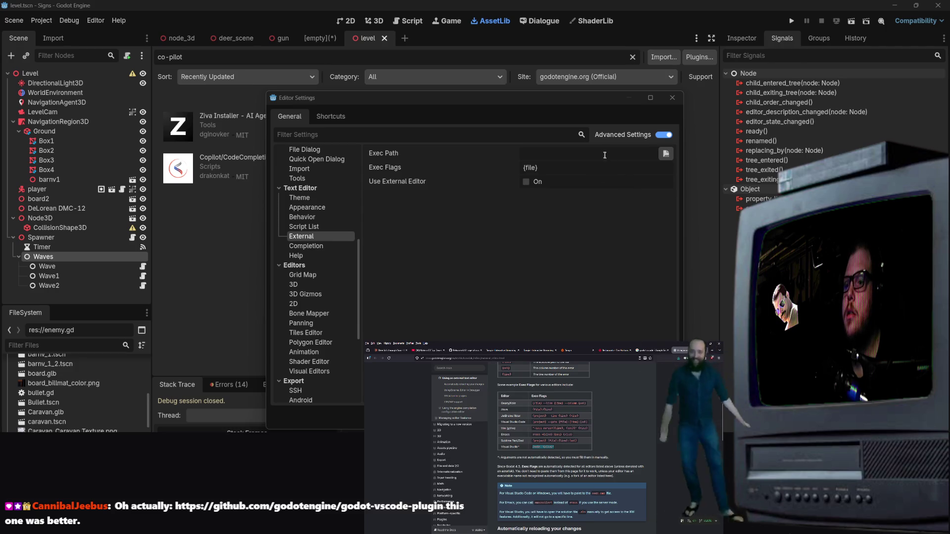
left_click(665, 154)
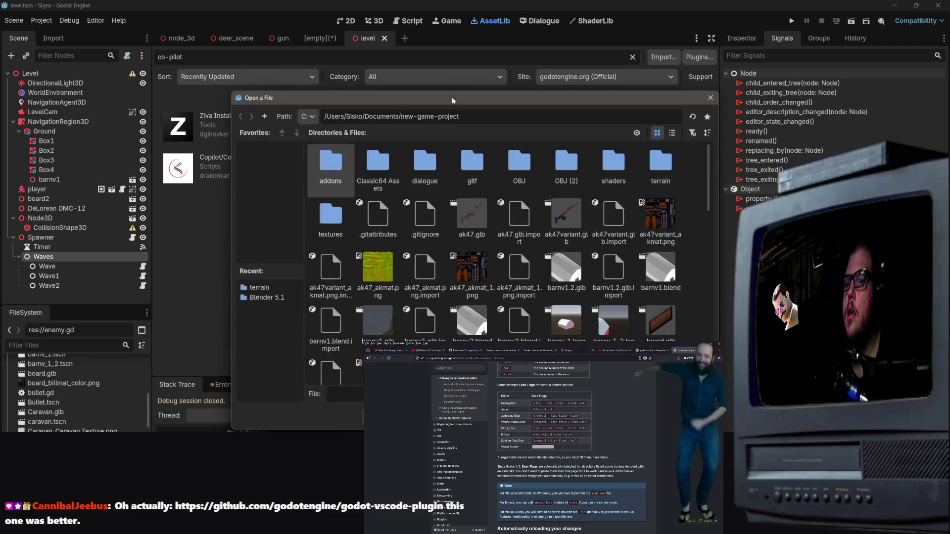
left_click_drag(450, 97, 413, 107)
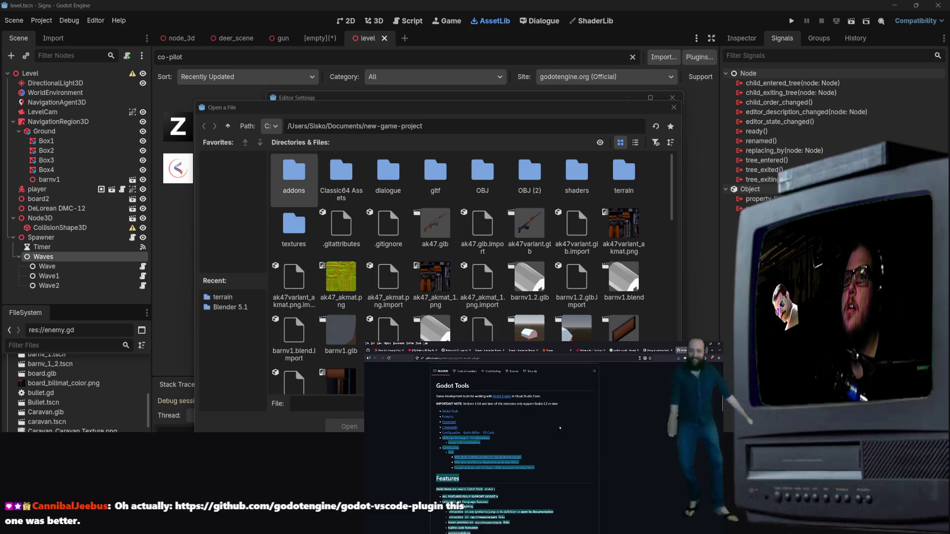
left_click(674, 108)
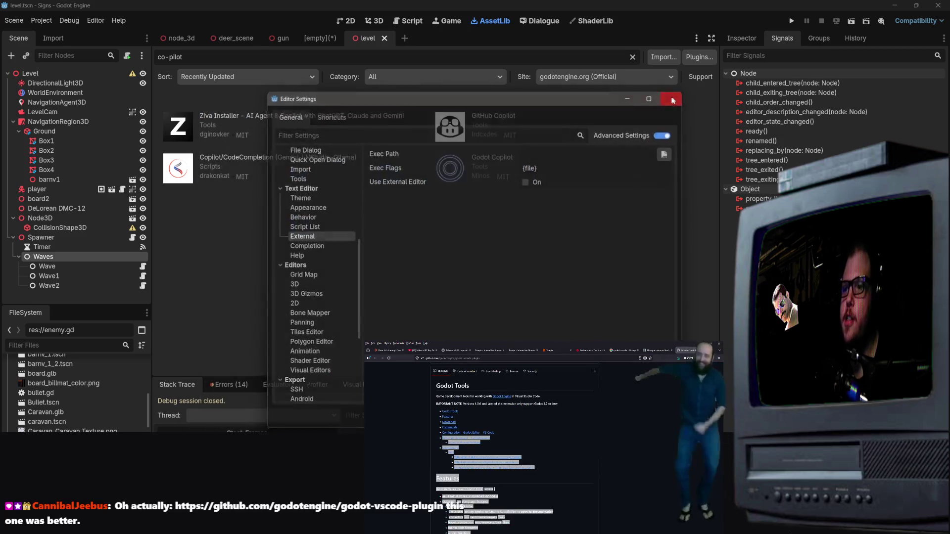
left_click(671, 98)
key("alt+Tab")
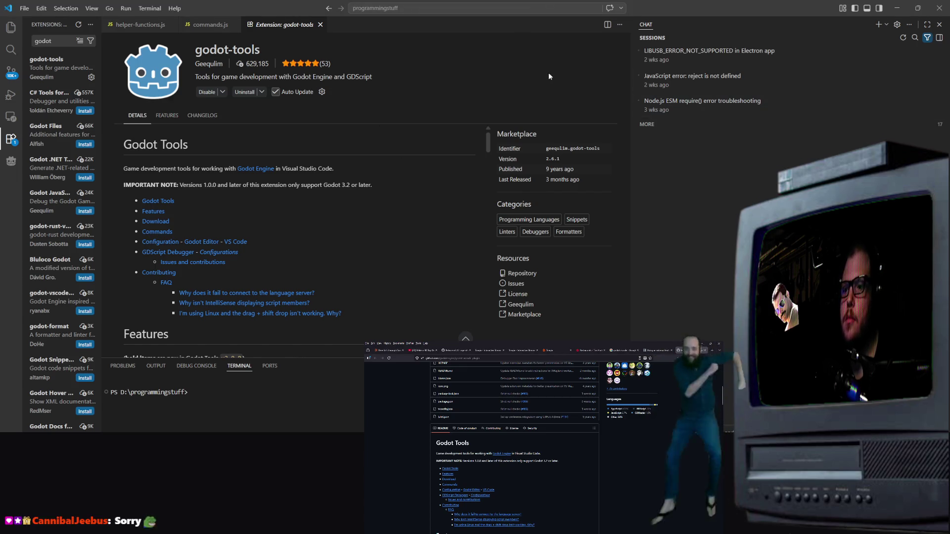
Copy godotTools.editorPath.godot4 from the Configuration notes and search it in the command center
scroll(474, 458, "down", 2)
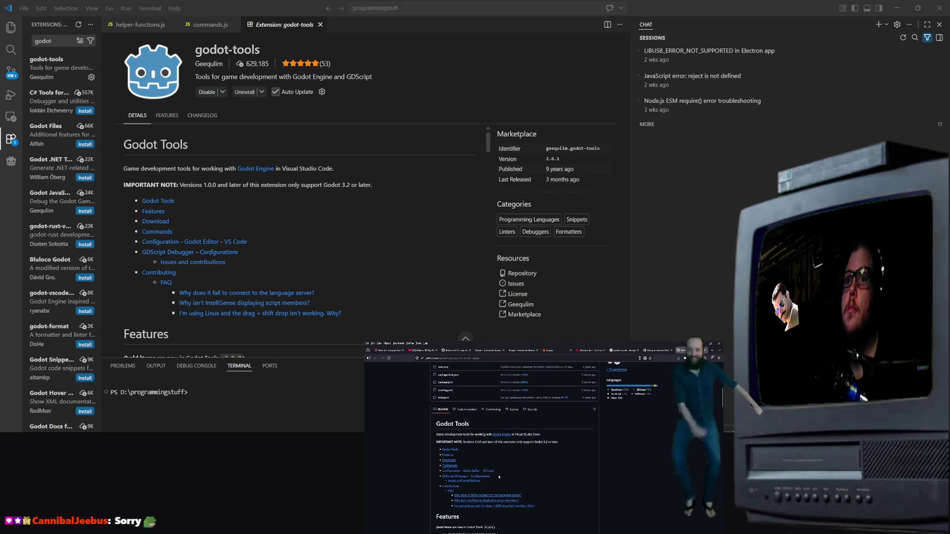
left_click(455, 471)
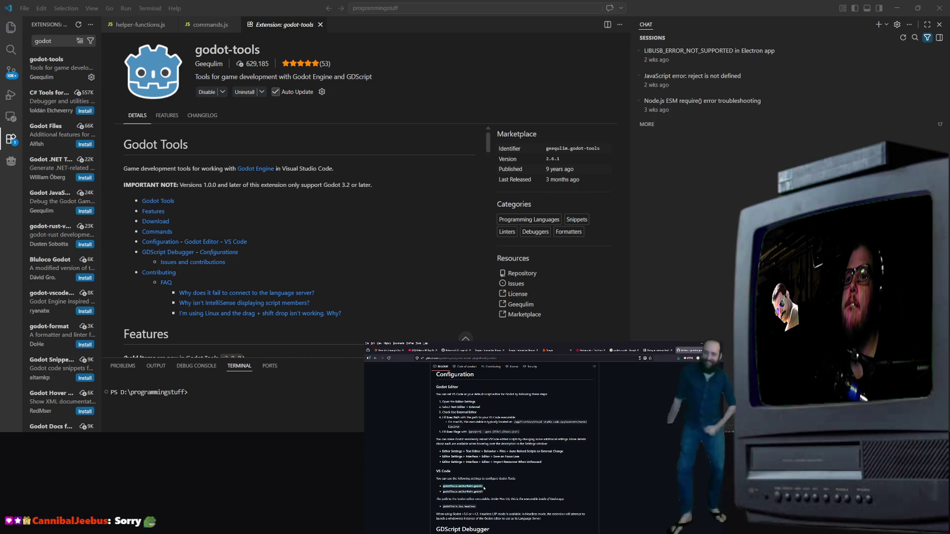
double_click(462, 492)
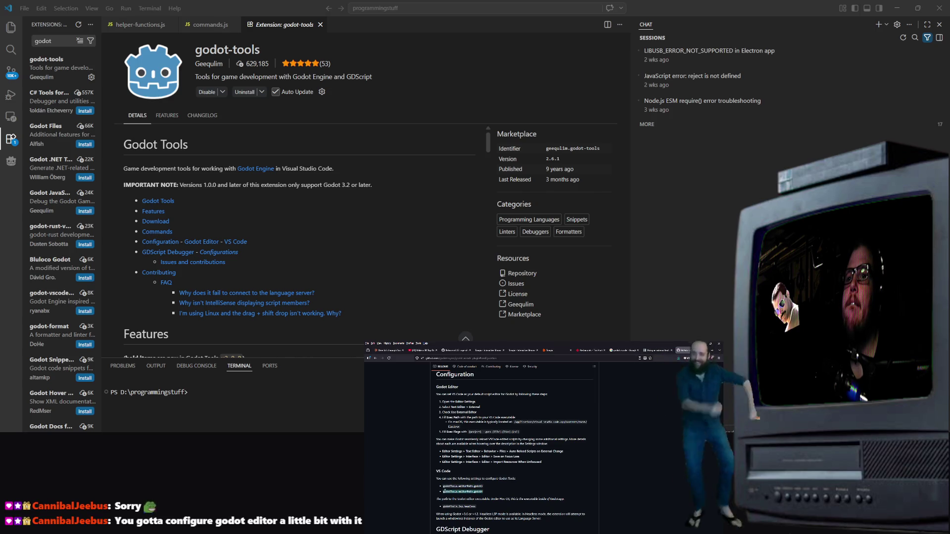
left_click(416, 8)
right_click(411, 13)
left_click(443, 69)
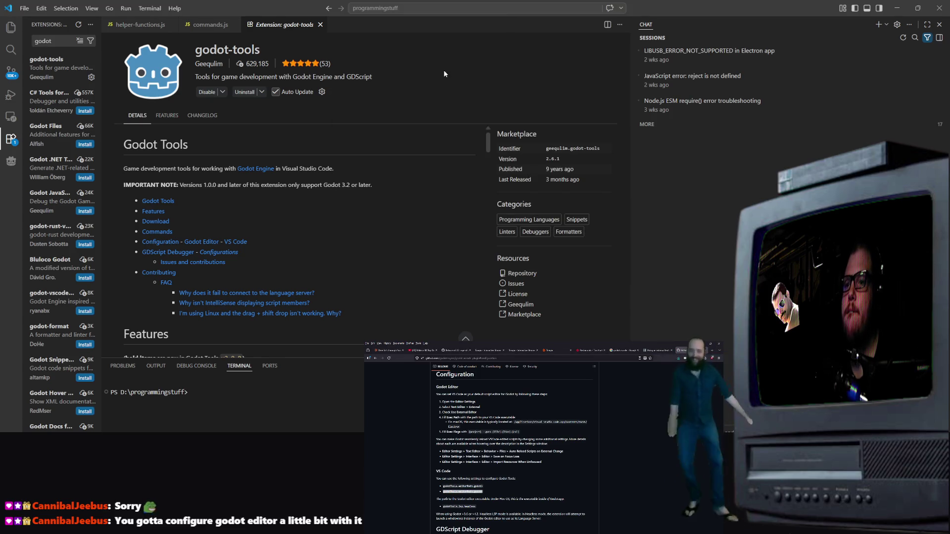
right_click(414, 9)
left_click(438, 65)
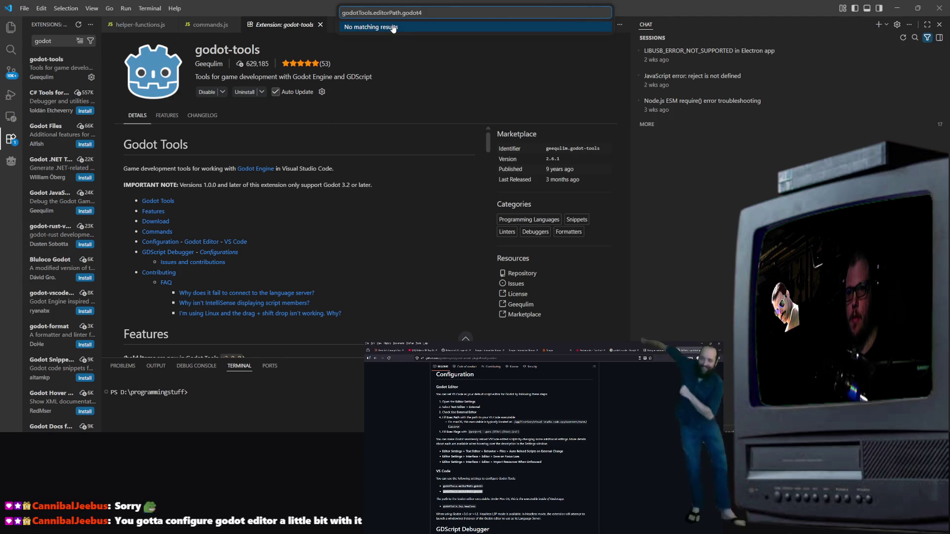
left_click(368, 155)
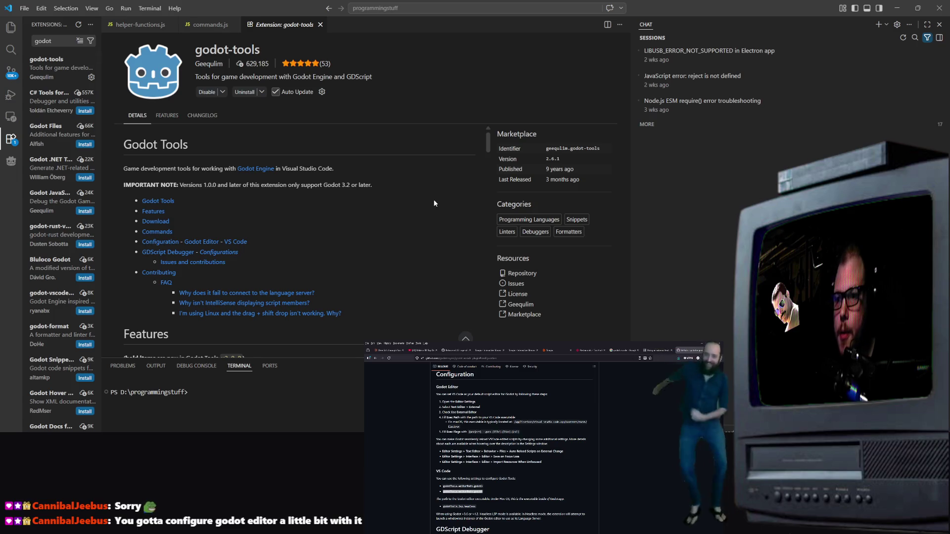
Read further down the godot-tools README, then bring up the title-bar search
scroll(193, 321, "down", 2)
scroll(193, 320, "down", 3)
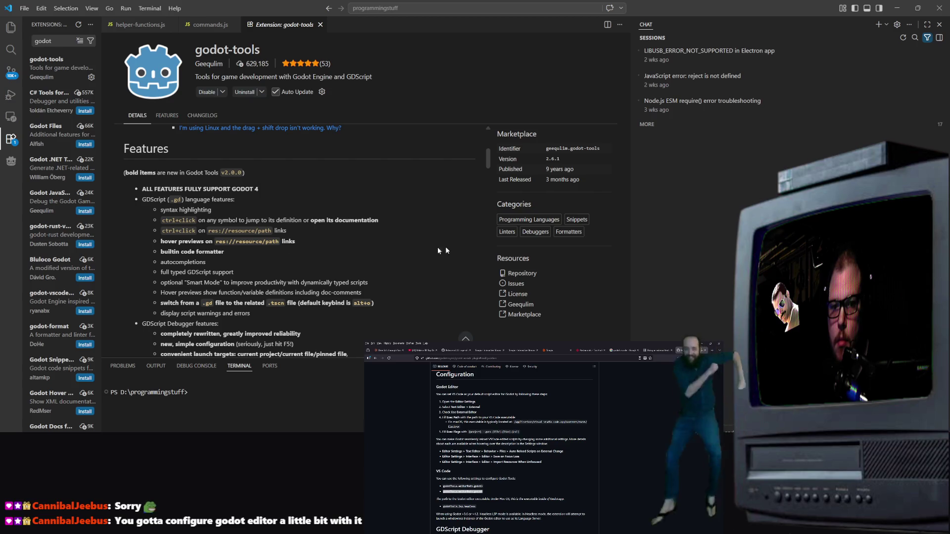
scroll(177, 255, "down", 1)
right_click(179, 248)
left_click(340, 290)
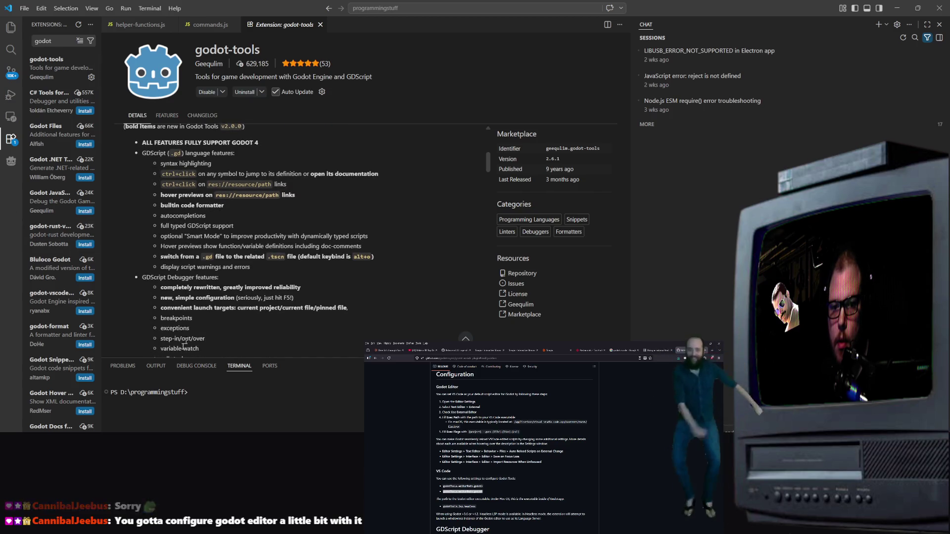
scroll(175, 249, "down", 5)
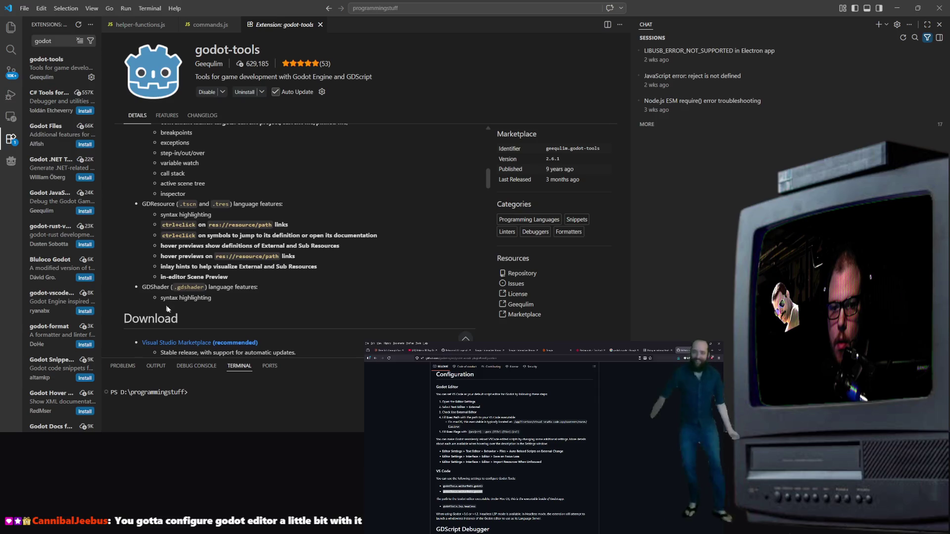
scroll(178, 292, "down", 3)
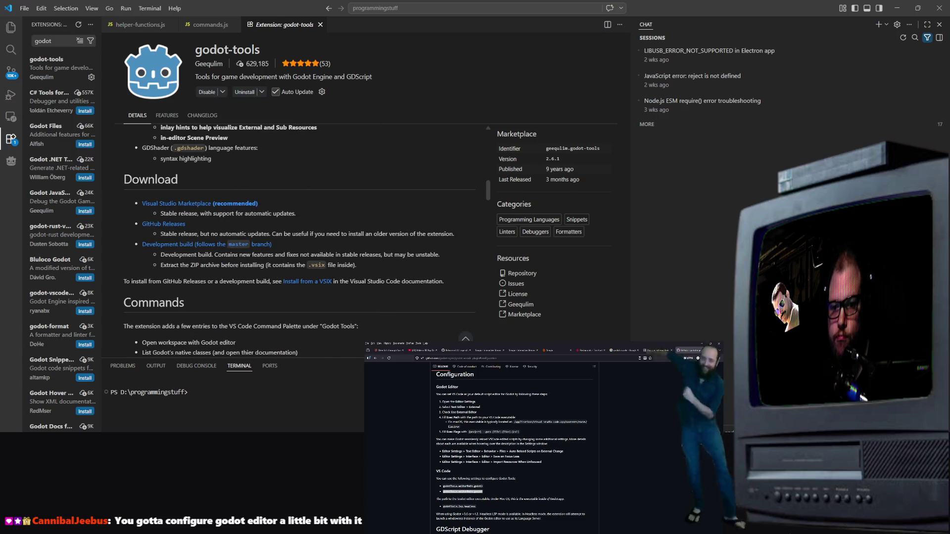
scroll(163, 254, "down", 3)
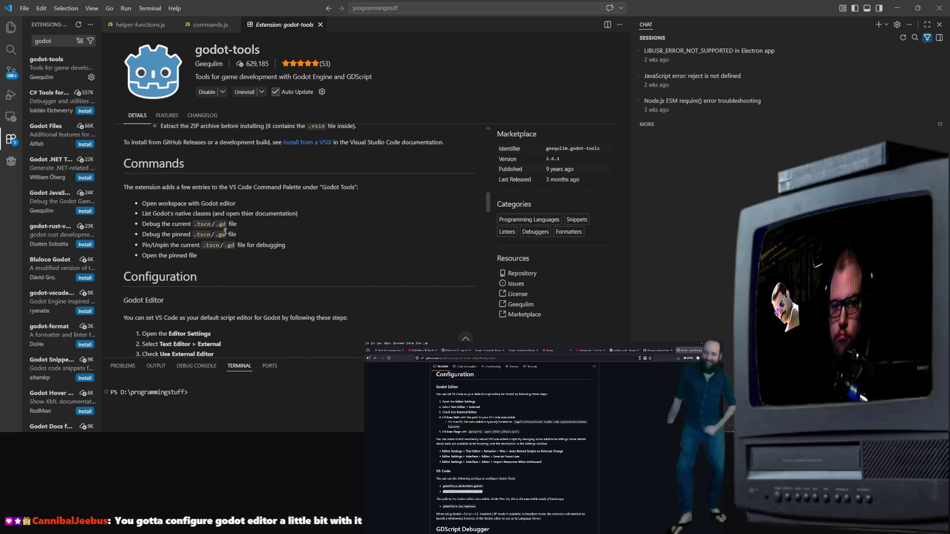
scroll(225, 231, "up", 3)
left_click(400, 7)
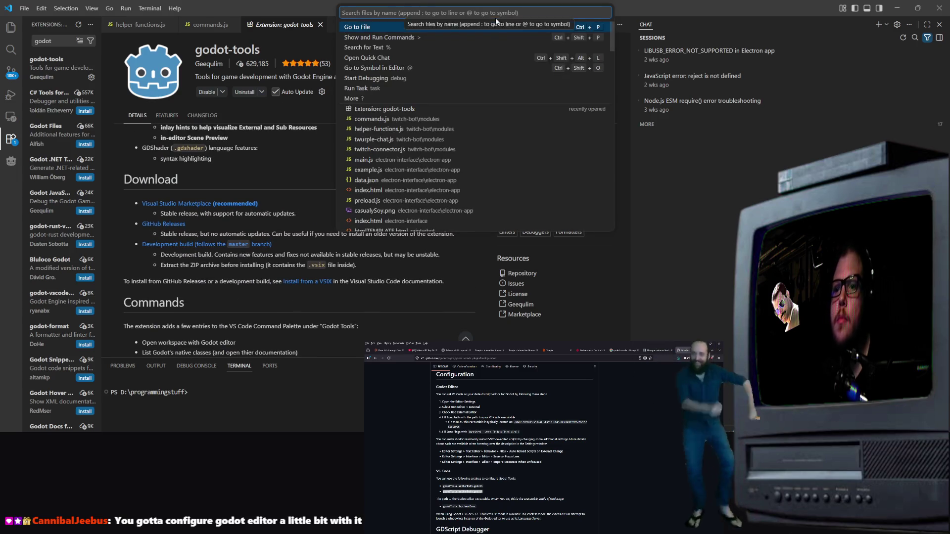
Quick-search 'godotTools' and open the first match, _itertools.py
type("godot")
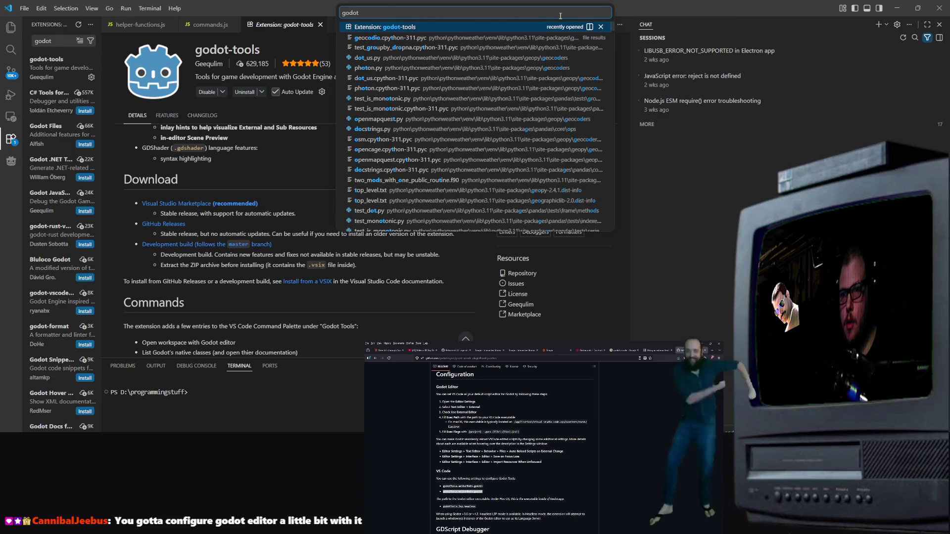
key("Escape")
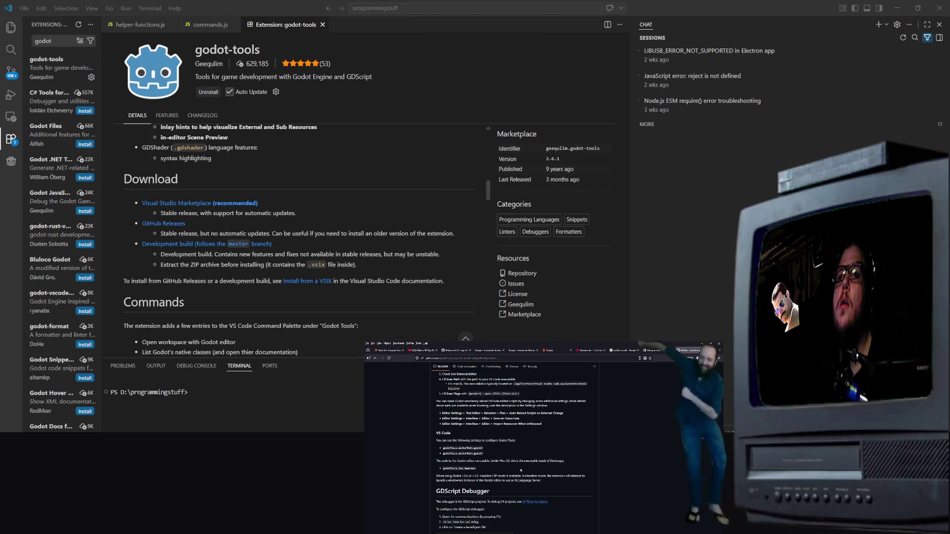
left_click(413, 8)
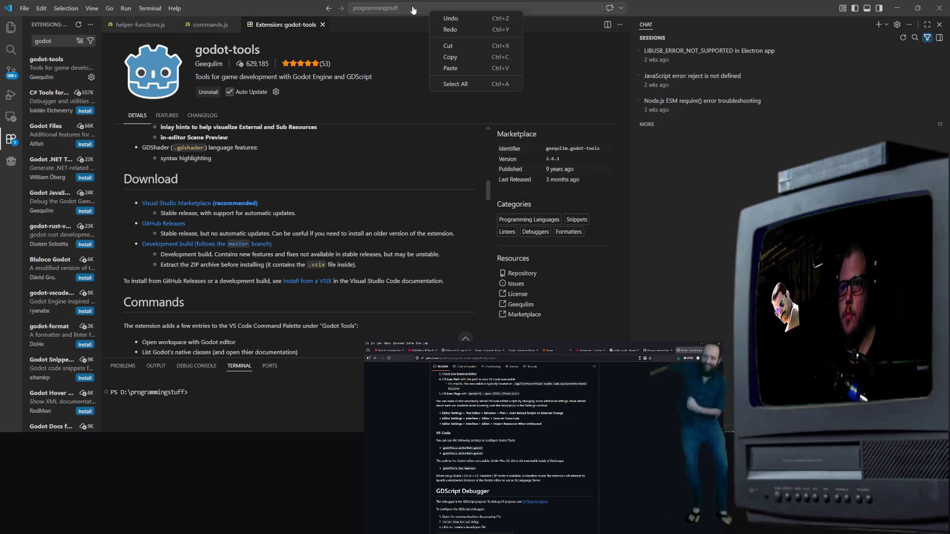
type("gho")
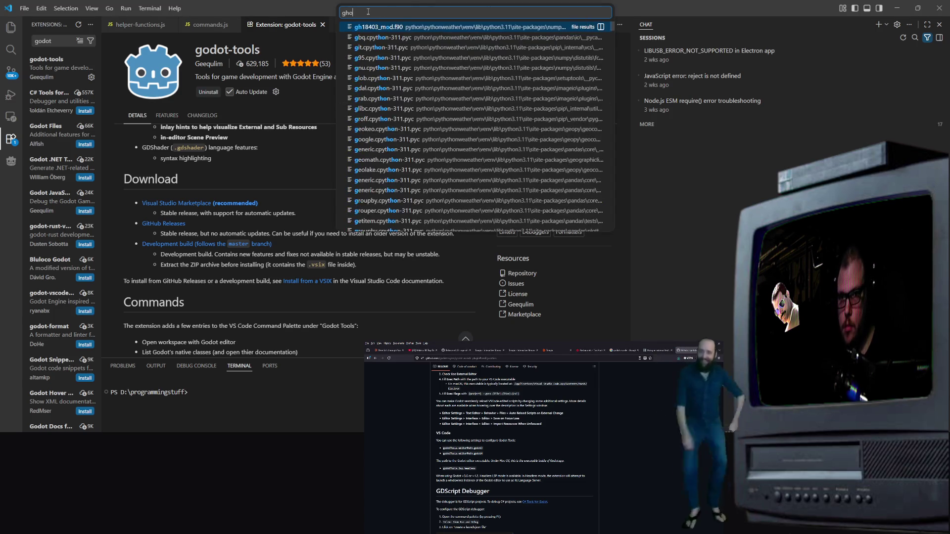
key("BackSpace")
type("odot")
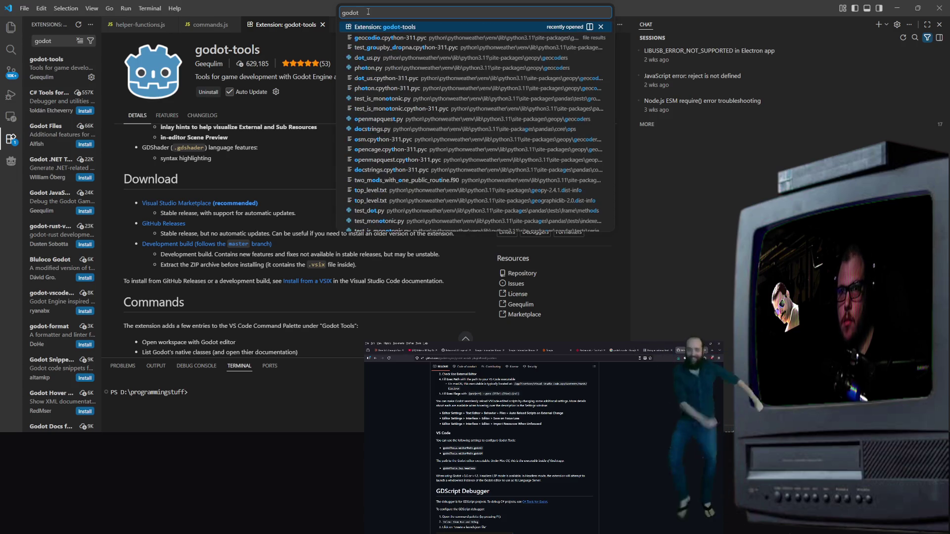
type("tools")
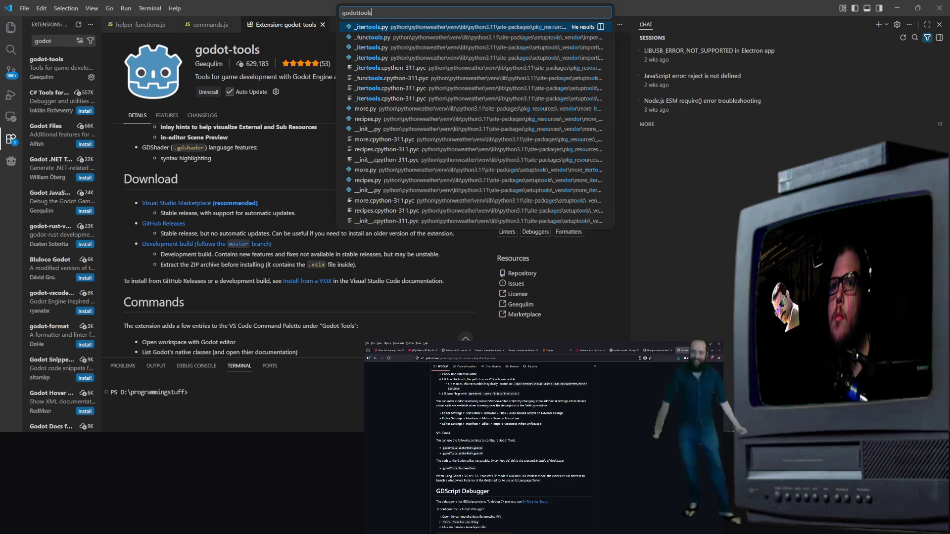
key("Left")
key("Left")
key("Left")
type("-")
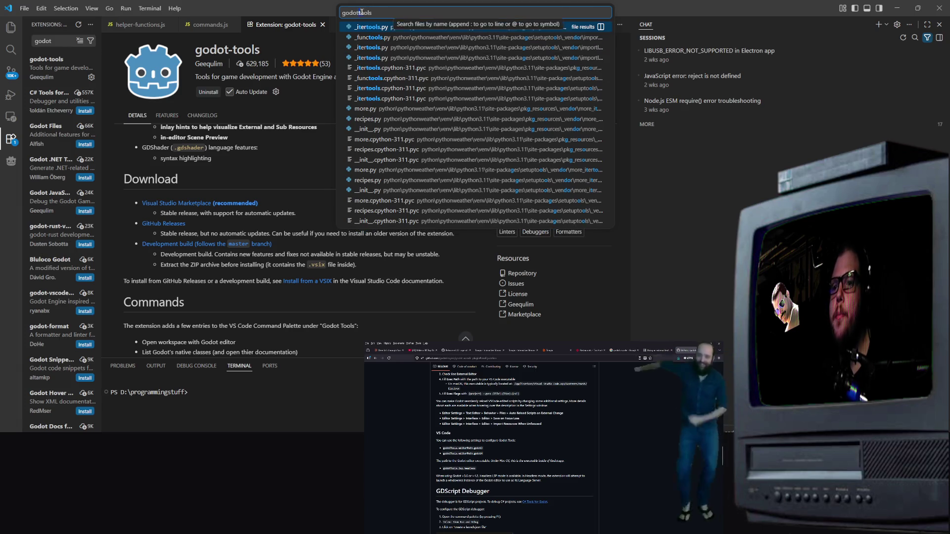
type("t")
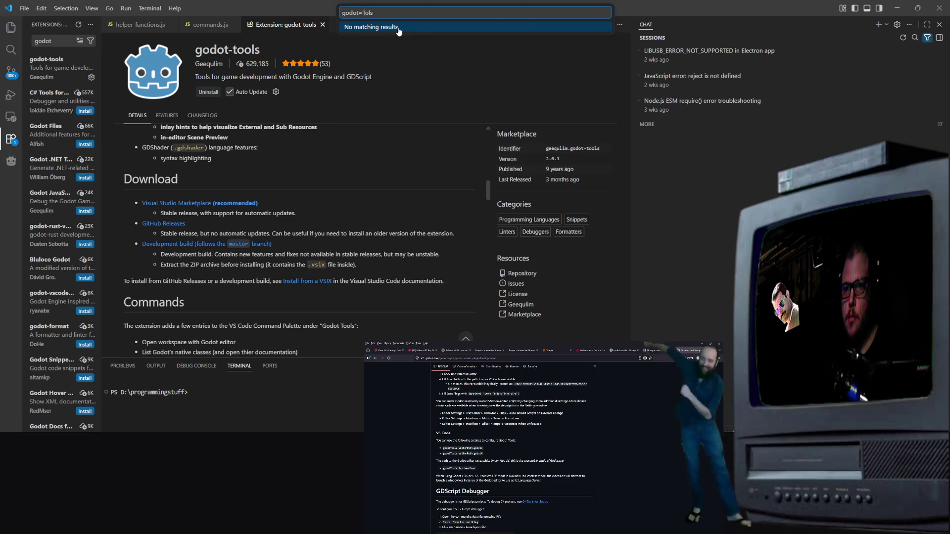
key("BackSpace")
key("BackSpace")
type("T")
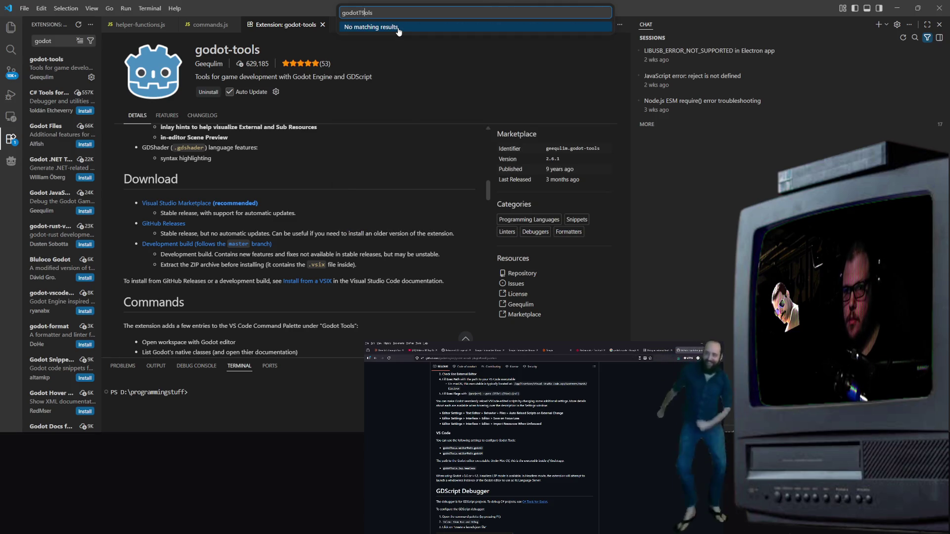
key("Delete")
left_click(399, 30)
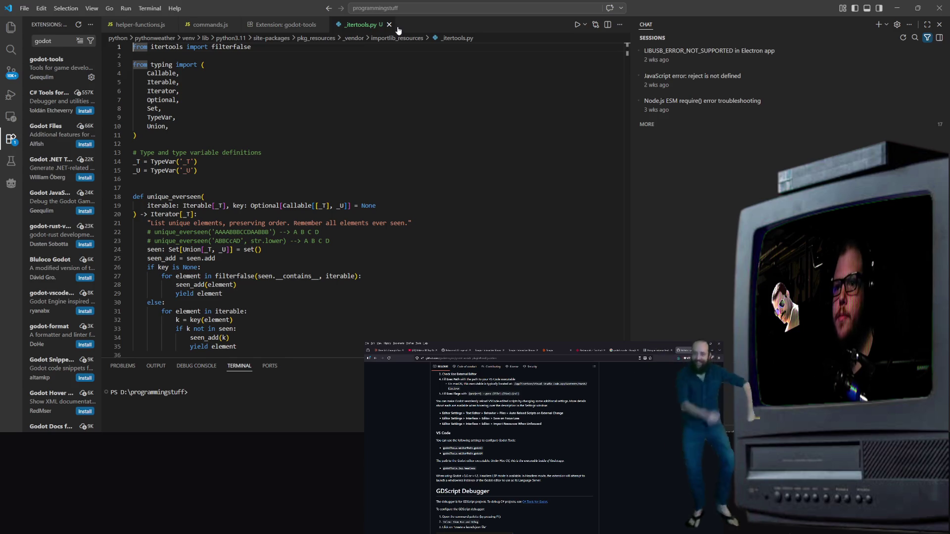
Close the _itertools.py tab and switch to the Godot Engine window
left_click(389, 25)
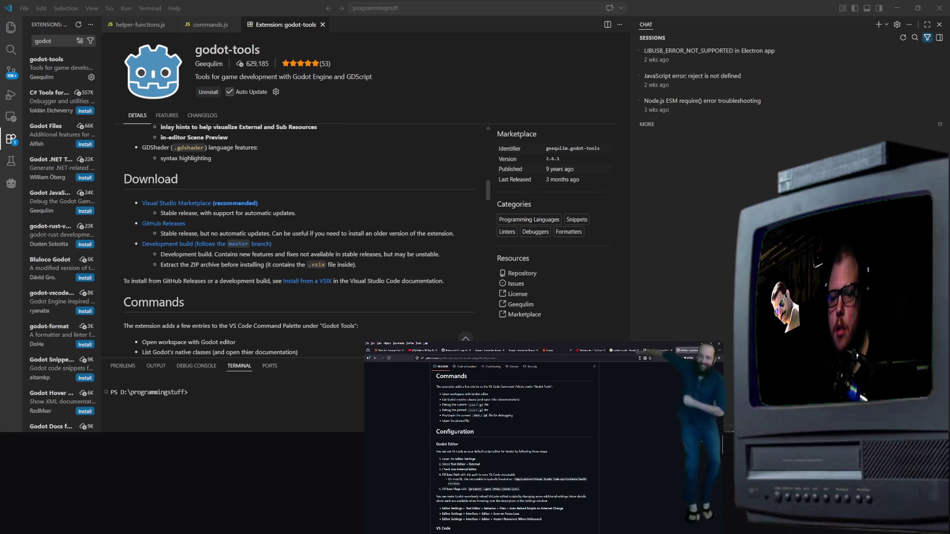
key("alt+Tab")
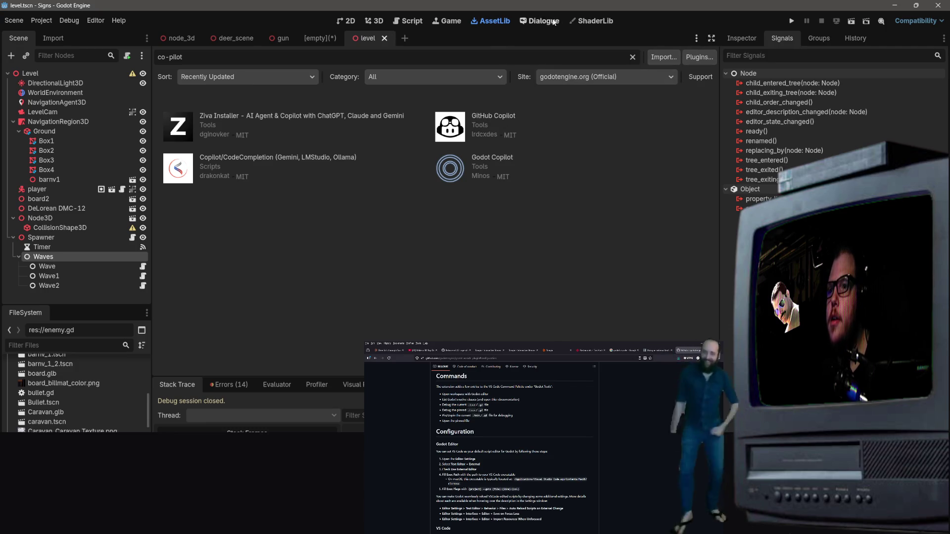
Enable Use External Editor in Godot's Editor Settings
left_click(96, 20)
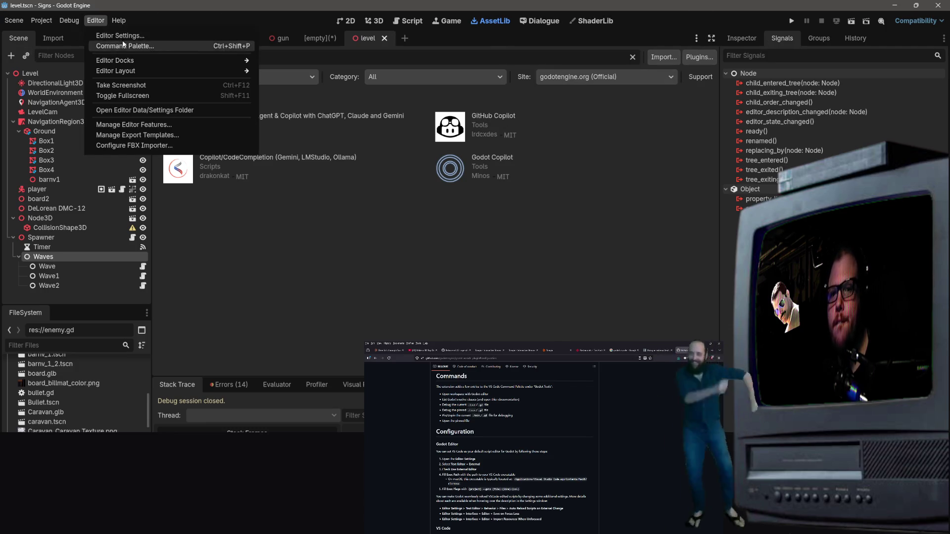
left_click(121, 36)
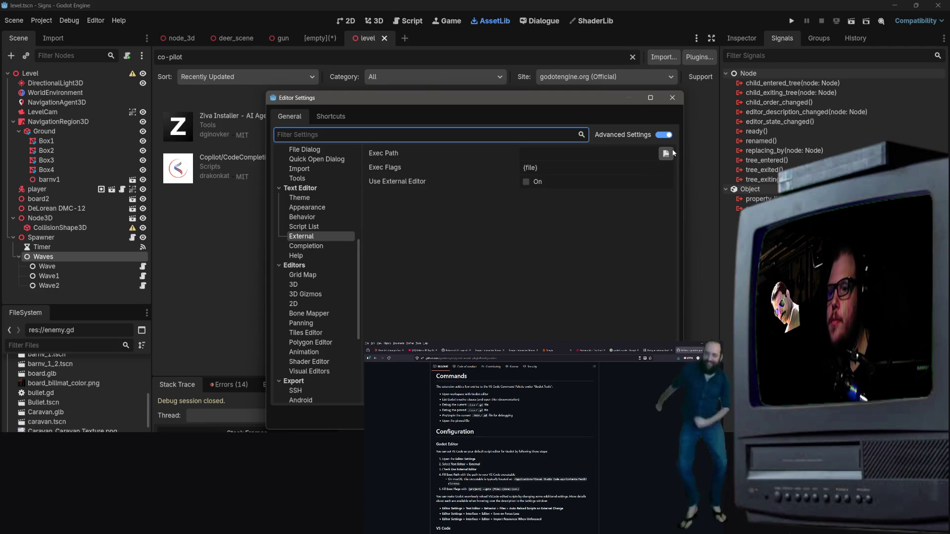
left_click(526, 182)
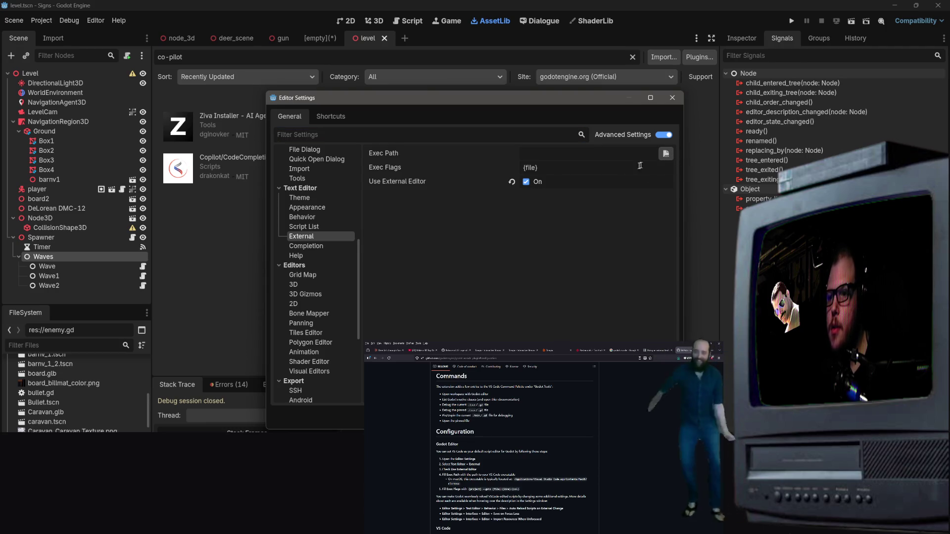
Browse for the external editor's Exec Path and clear the folder path field
left_click(665, 154)
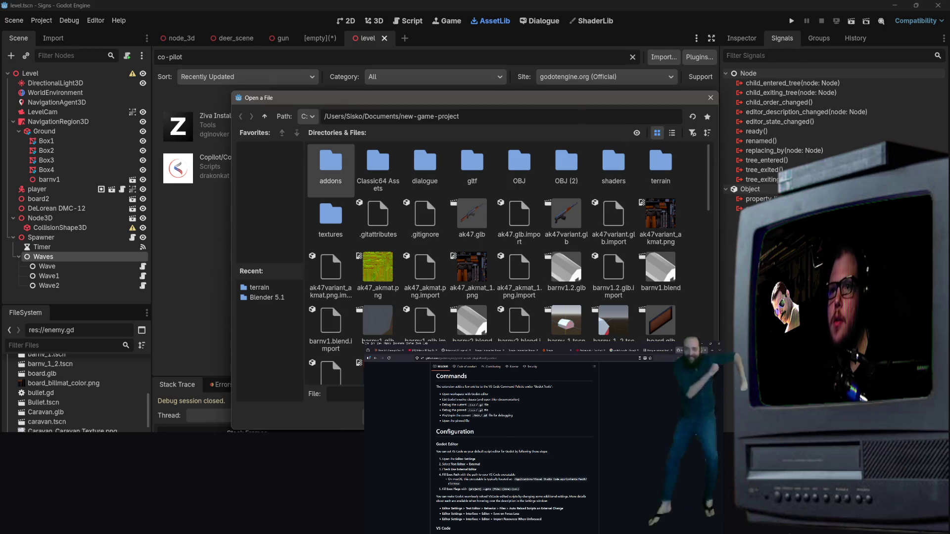
left_click(308, 116)
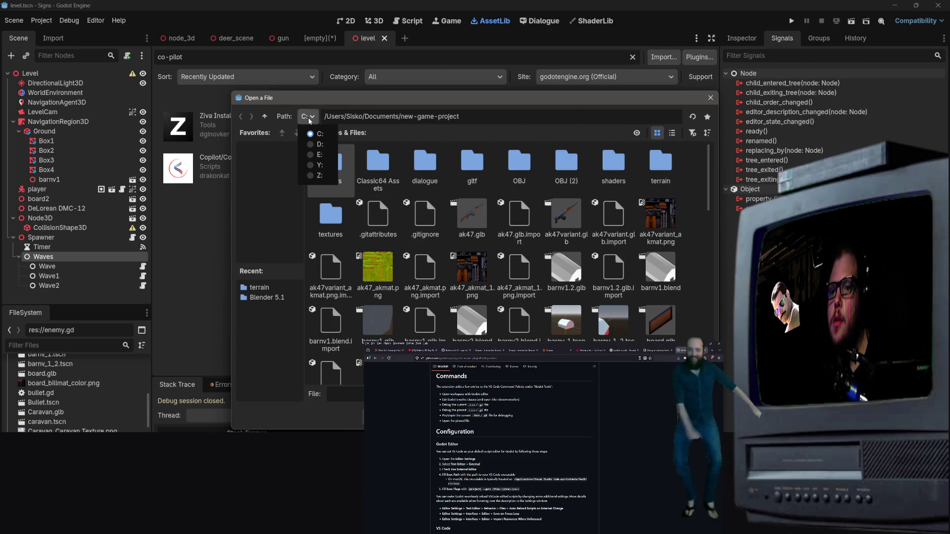
left_click(308, 132)
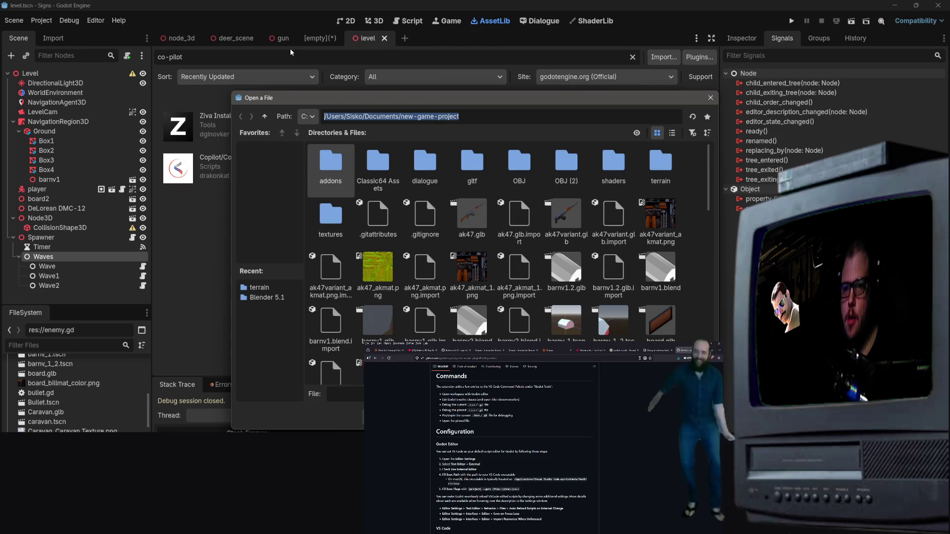
key("BackSpace")
Search the Start menu for 'vs'; Visual Studio Code launches by mistake and is closed again
key("super")
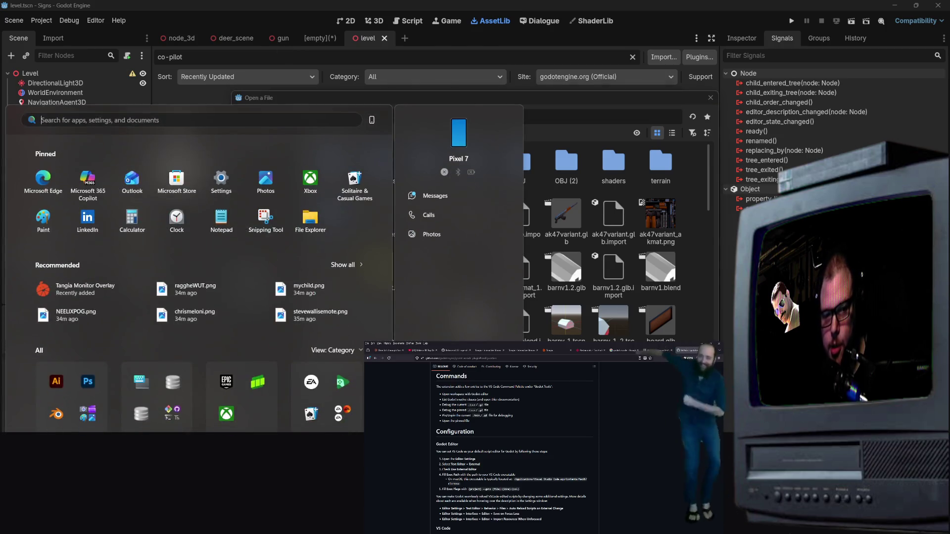
type("vs")
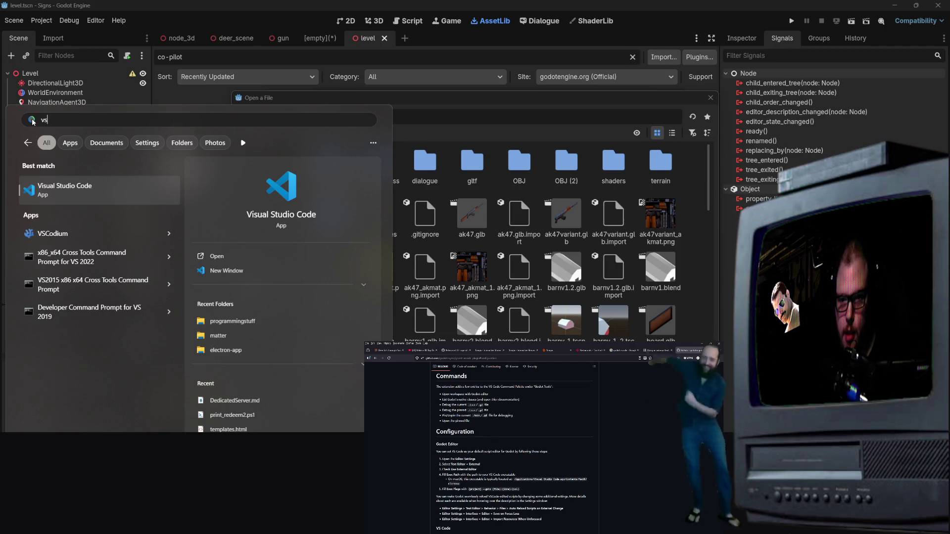
right_click(134, 201)
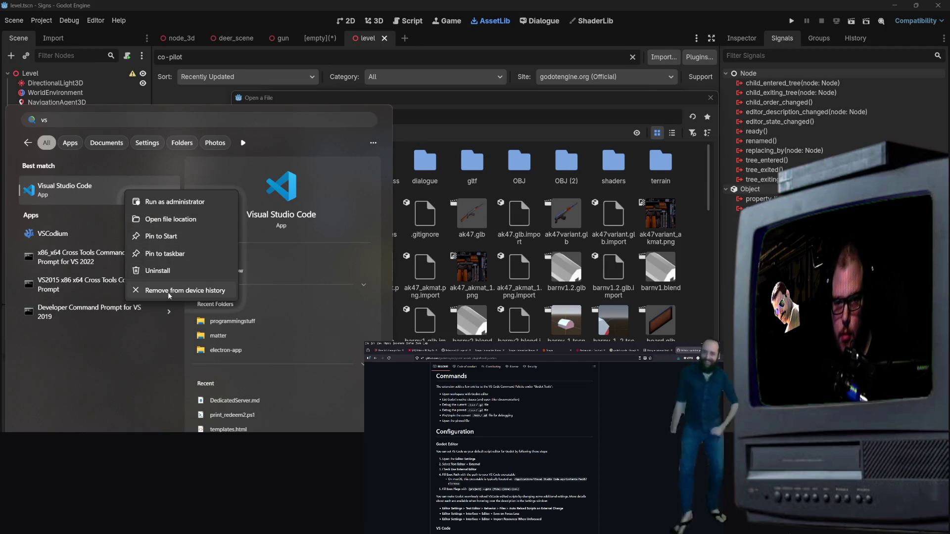
right_click(325, 204)
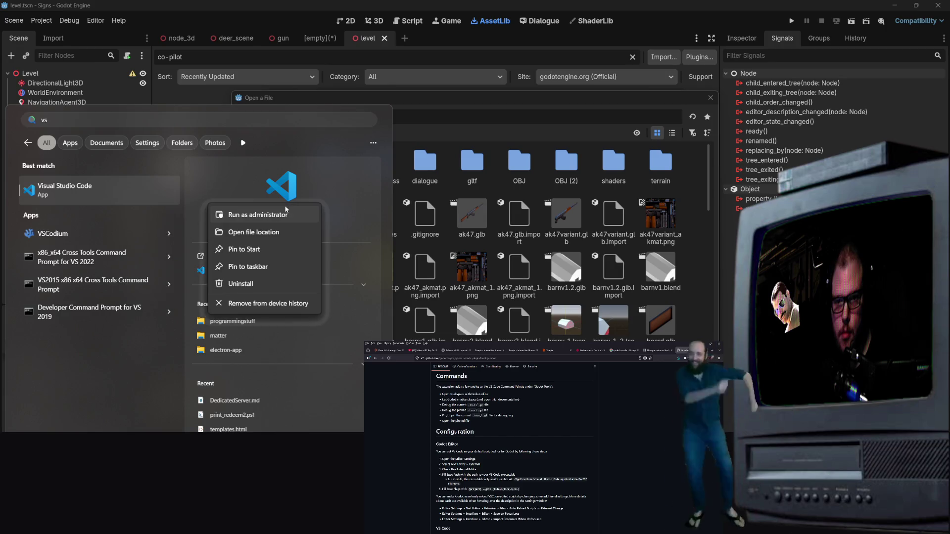
right_click(290, 190)
left_click(301, 197)
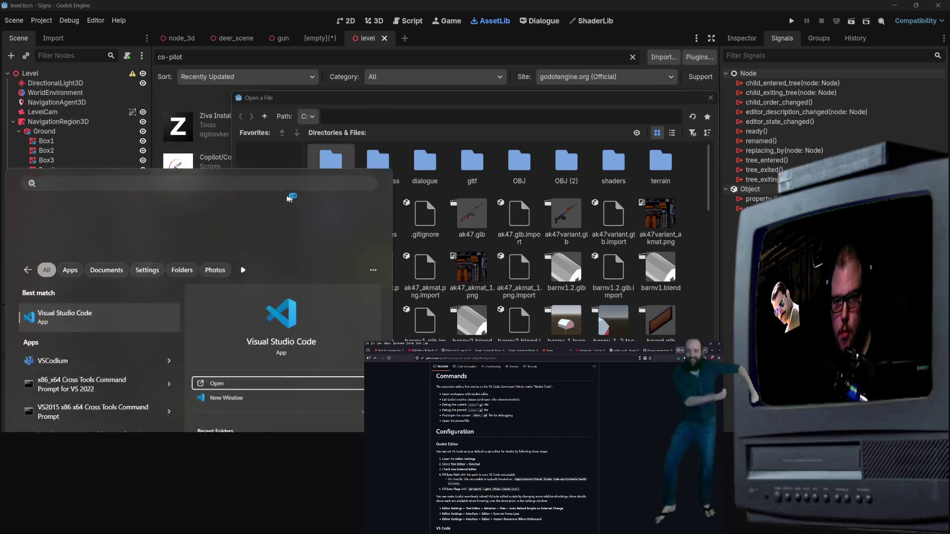
left_click(743, 93)
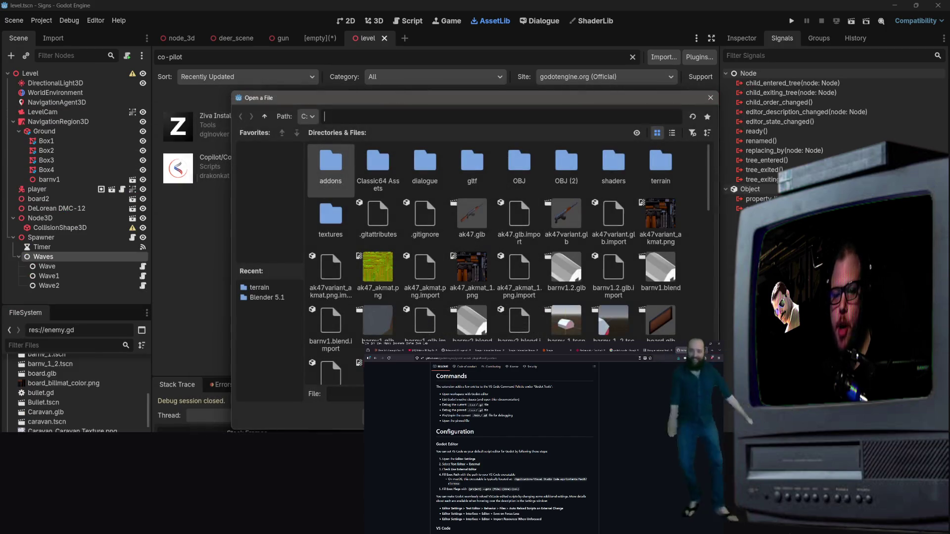
Find the VS Code shortcut's file location, select its Target path in Properties, then close both windows
key("super")
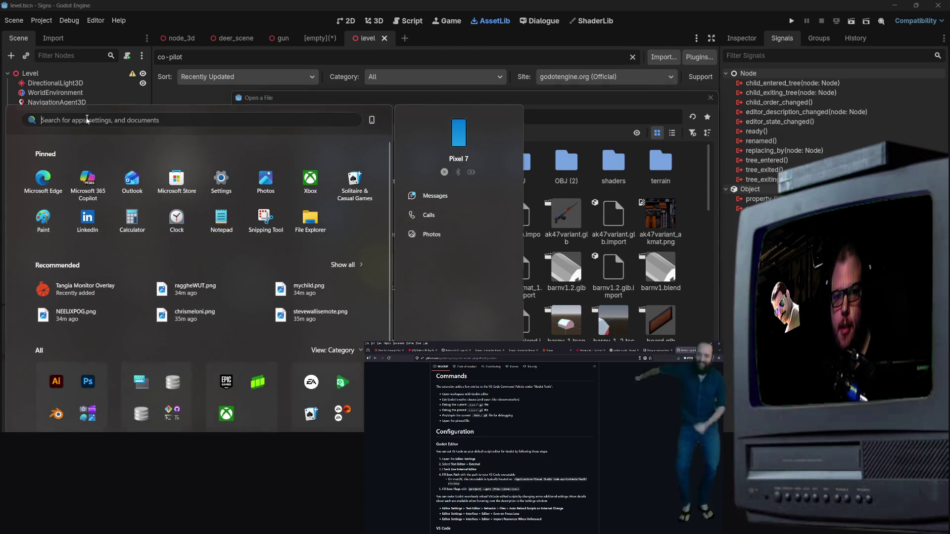
left_click(87, 121)
type("vsc")
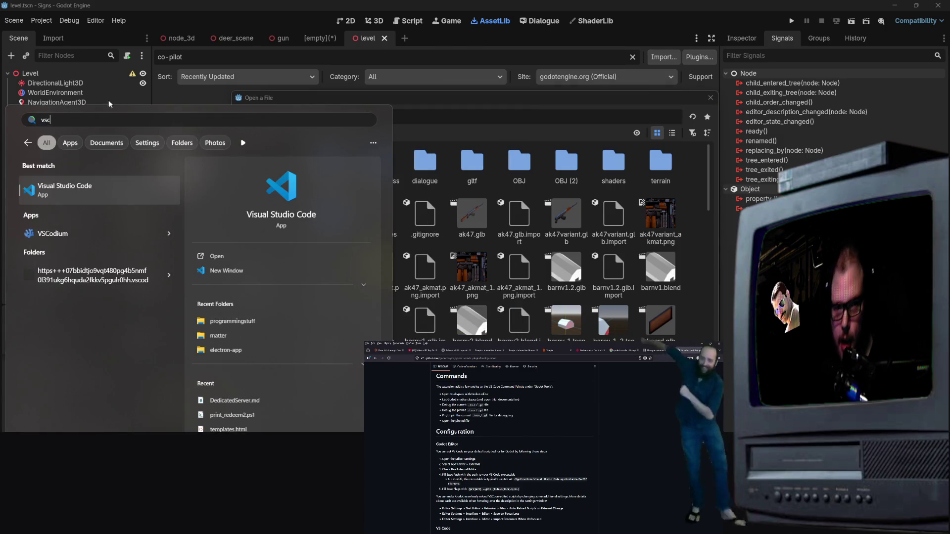
right_click(90, 197)
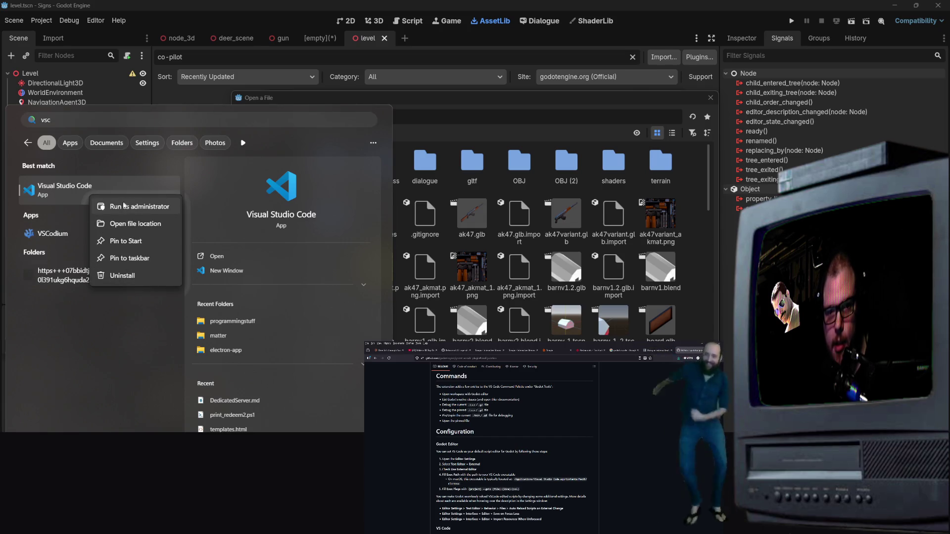
left_click(128, 224)
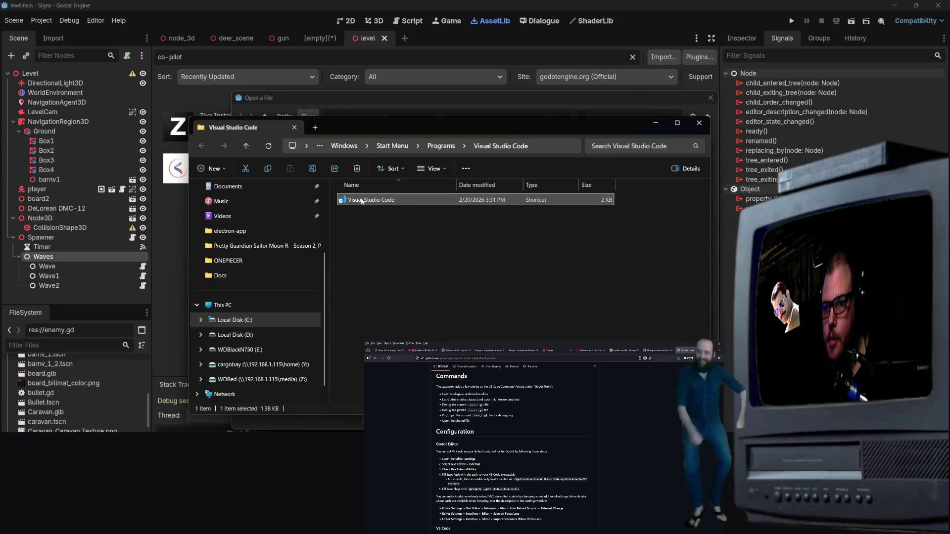
right_click(368, 205)
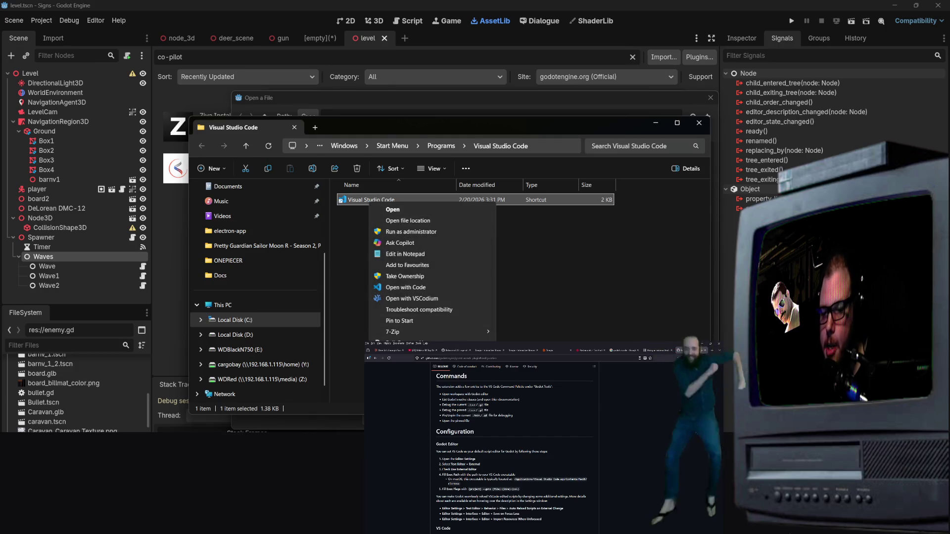
left_click(383, 233)
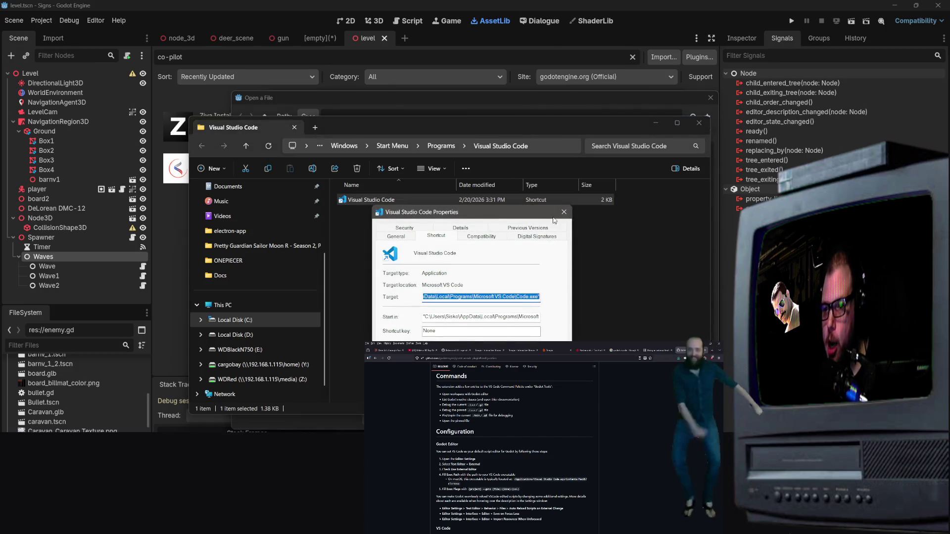
left_click_drag(539, 297, 419, 299)
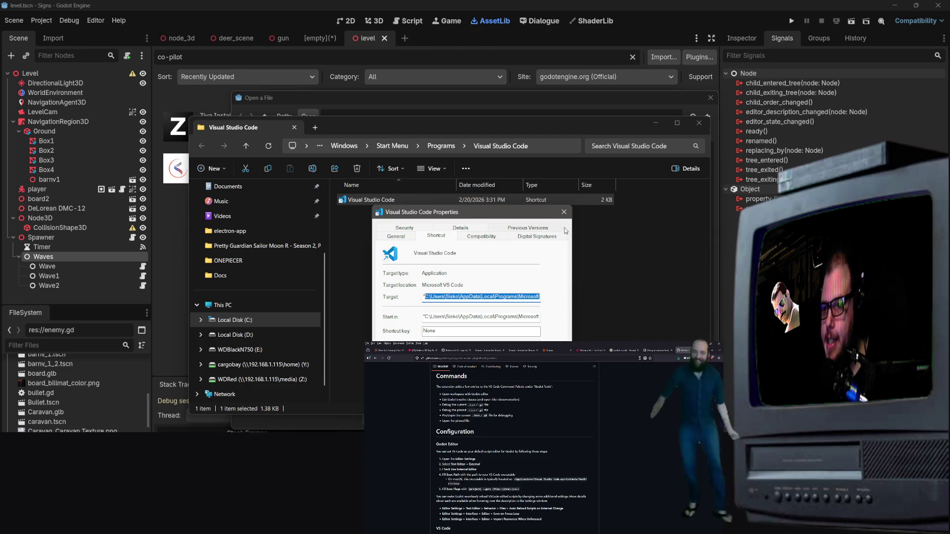
left_click(563, 213)
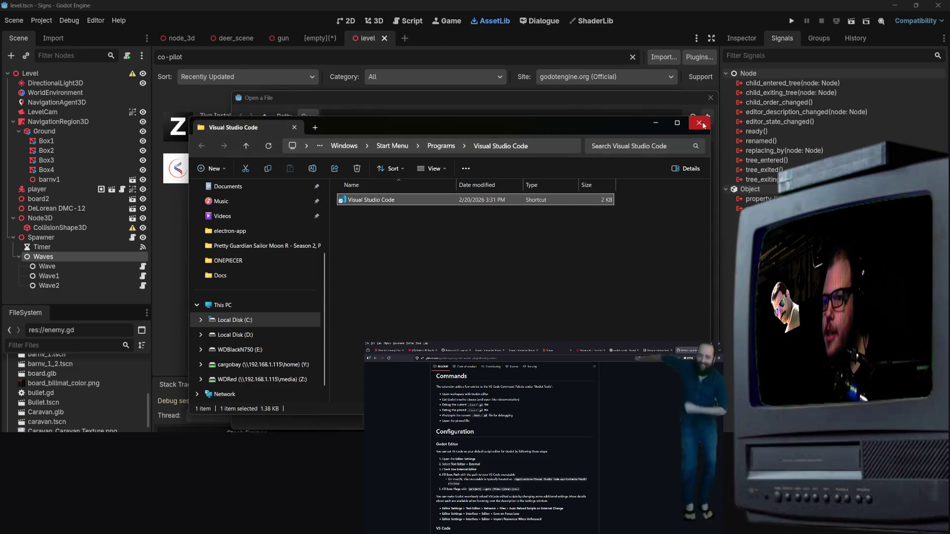
left_click(698, 123)
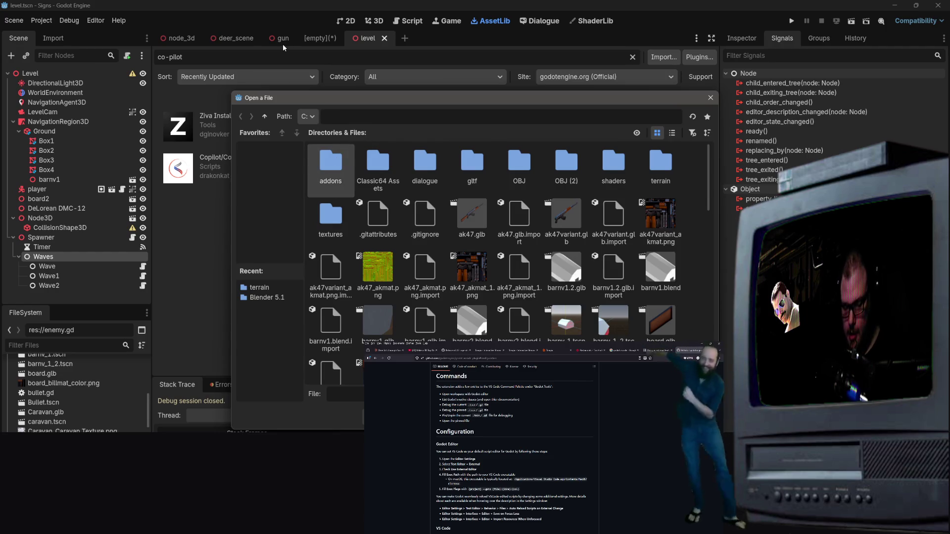
Navigate the Exec Path picker from Users into the home folder's AppData directory
type("Users")
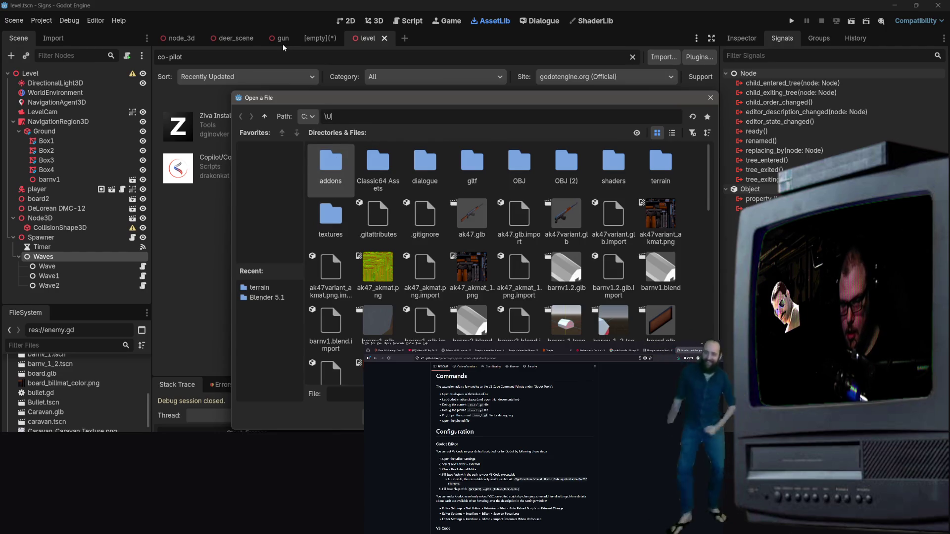
key("Return")
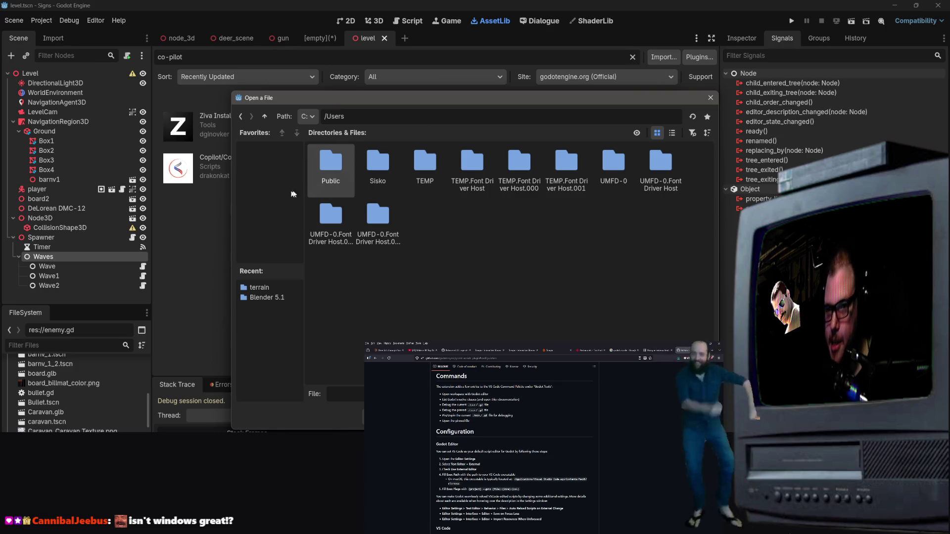
double_click(381, 163)
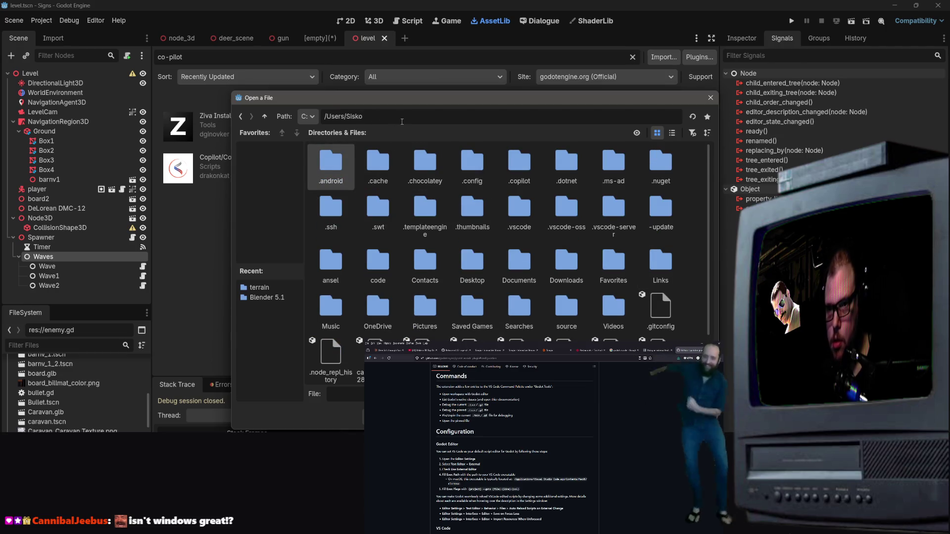
type("/A")
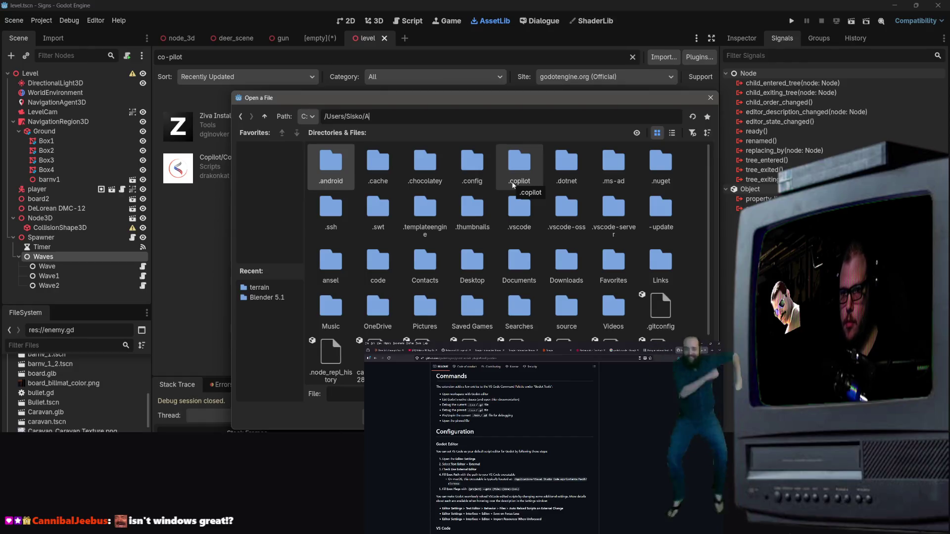
type("ppData")
key("Return")
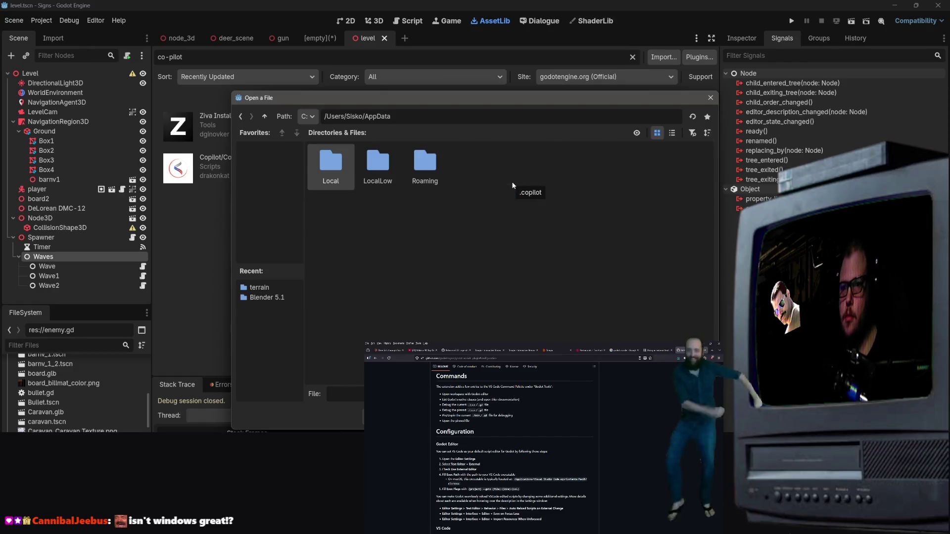
Go through Local > Programs > Microsoft VS Code and choose Code.exe as the executable
double_click(330, 163)
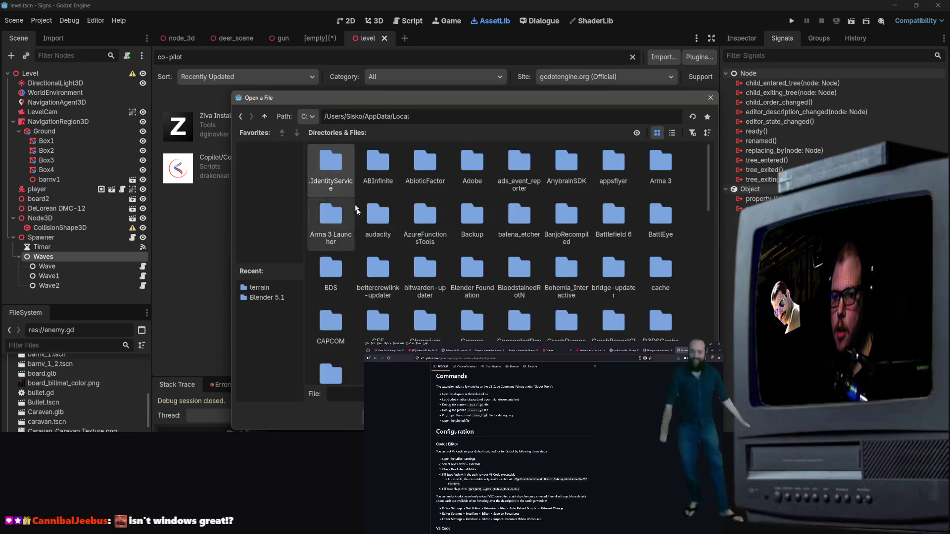
scroll(468, 266, "down", 3)
scroll(467, 265, "down", 3)
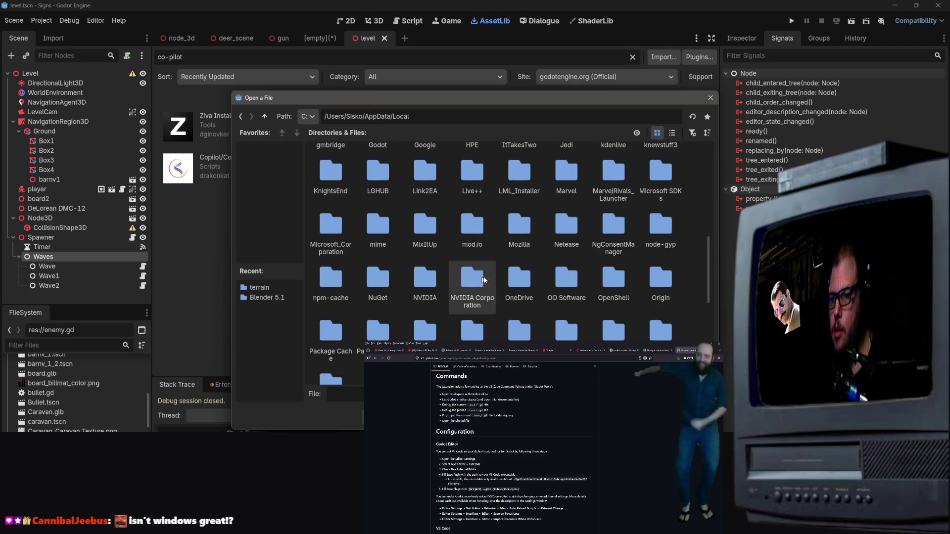
scroll(524, 282, "down", 3)
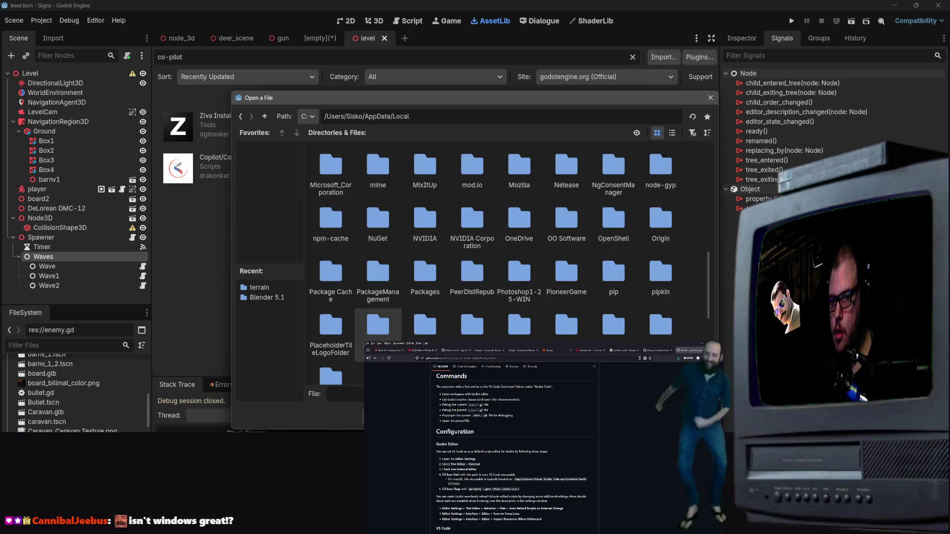
double_click(385, 314)
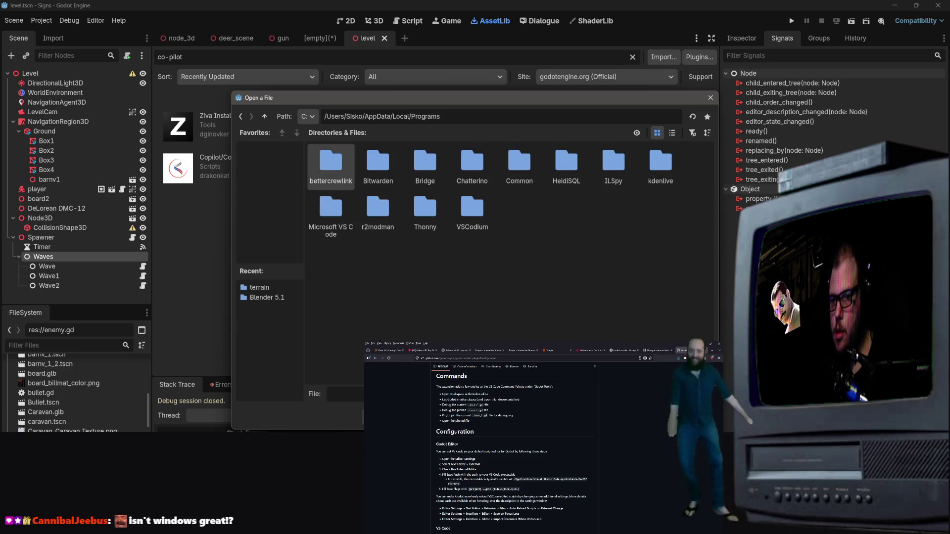
double_click(333, 217)
right_click(333, 218)
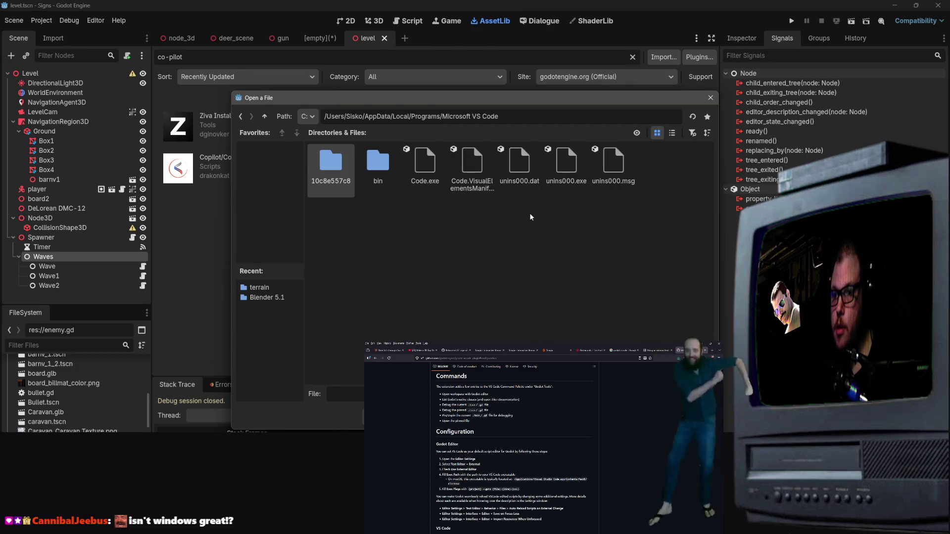
left_click(426, 171)
double_click(426, 171)
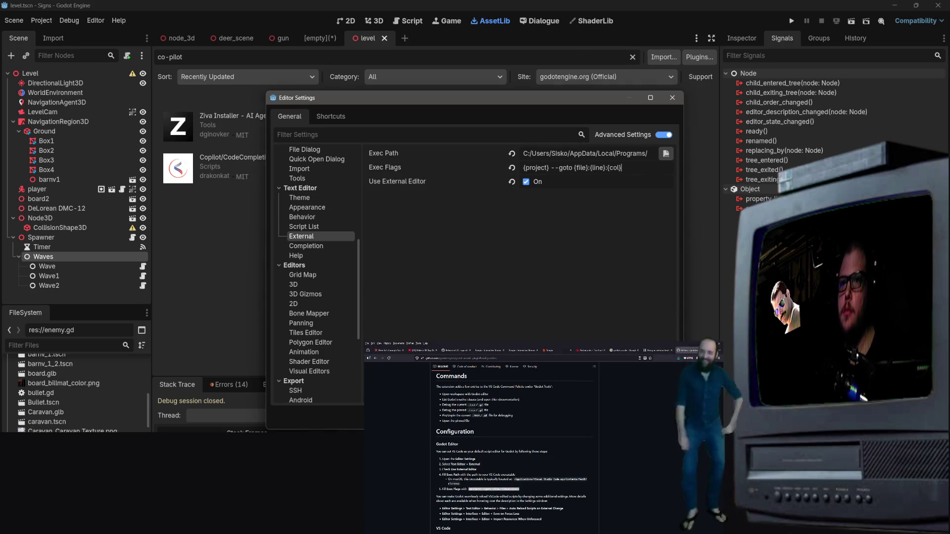
scroll(472, 493, "down", 2)
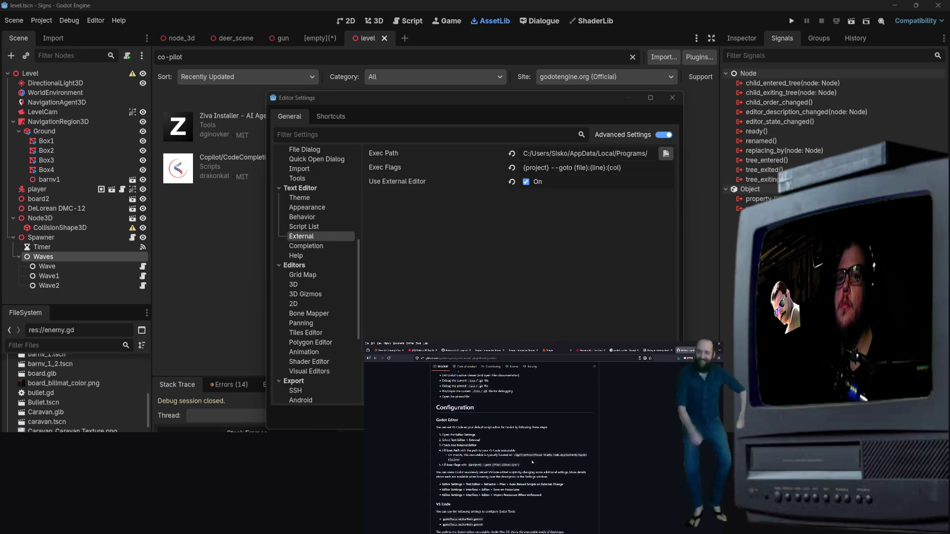
left_click(539, 248)
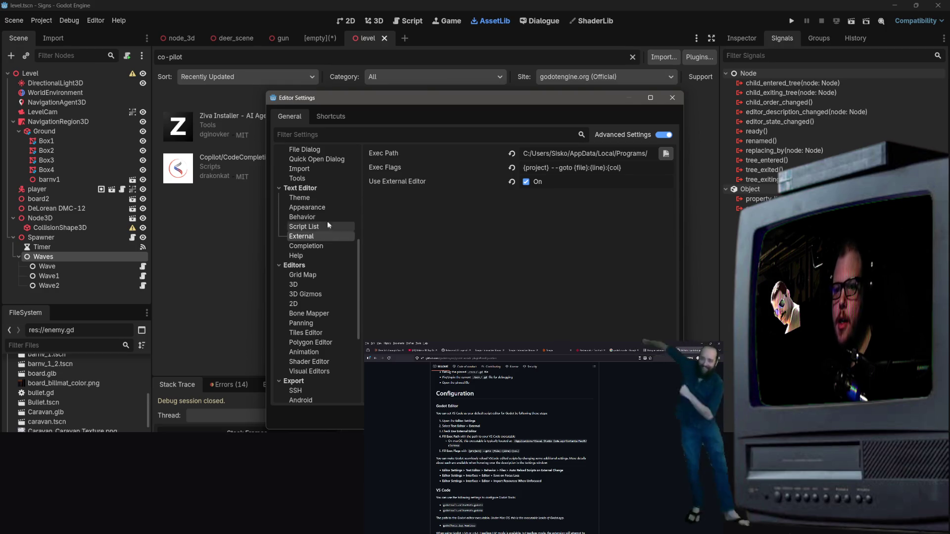
Review the Text Editor > Behavior file options, then move to the Interface > Editor settings
left_click(315, 188)
left_click(308, 188)
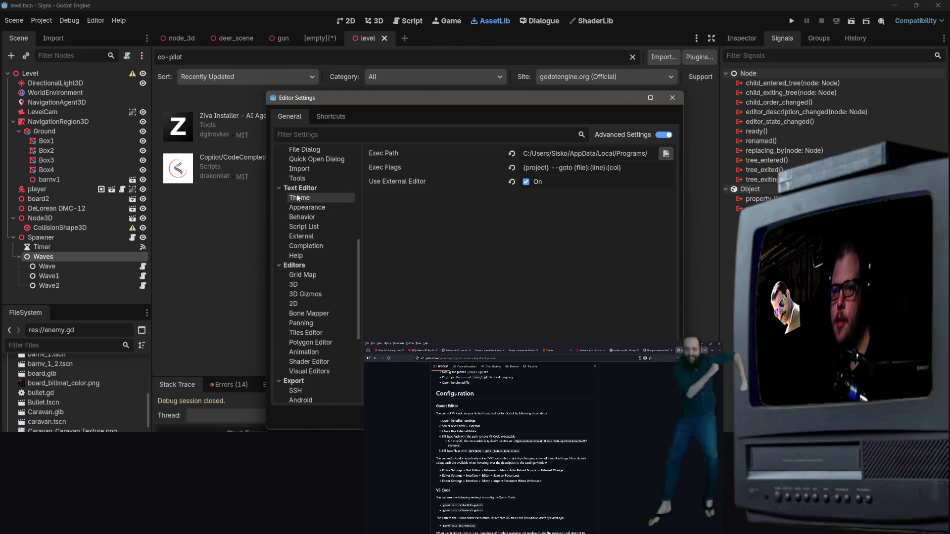
left_click(309, 216)
scroll(515, 262, "down", 3)
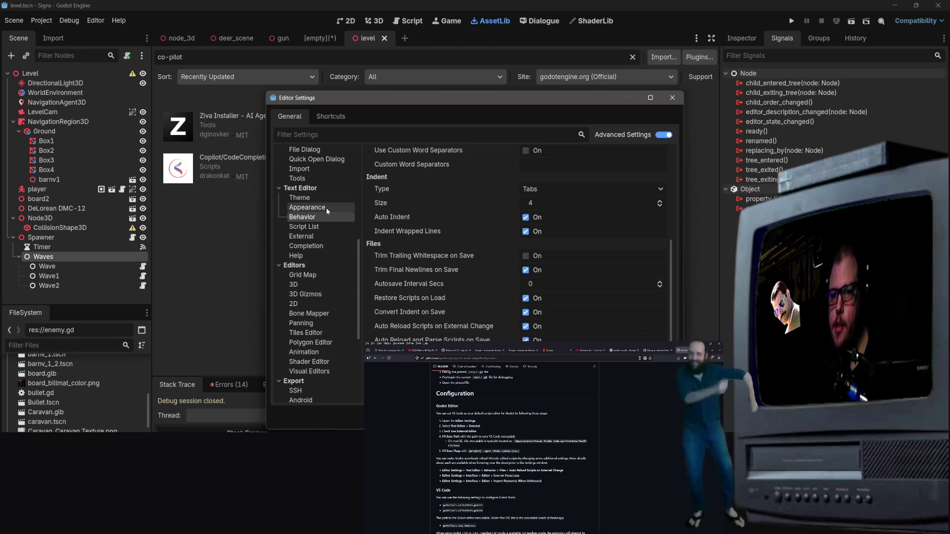
scroll(321, 232, "up", 5)
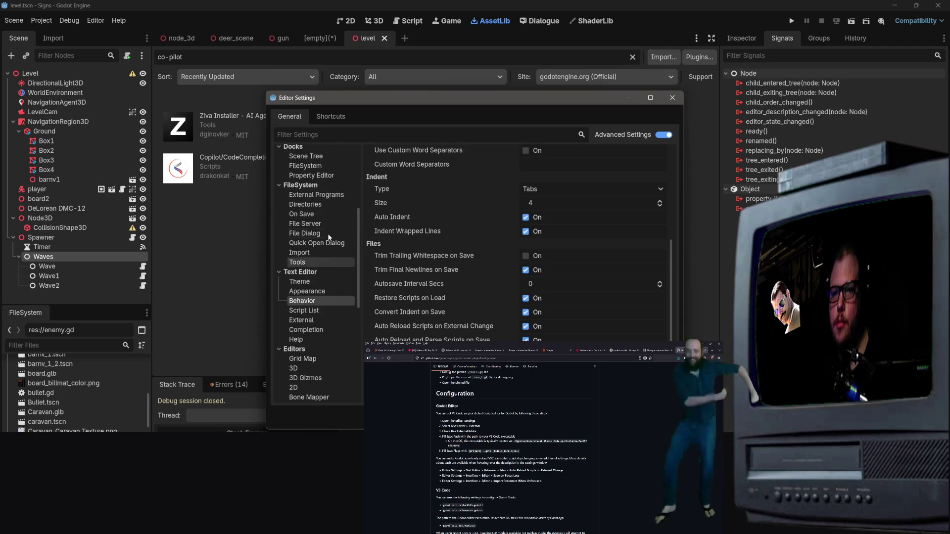
scroll(328, 238, "down", 6)
scroll(322, 254, "up", 10)
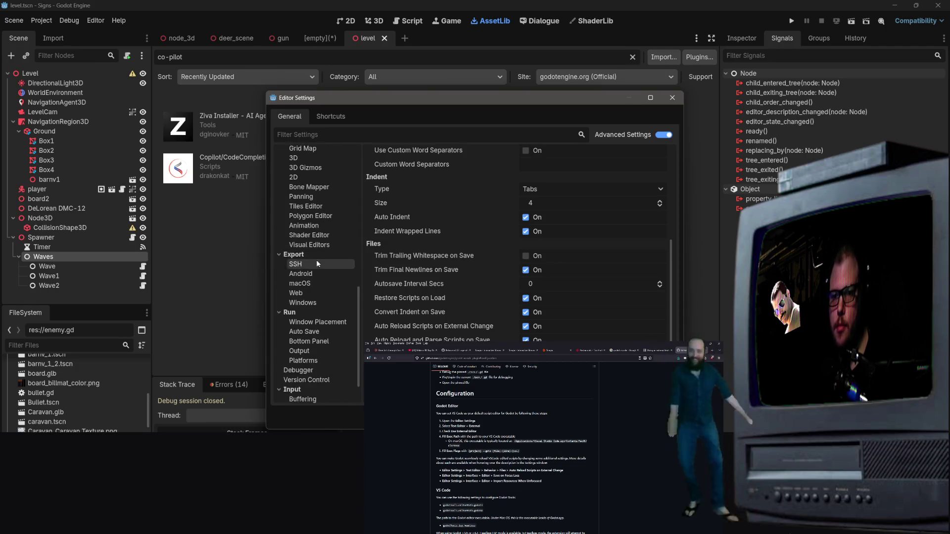
scroll(323, 250, "up", 4)
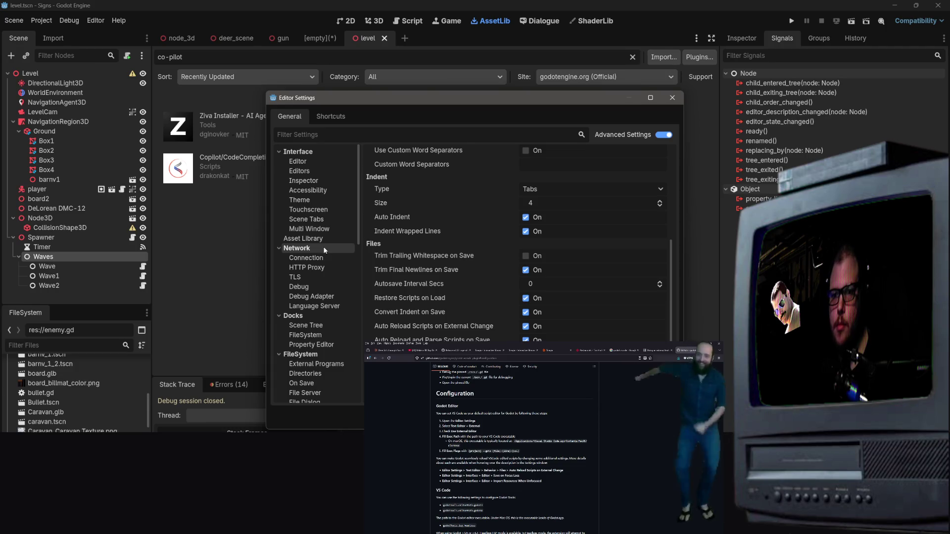
left_click(319, 163)
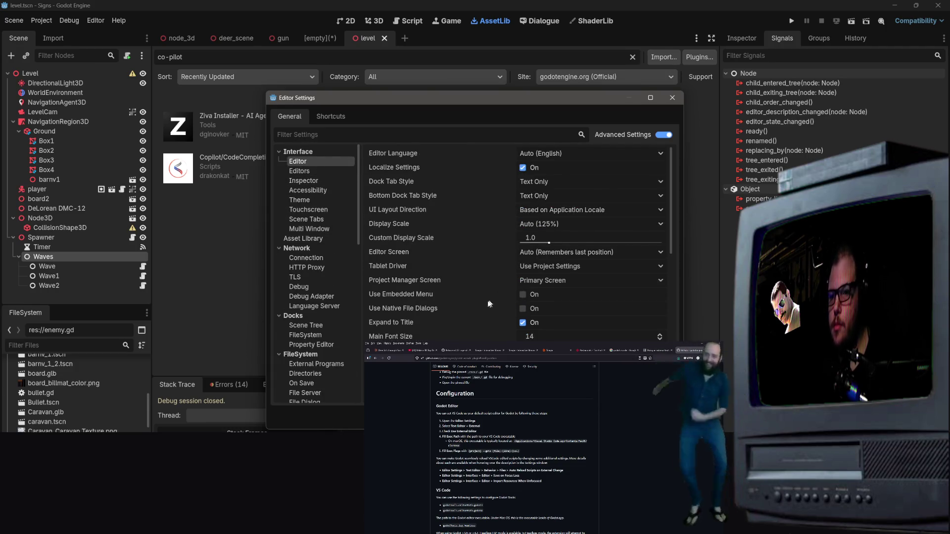
Tick Save on Focus Loss under Interface > Editor and close Editor Settings with Escape
scroll(508, 291, "down", 3)
scroll(511, 280, "down", 10)
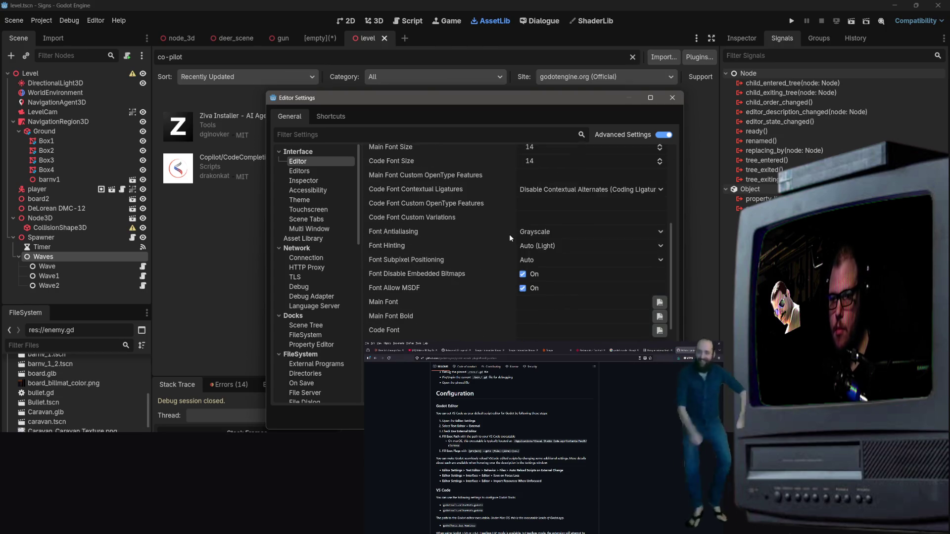
left_click(523, 270)
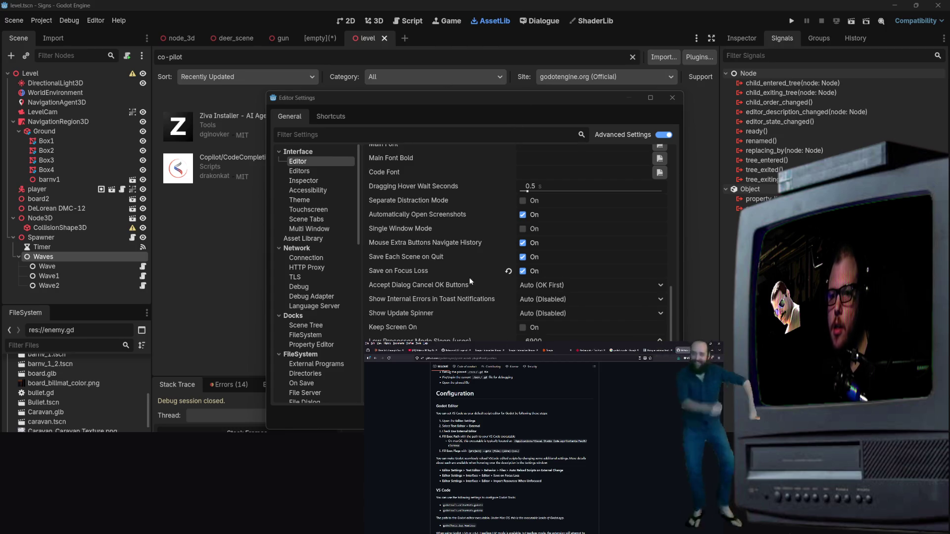
scroll(470, 287, "down", 1)
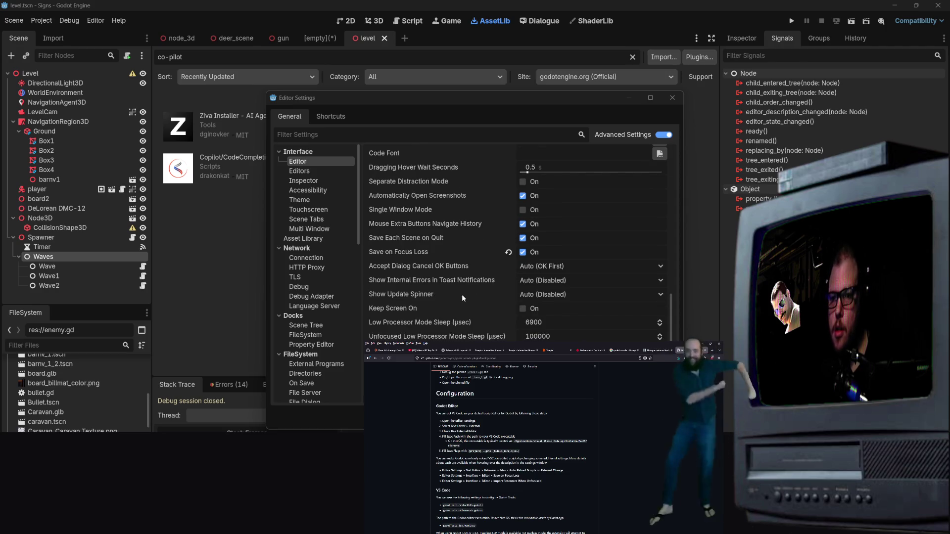
scroll(461, 294, "up", 3)
scroll(455, 309, "up", 1)
scroll(451, 319, "down", 3)
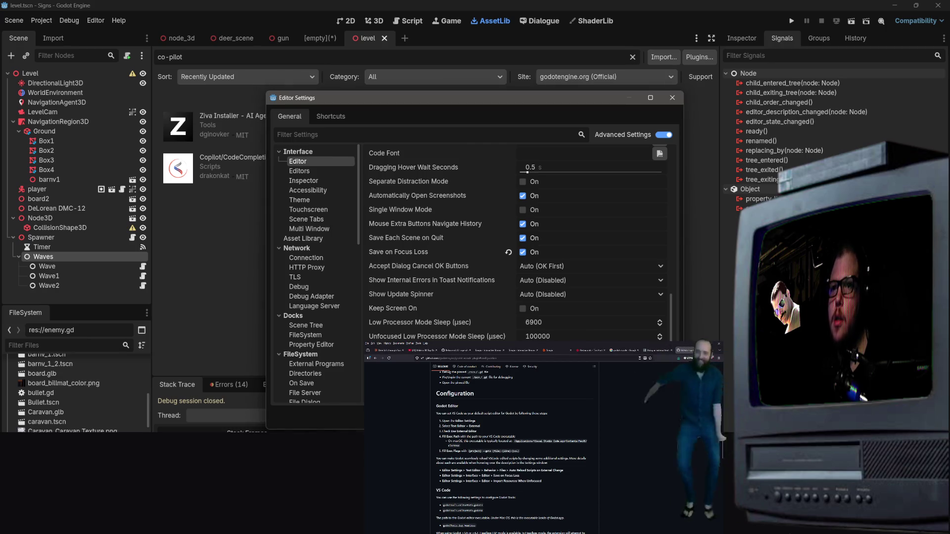
scroll(484, 486, "down", 1)
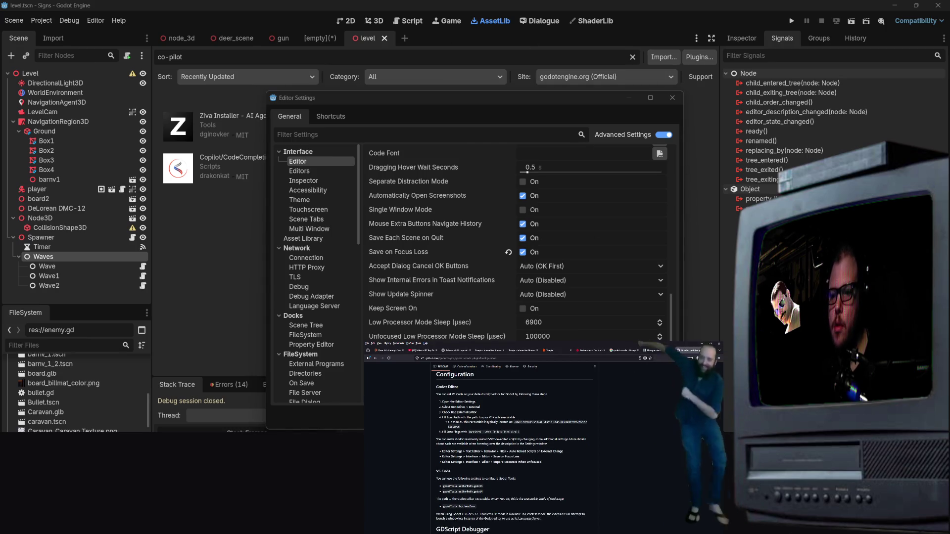
key("Escape")
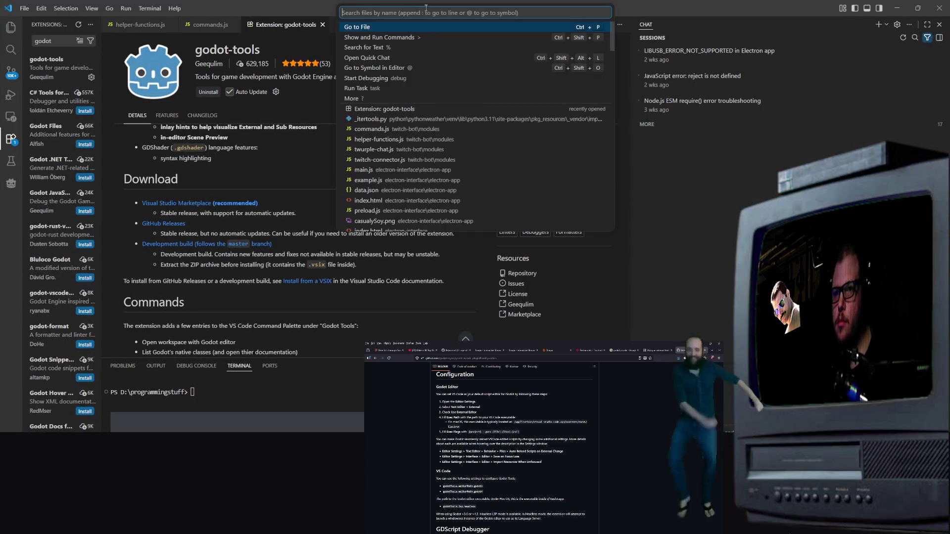
Open the recent files obs-random-videos.html and remote.html from the quick search
left_click(475, 8)
left_click(494, 26)
key("Return")
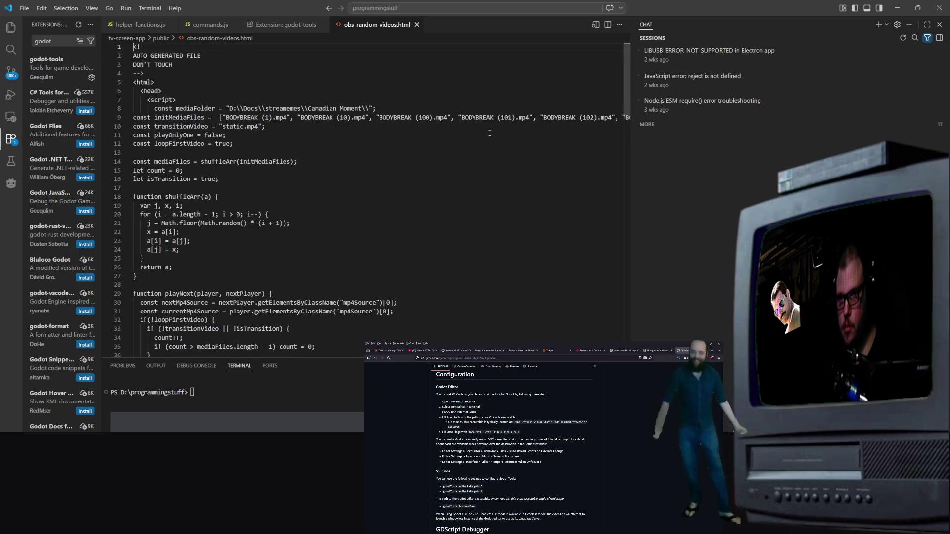
left_click(464, 8)
left_click(464, 25)
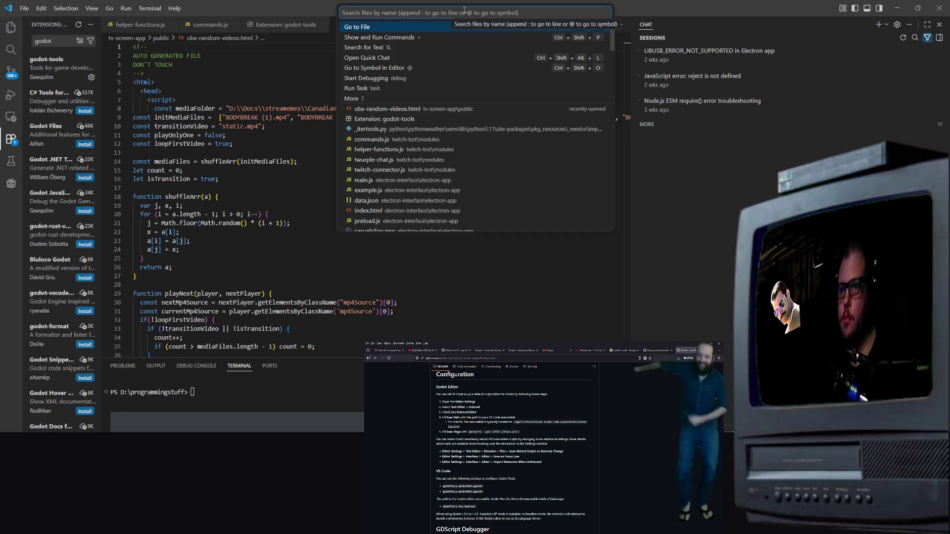
key("Return")
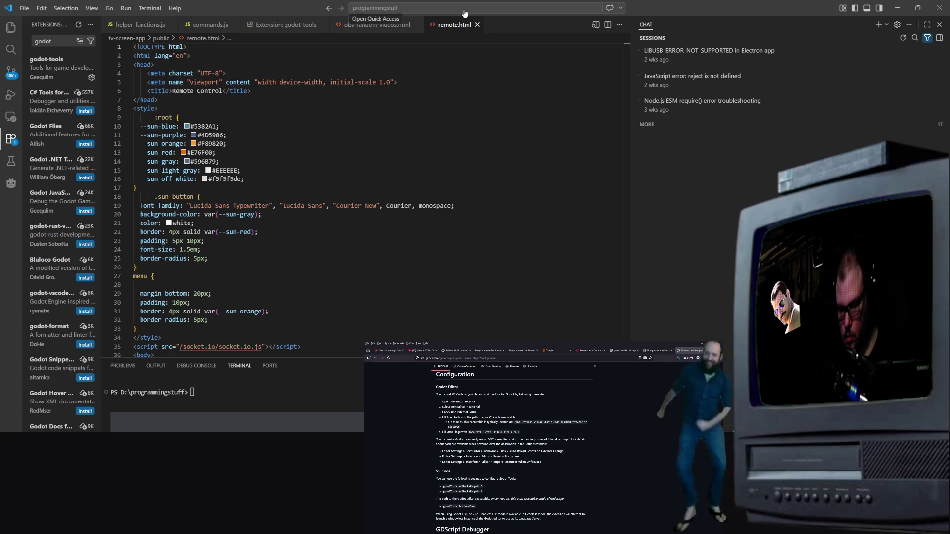
Open to-do.txt from the quick search, then open the godot-tools extension's Settings
left_click(464, 13)
type("godotTools.editorPath.godot4")
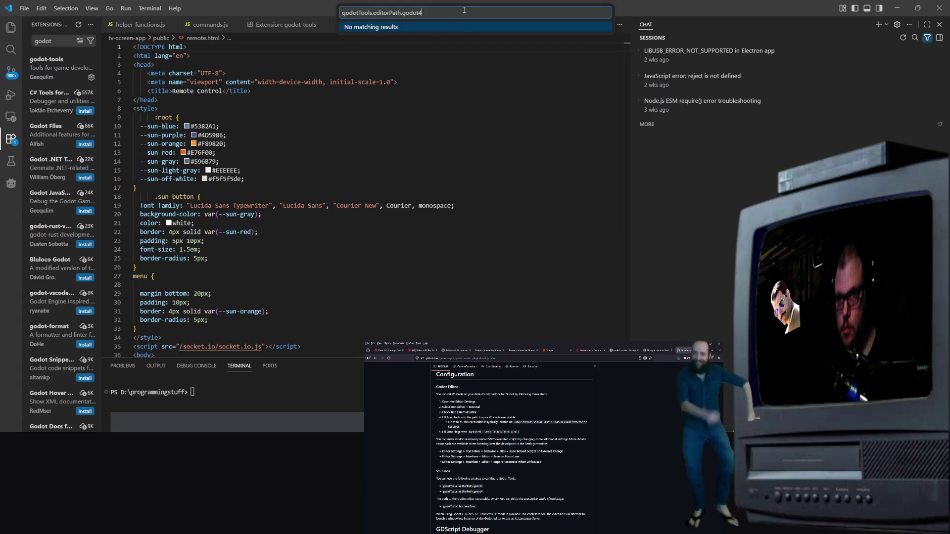
key("BackSpace")
key("BackSpace")
key("BackSpace")
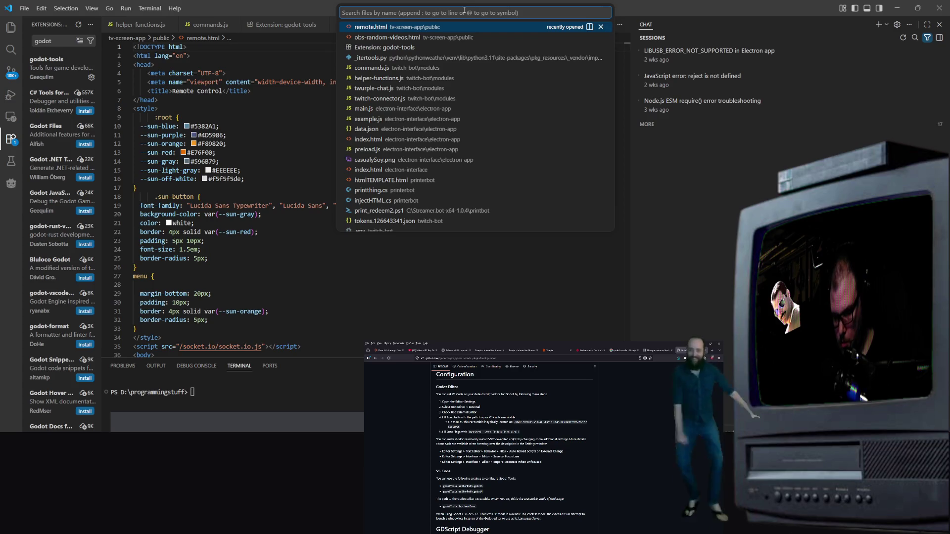
type("to-do")
key("Return")
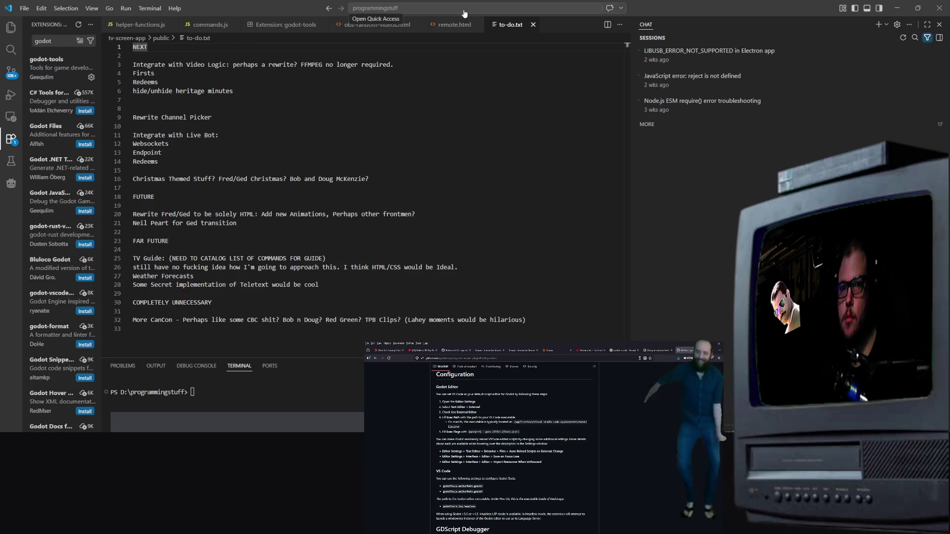
left_click(376, 126)
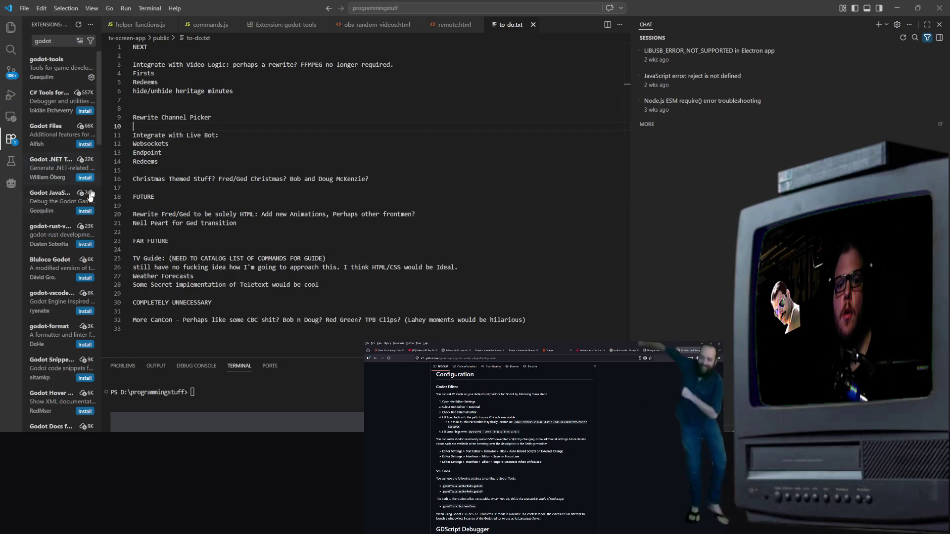
left_click(91, 77)
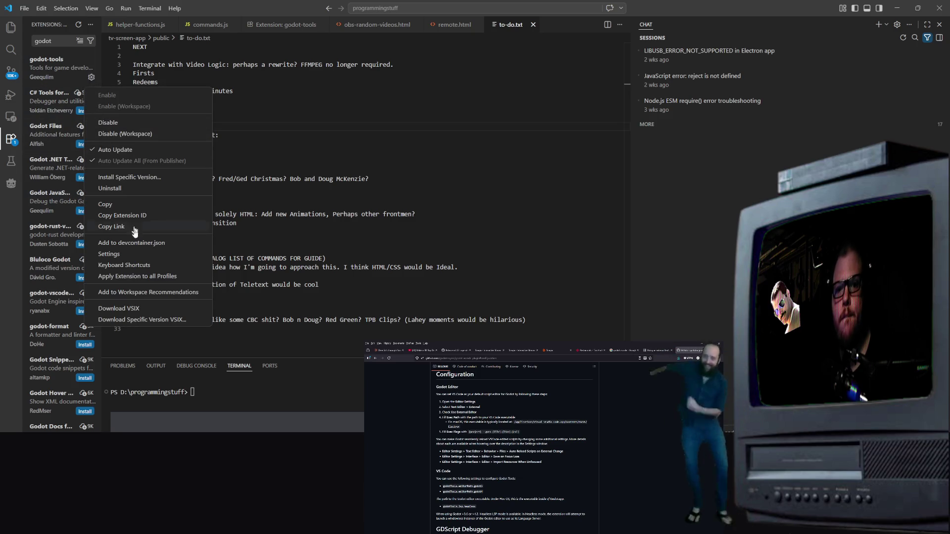
left_click(112, 254)
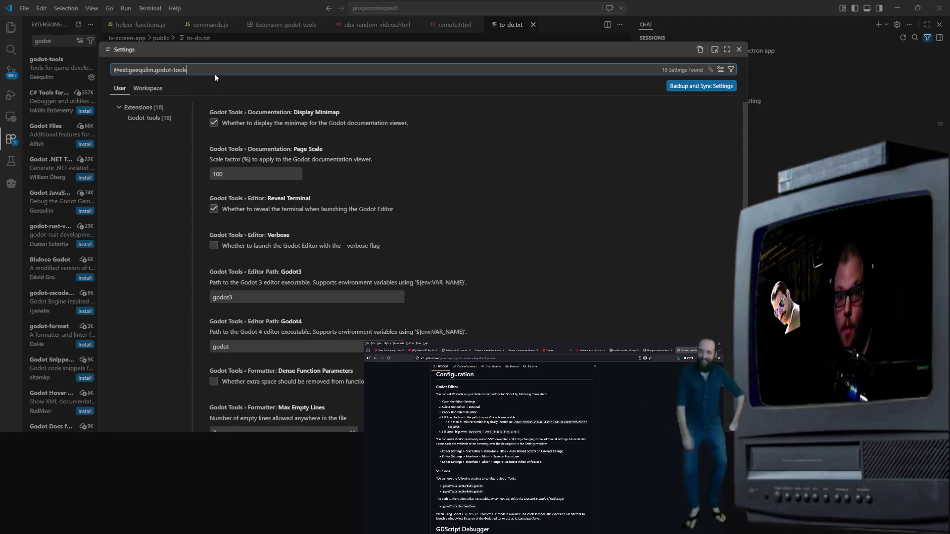
Filter settings to godotTools.editorPath.godot4, focus its path field, then switch to File Explorer
type("godotTools.editorPath.godot4")
type("godotTools.editorPath.godot4")
key("ctrl+a")
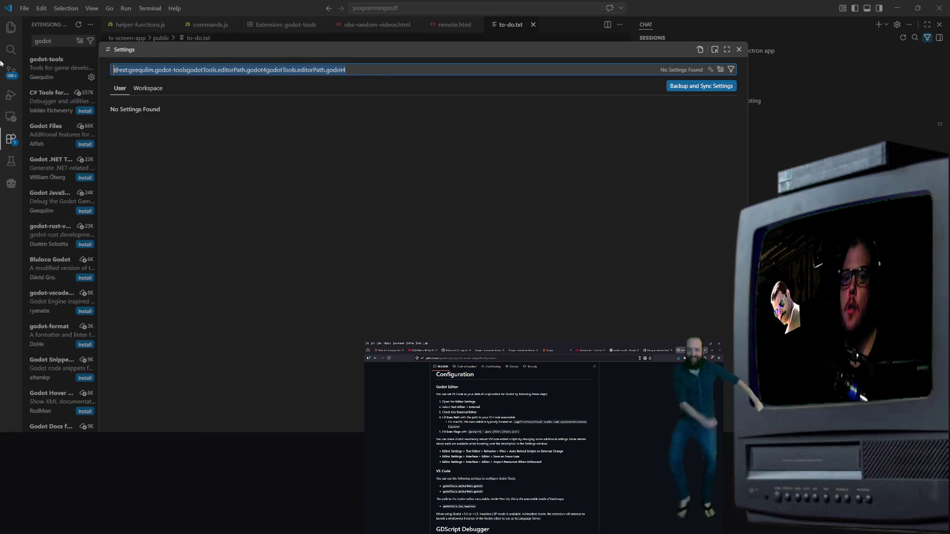
key("BackSpace")
key("ctrl+v")
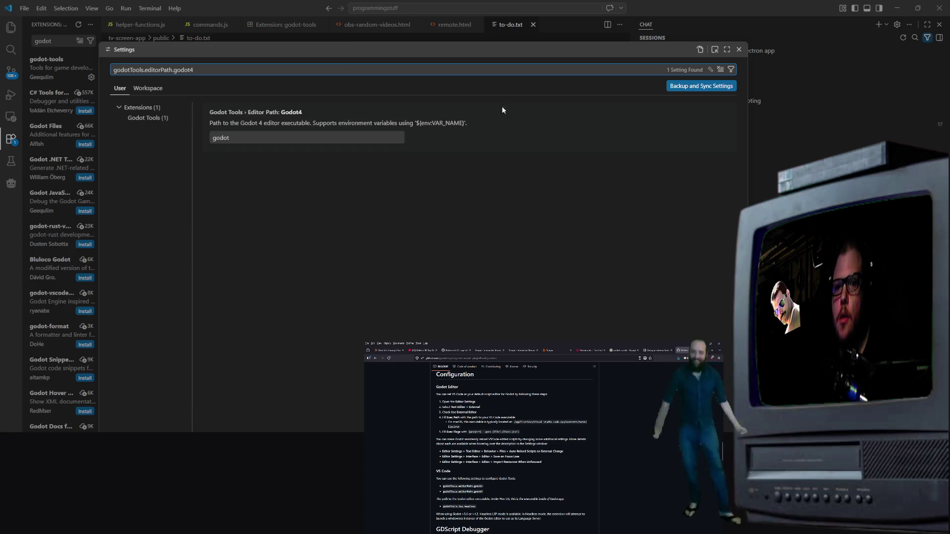
left_click(310, 137)
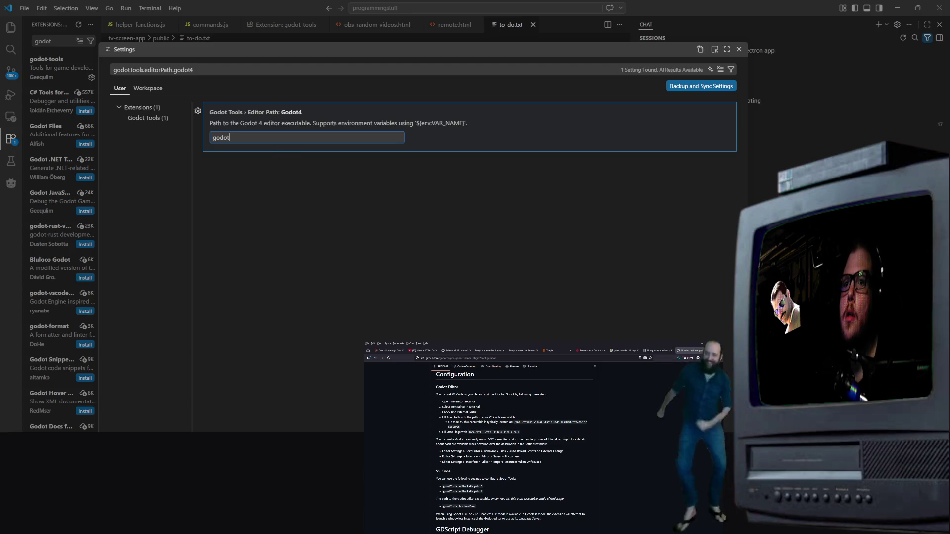
left_click(485, 504)
scroll(485, 504, "down", 2)
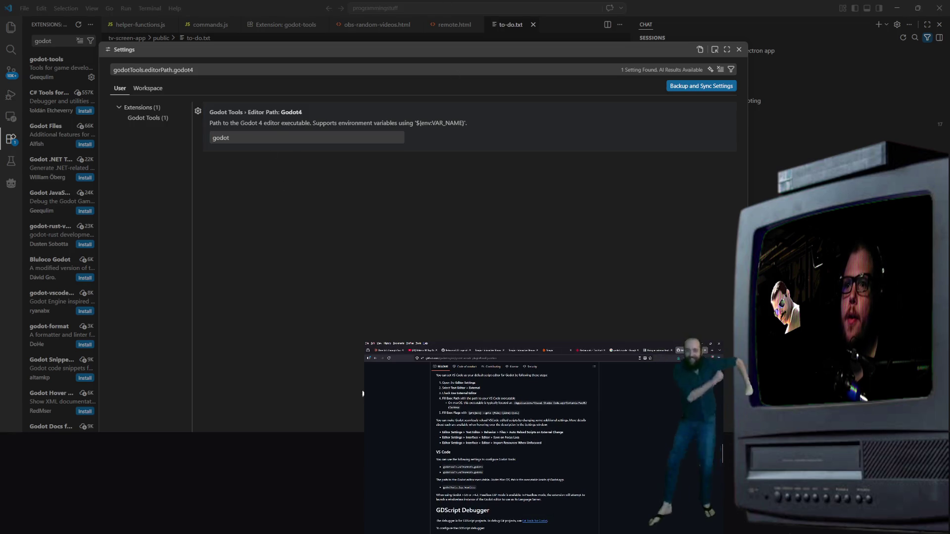
left_click(269, 141)
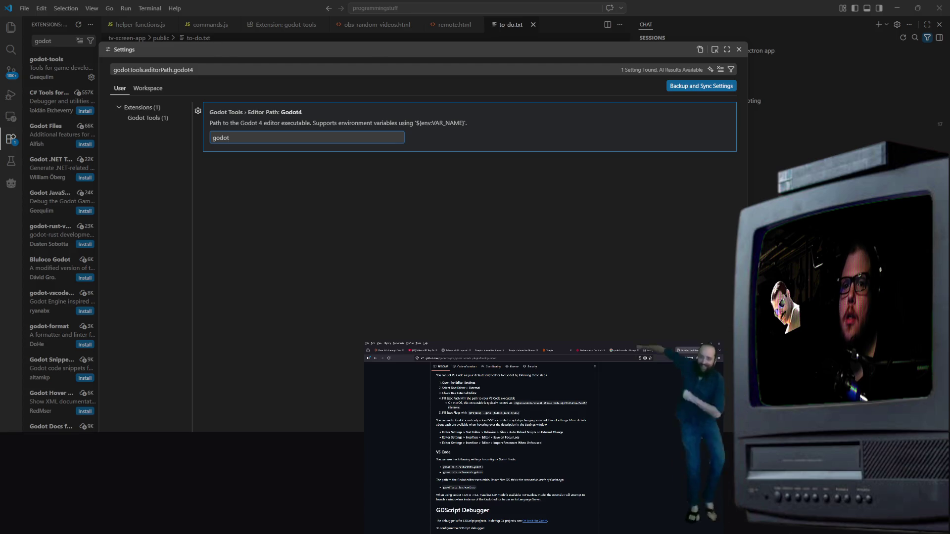
key("alt+Tab")
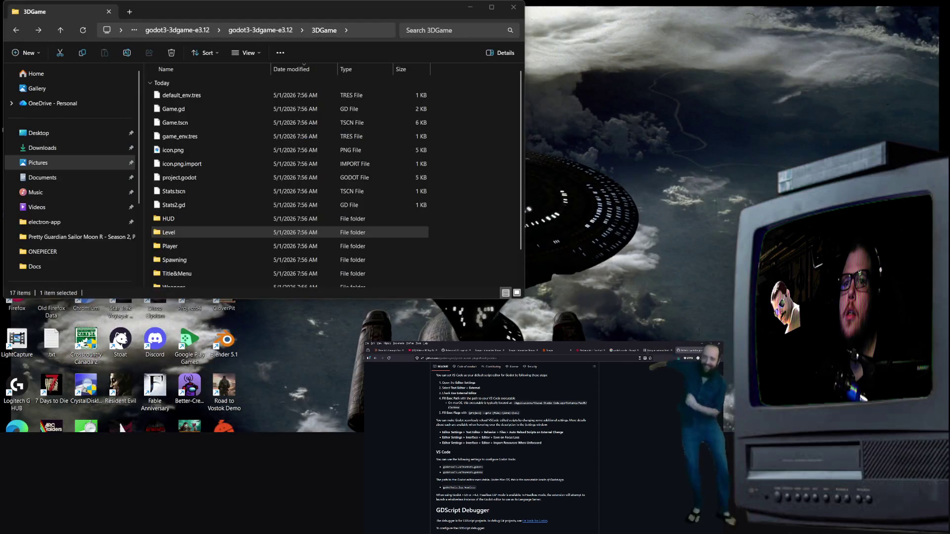
Copy the C:\Godot_v4.6.2-stable_mono_win64 folder path and select VS Code's 'godot' path value
scroll(81, 204, "down", 1)
scroll(80, 203, "down", 2)
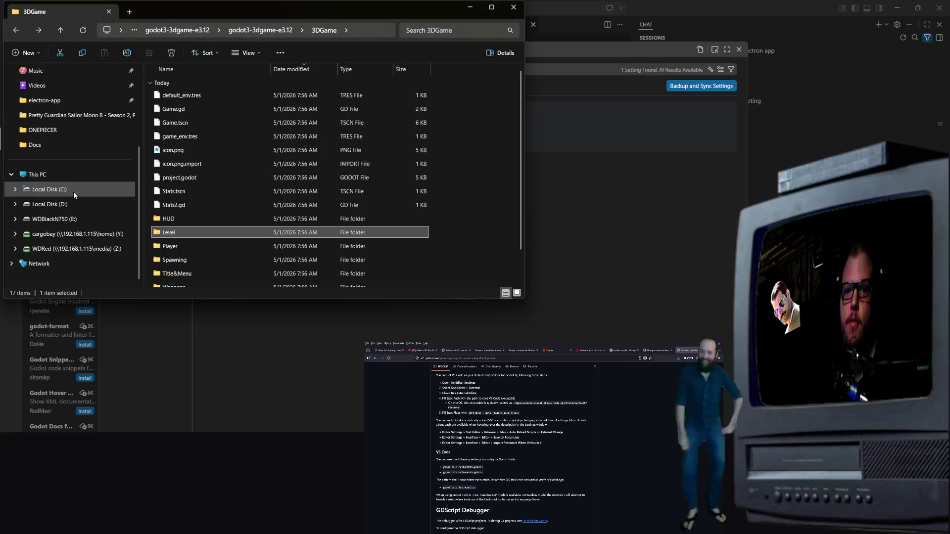
left_click(73, 190)
double_click(221, 80)
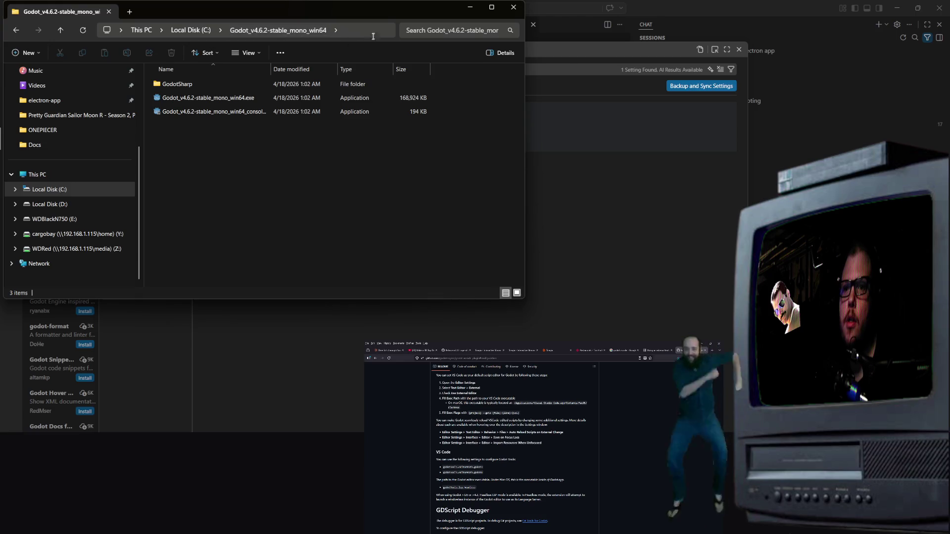
left_click(329, 30)
right_click(332, 31)
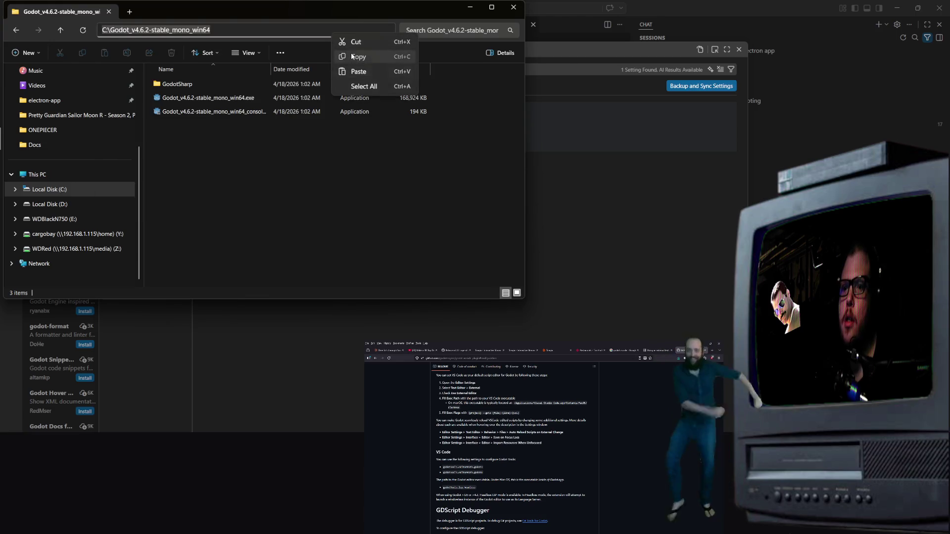
left_click(357, 57)
key("alt+Tab")
double_click(280, 143)
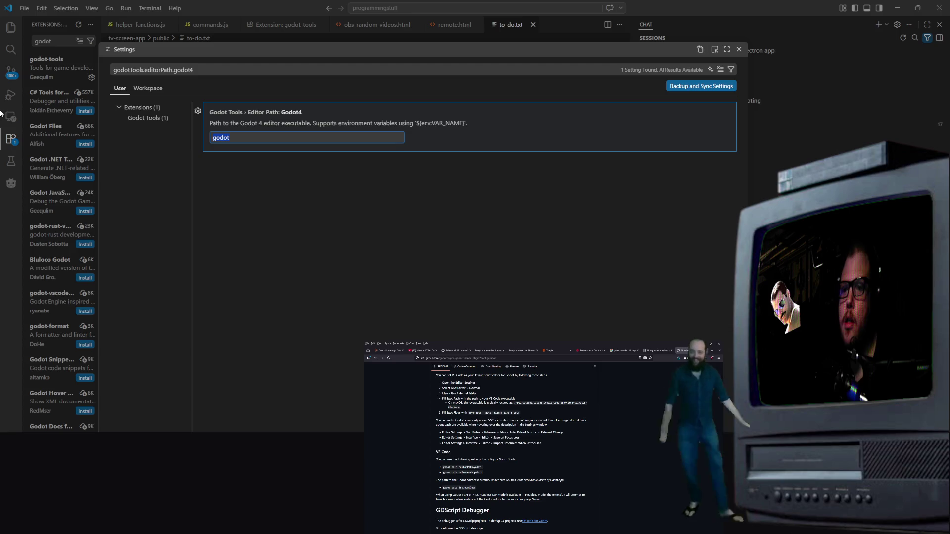
Paste C:\Godot_v4.6.2-stable_mono_win64 as the Godot 4 editor path and close the Settings tab
key("ctrl+v")
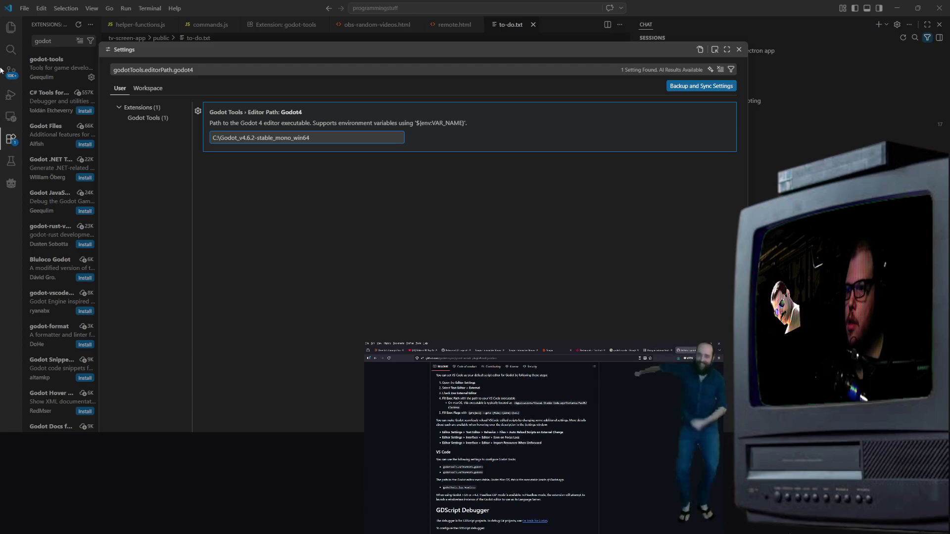
left_click(363, 178)
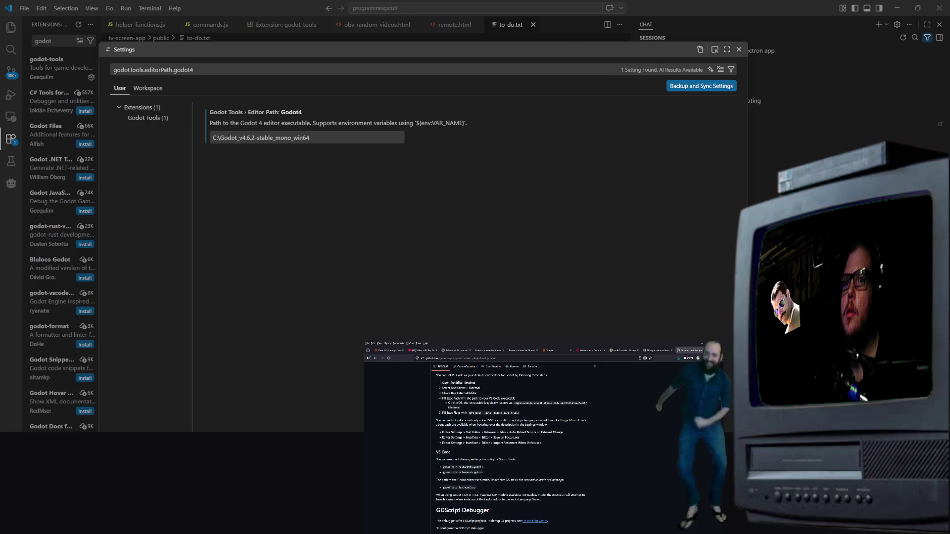
scroll(512, 445, "down", 2)
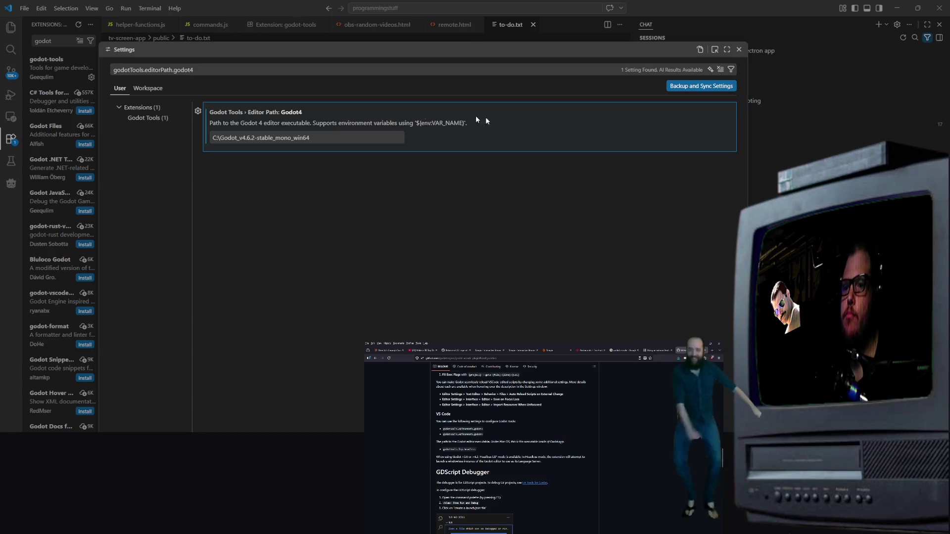
left_click(738, 49)
Back in to-do.txt, bring up the godot-tools extension's management menu again
scroll(514, 445, "down", 5)
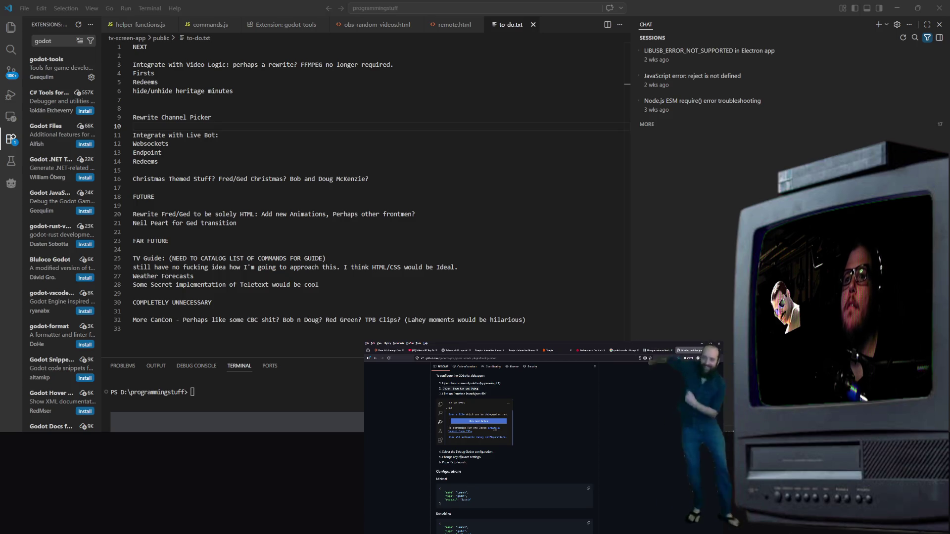
scroll(470, 464, "down", 10)
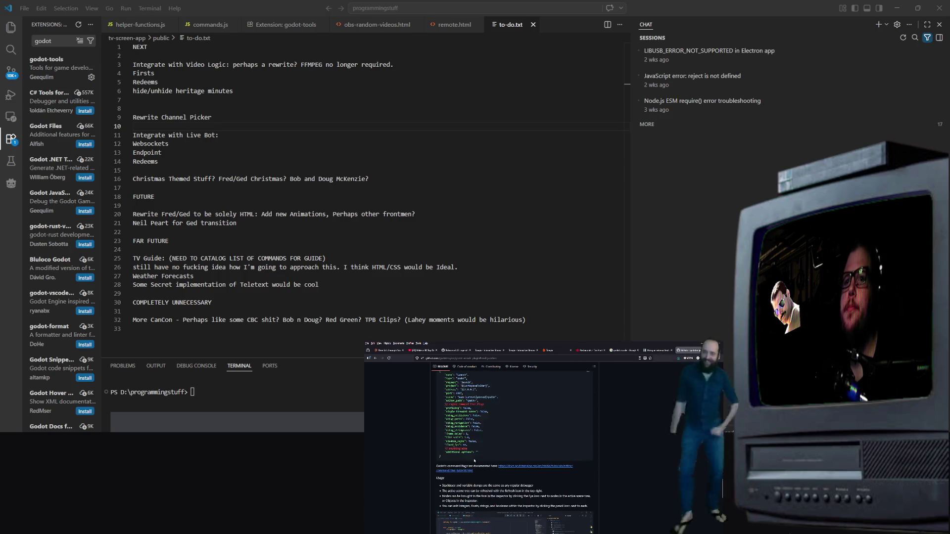
scroll(488, 451, "up", 10)
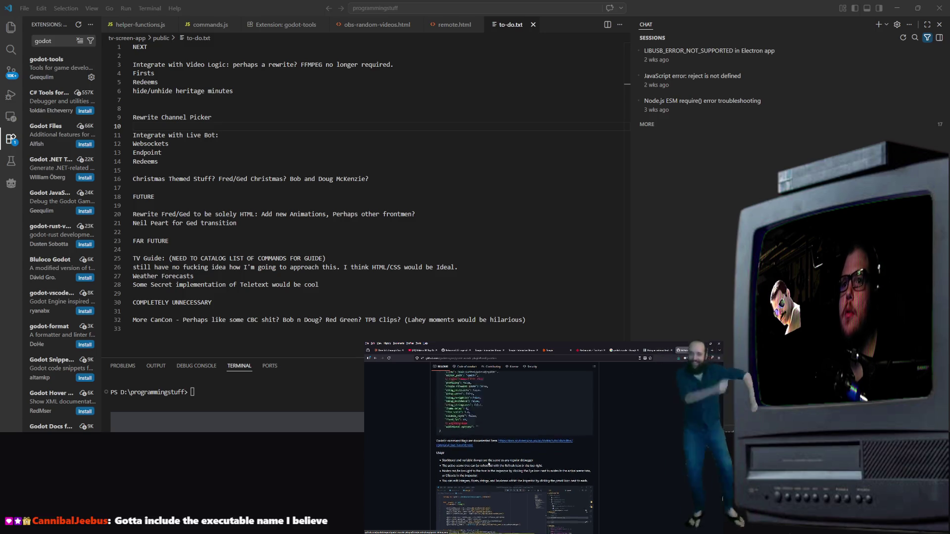
scroll(471, 447, "up", 3)
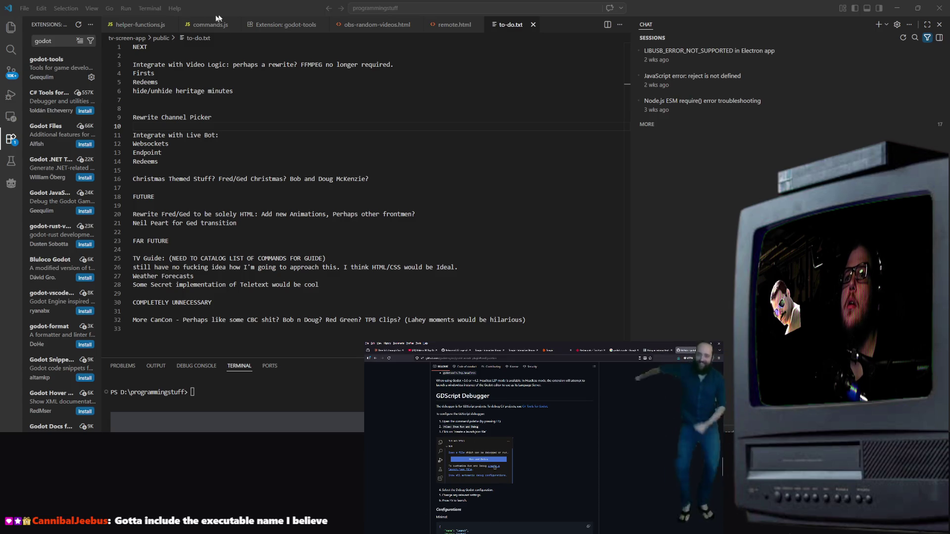
left_click(323, 110)
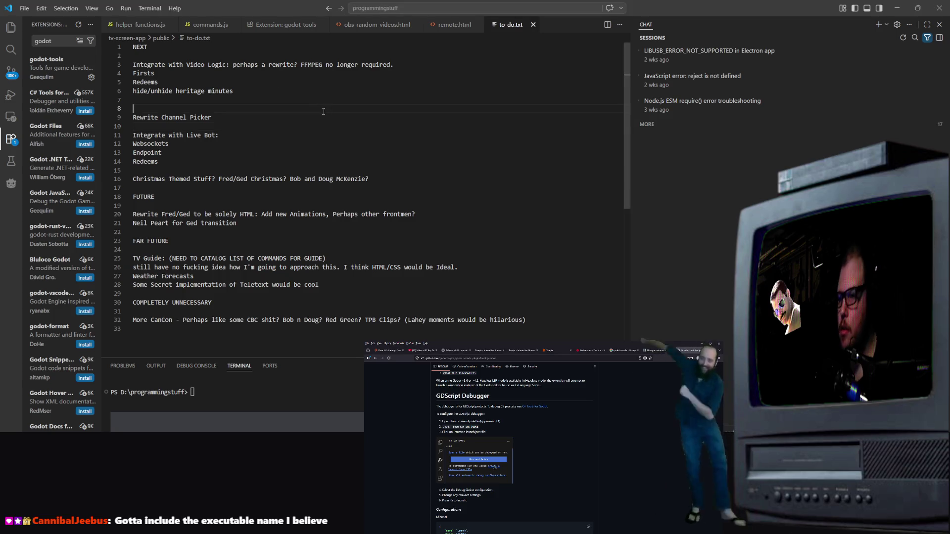
right_click(393, 134)
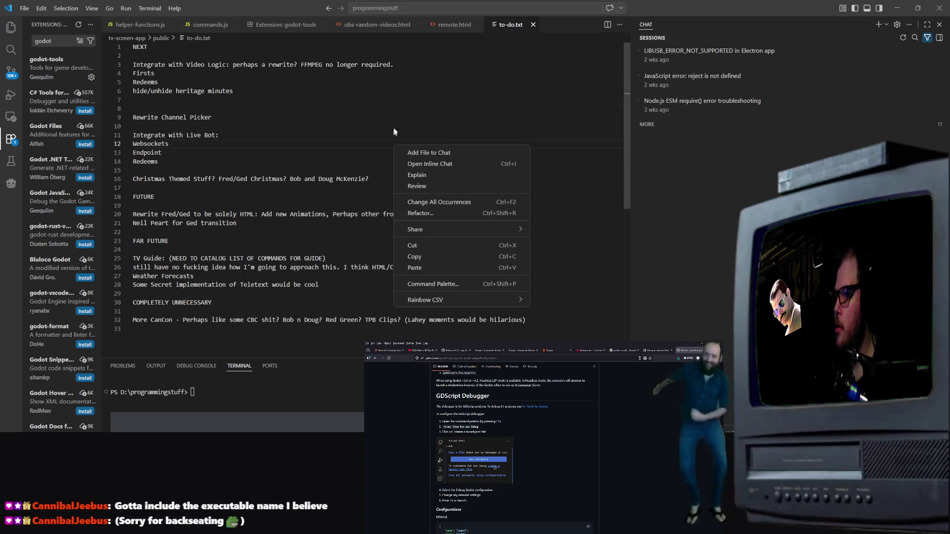
left_click(361, 9)
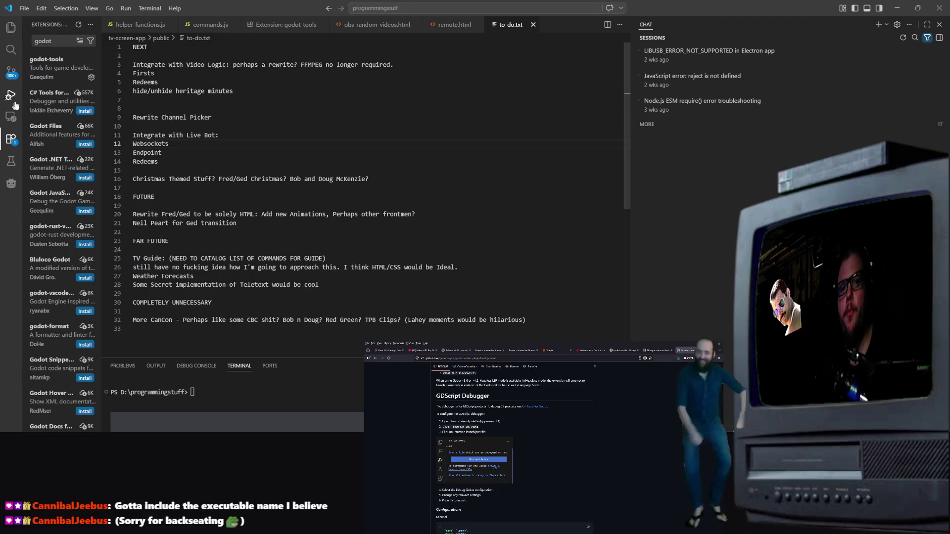
left_click(91, 77)
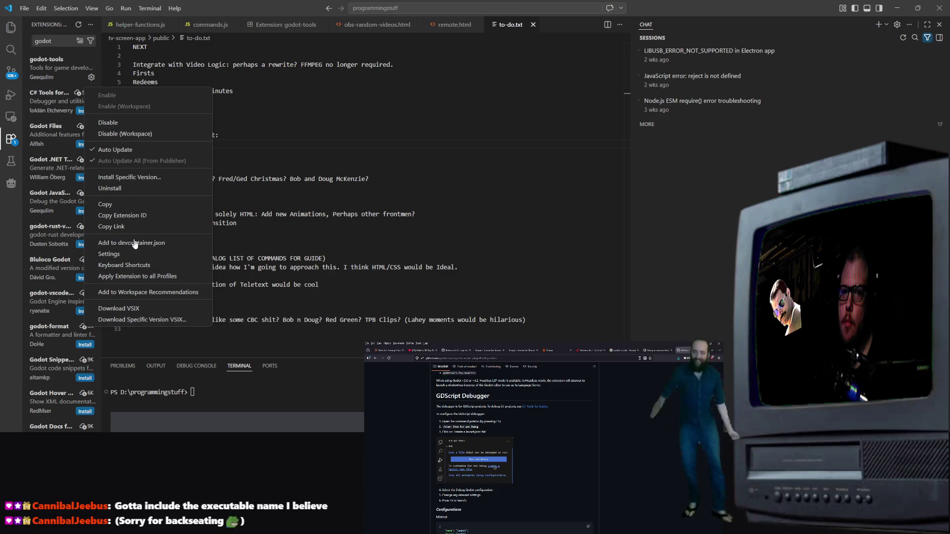
Reopen godot-tools settings with the cursor at the end of the Godot 4 path, then show the desktop
left_click(123, 254)
left_click(157, 119)
scroll(288, 242, "down", 3)
scroll(308, 265, "up", 2)
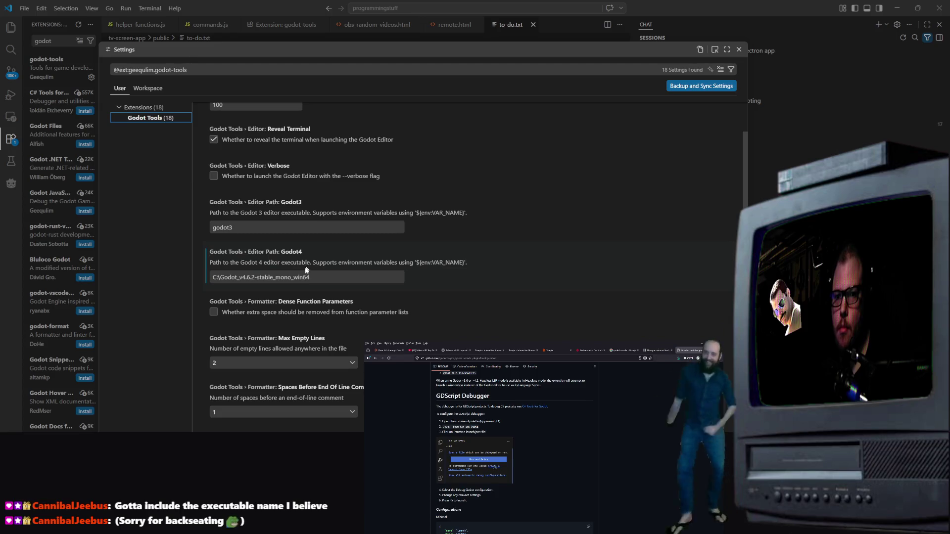
left_click(355, 276)
type("\\")
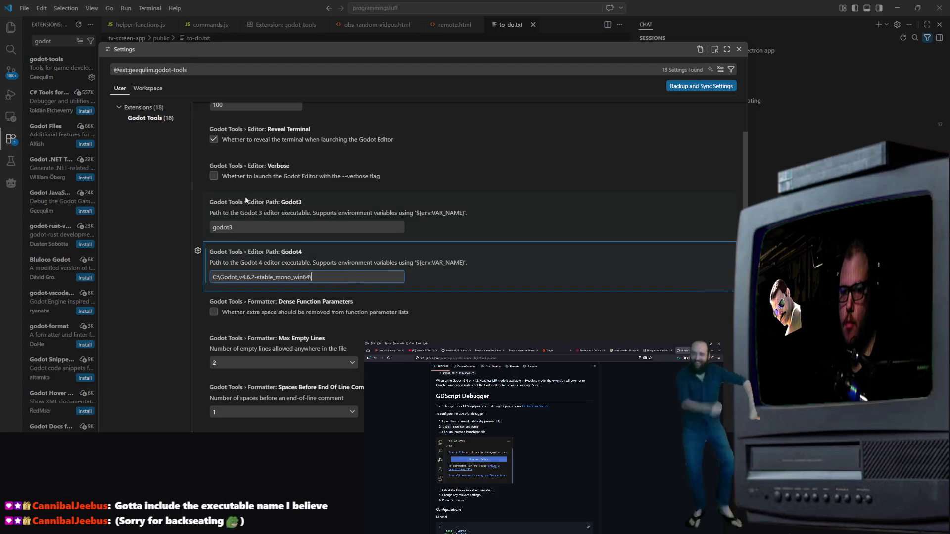
key("super+d")
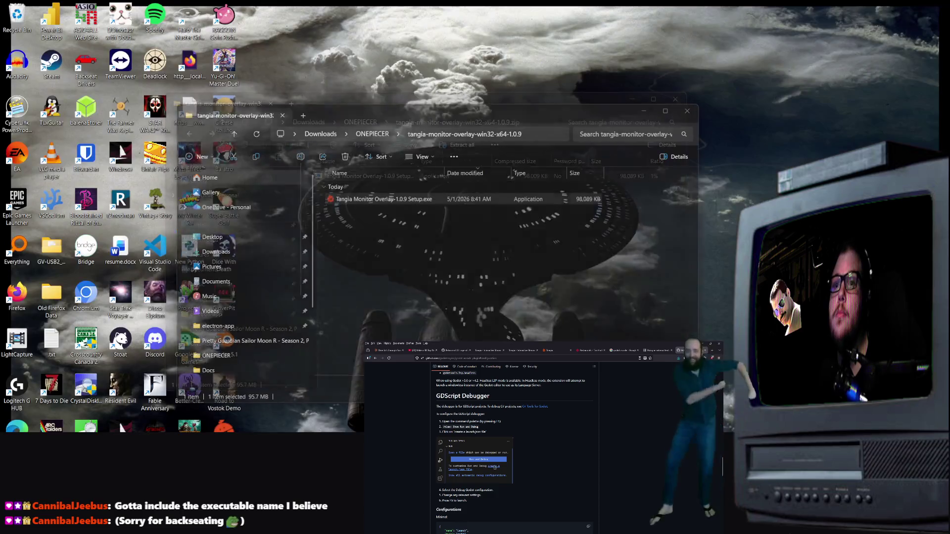
Append Godot_v4.6.2-stable_mono_win64.exe to the Godot 4 editor path in VS Code
key("super+d")
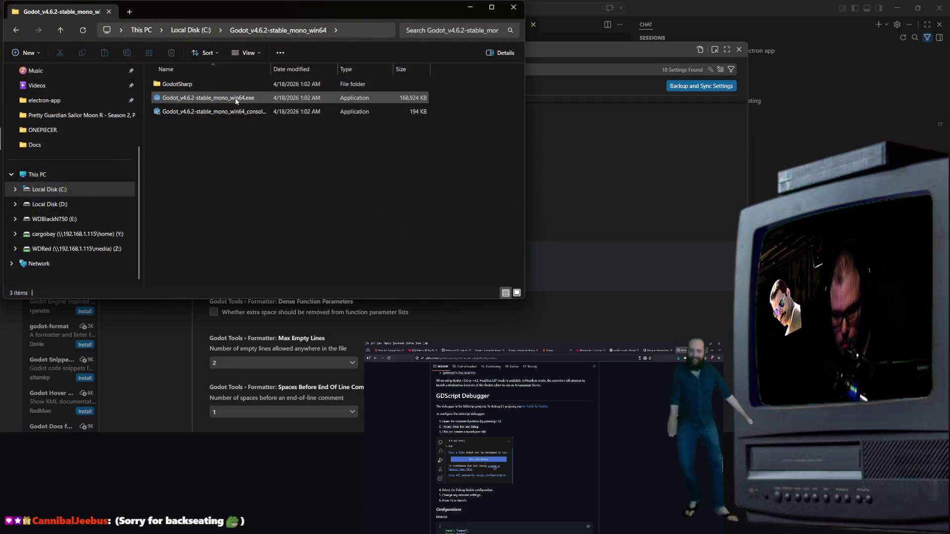
left_click(240, 100)
left_click(253, 96)
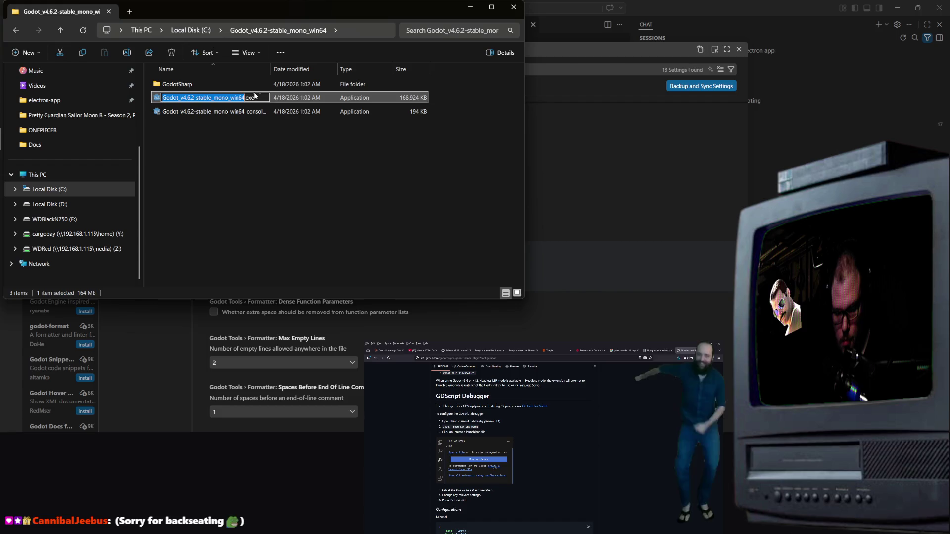
left_click(578, 187)
left_click(364, 281)
key("ctrl+v")
Enable verbose output for Godot editor launches, close the Godot Tools settings, and open the Command Palette
left_click(542, 177)
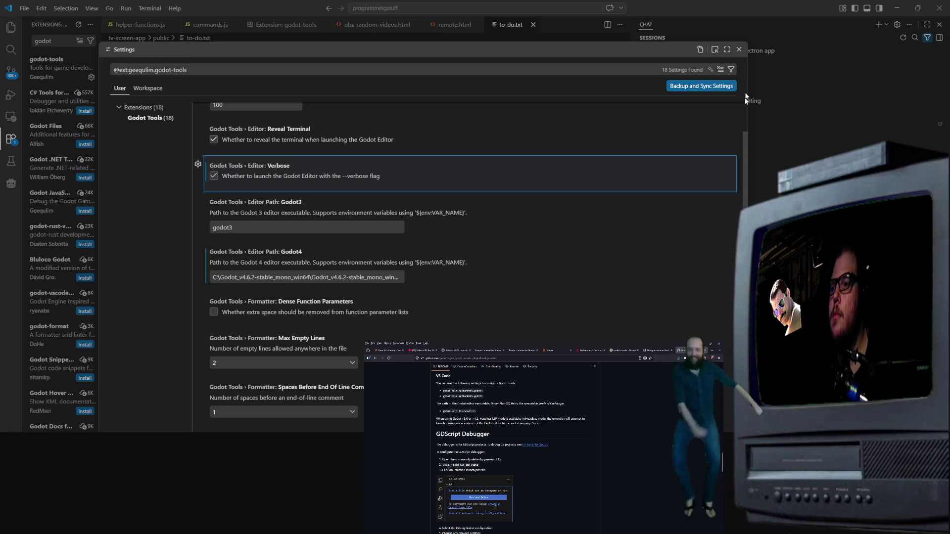
left_click(738, 49)
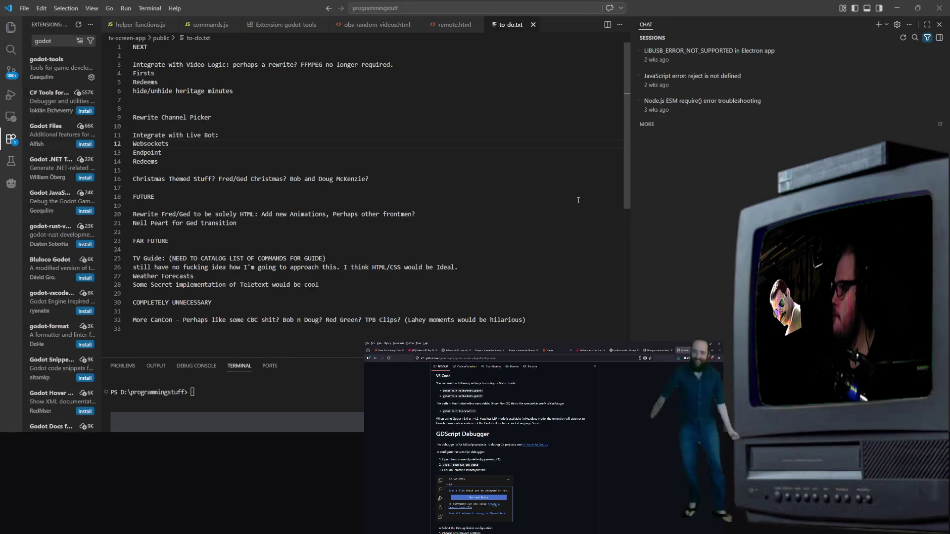
key("ctrl+shift+p")
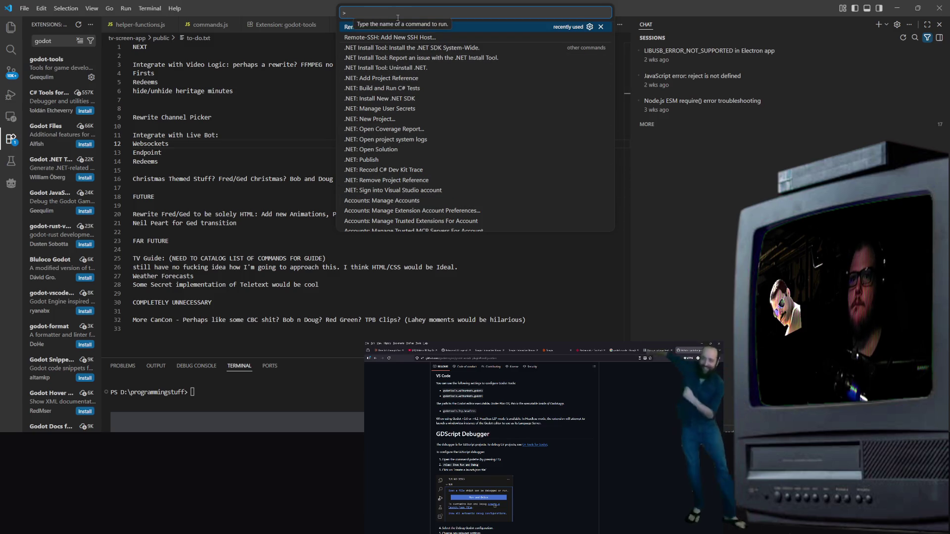
Show the Run and Debug view through the 'show run' command
type("view")
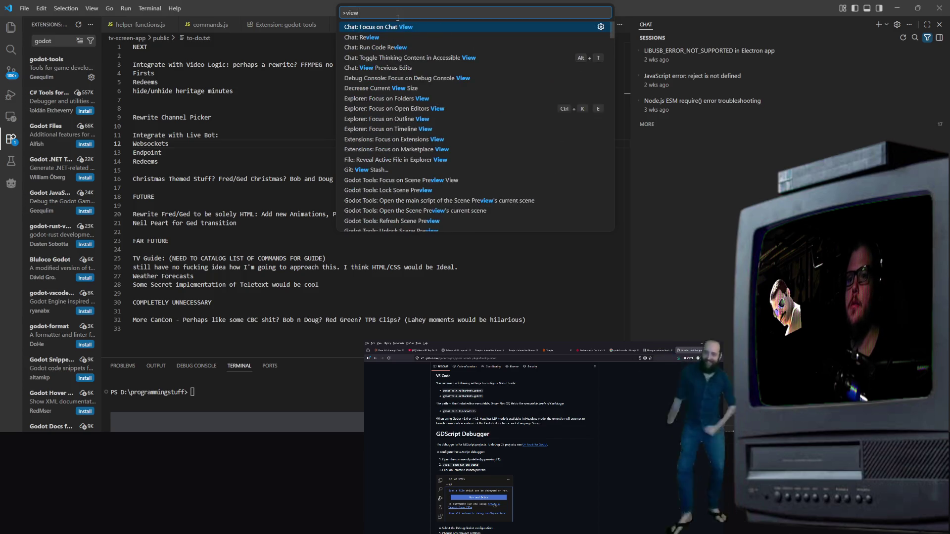
key("BackSpace")
type("show run")
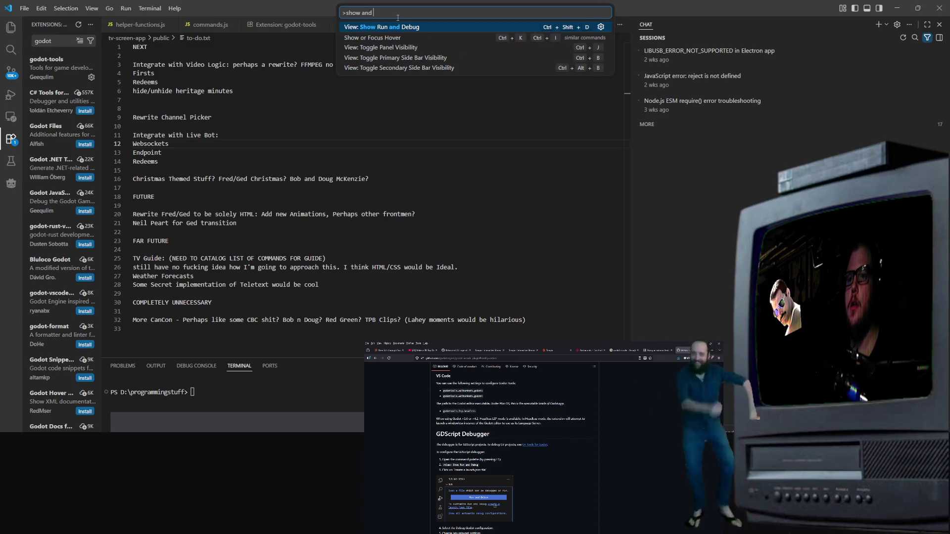
key("Return")
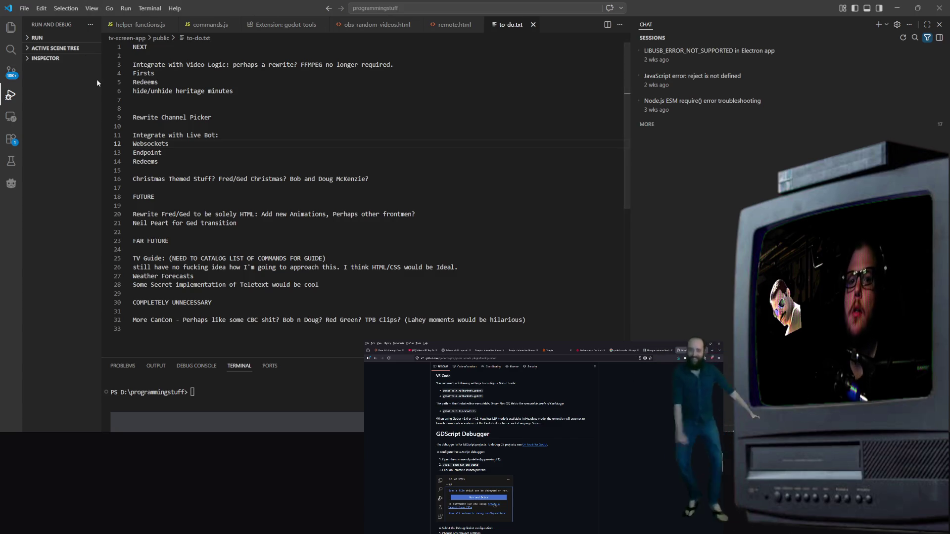
Create a launch.json file containing the GDScript: Launch Project configuration
left_click(63, 40)
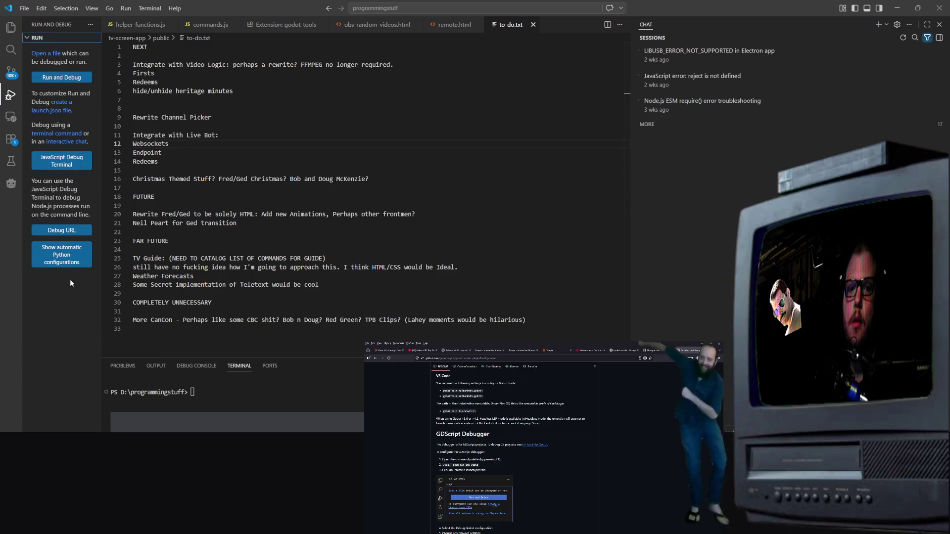
left_click(60, 110)
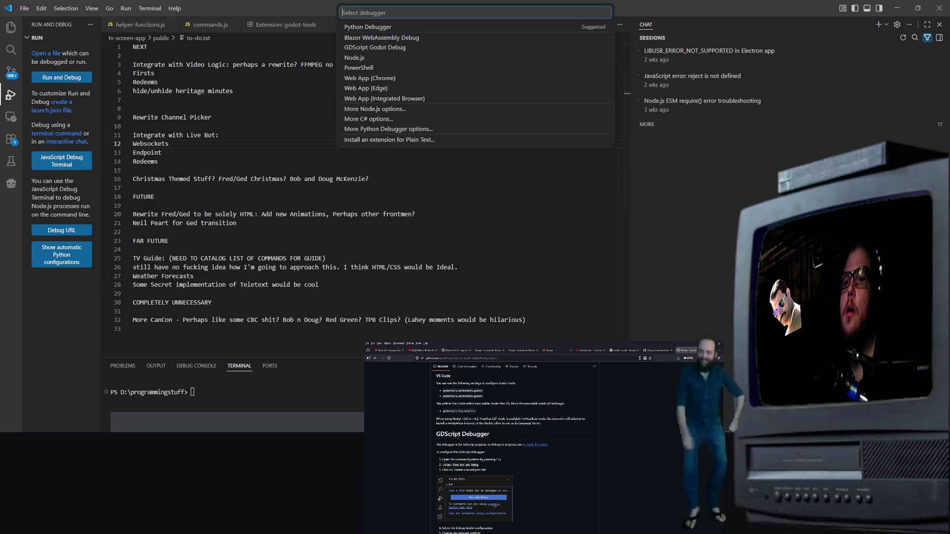
scroll(514, 445, "down", 3)
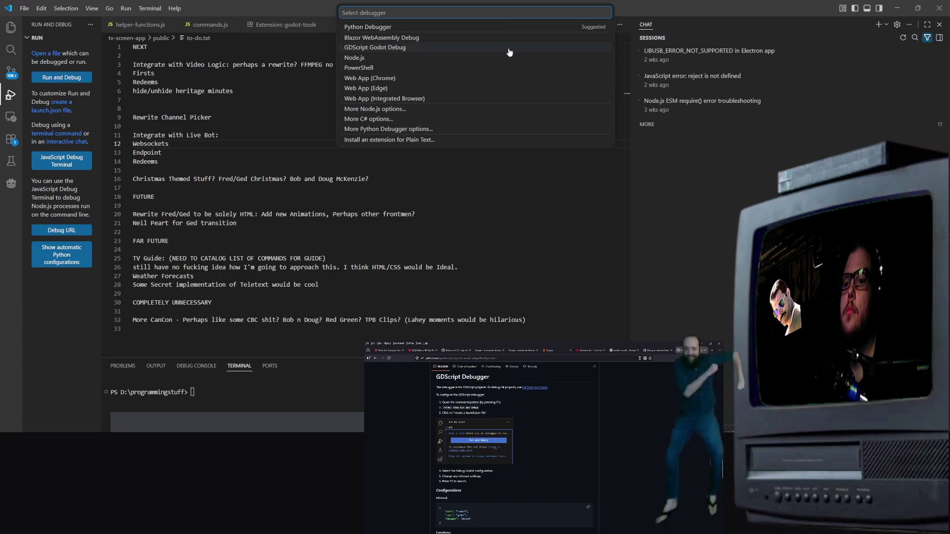
key("Escape")
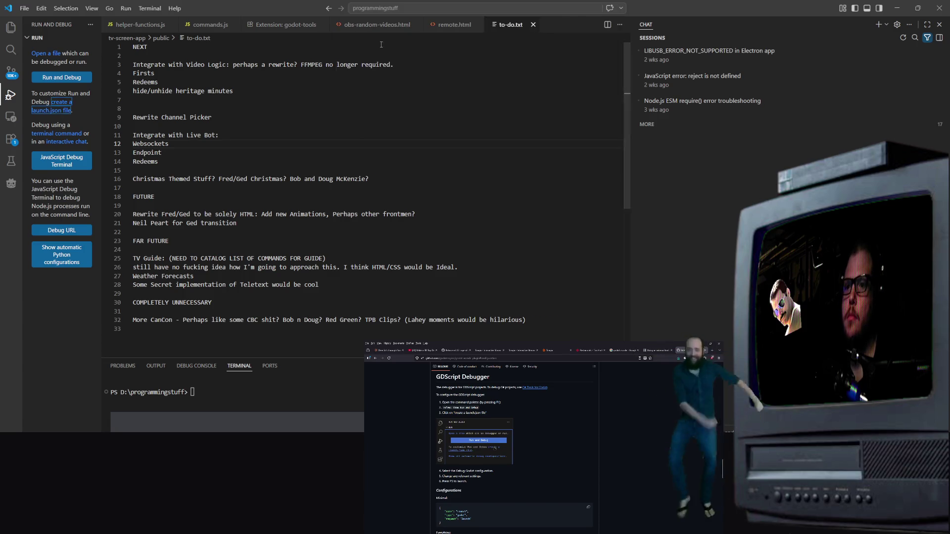
key("Return")
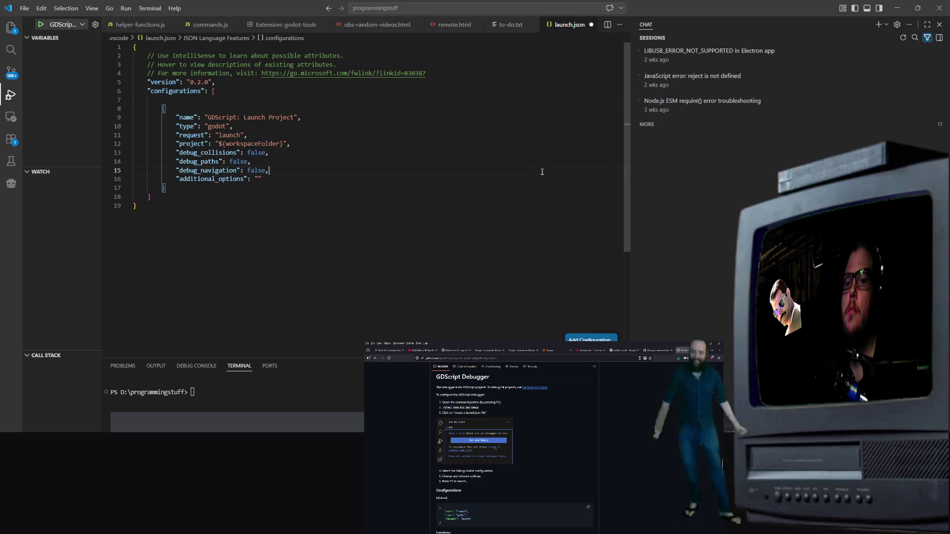
scroll(495, 447, "down", 3)
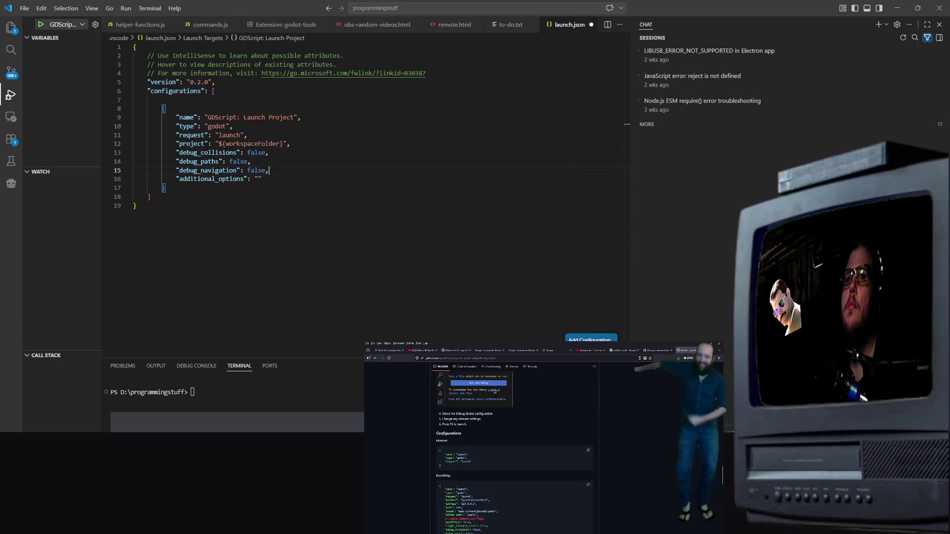
scroll(515, 447, "down", 3)
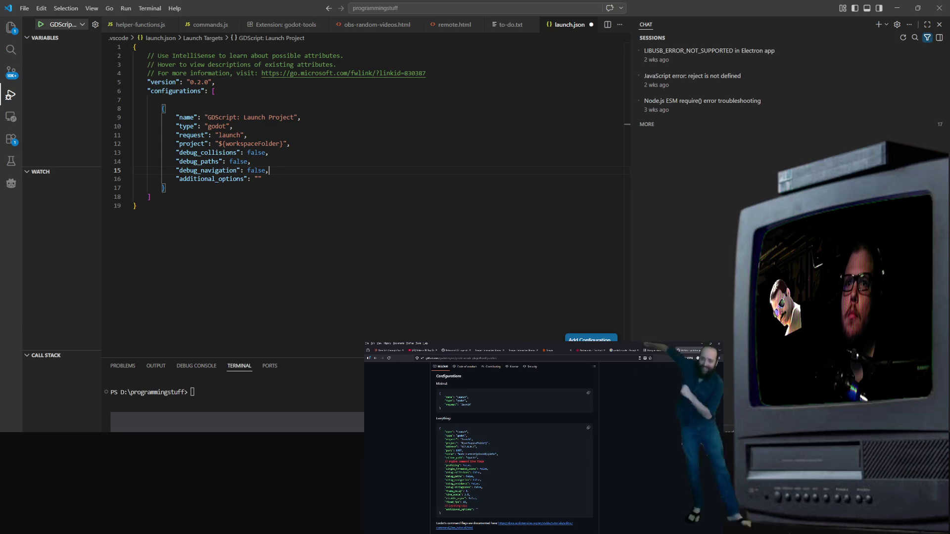
scroll(514, 450, "down", 2)
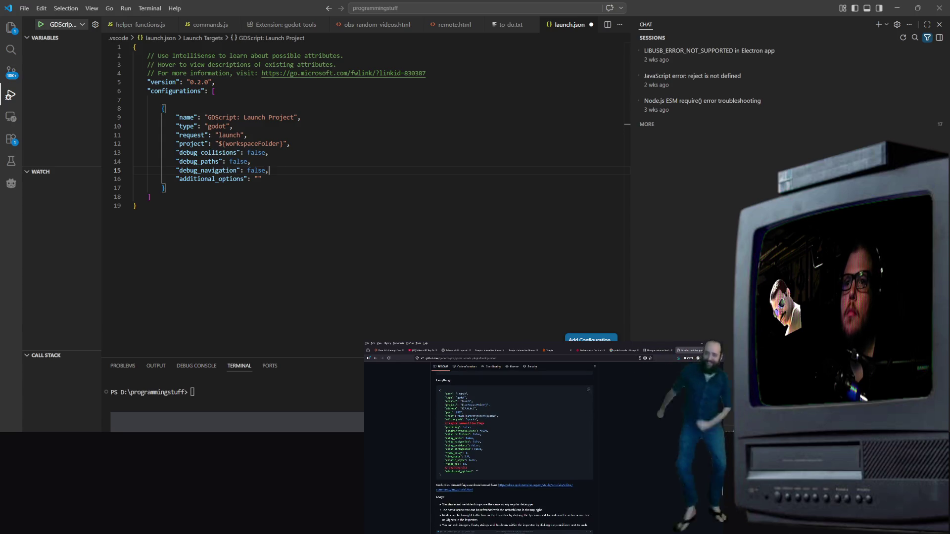
mouse_move(478, 472)
left_mouse_down()
mouse_move(440, 450)
mouse_move(427, 399)
left_mouse_up()
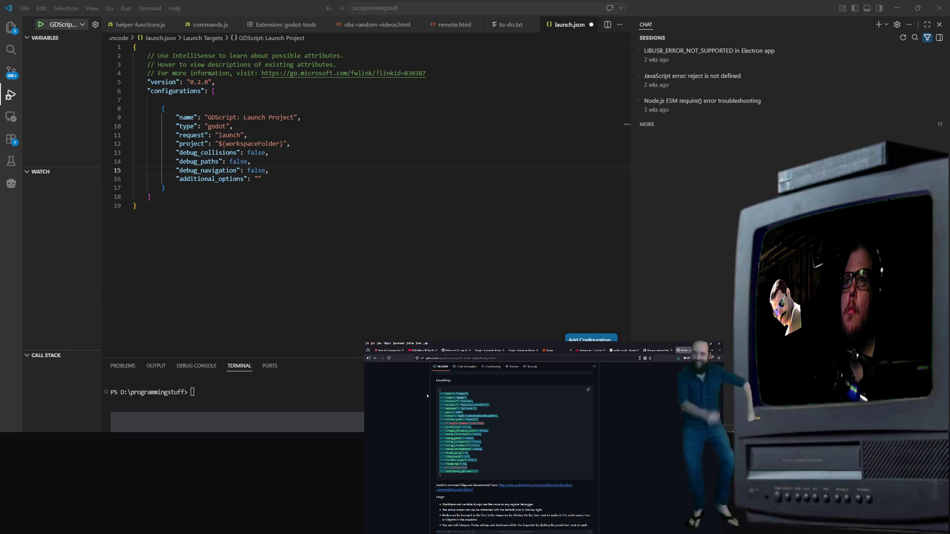
Paste the readme's full Godot launch configuration over the existing block in launch.json
left_click(588, 390)
left_click_drag(165, 188, 163, 109)
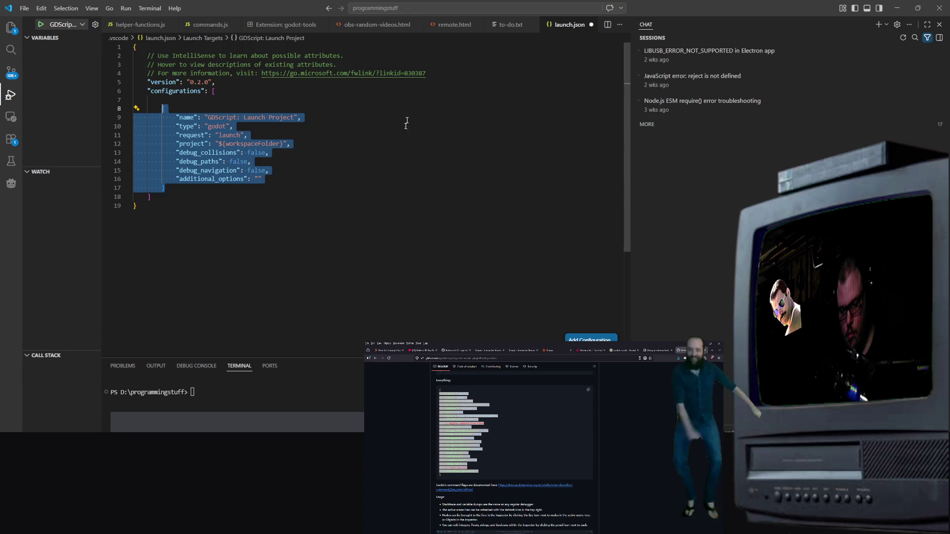
key("ctrl+v")
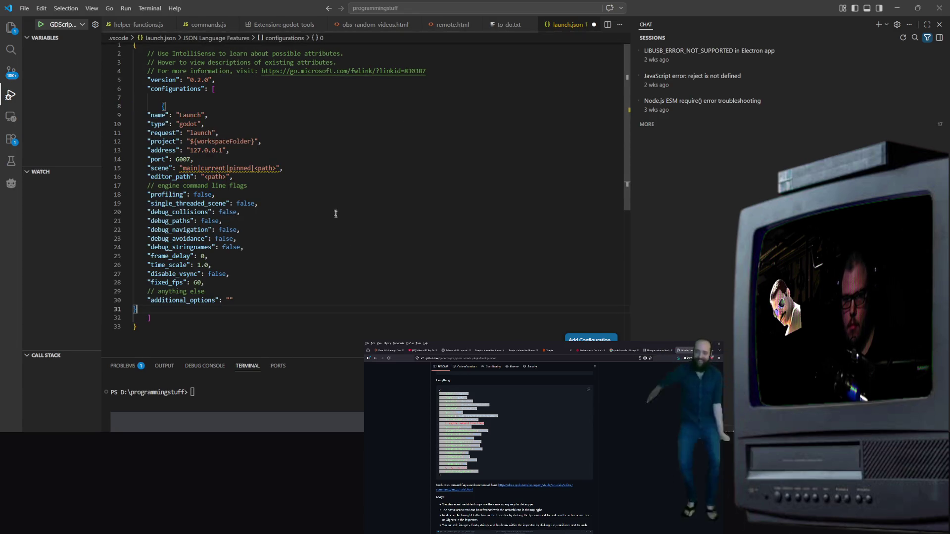
left_click(313, 177)
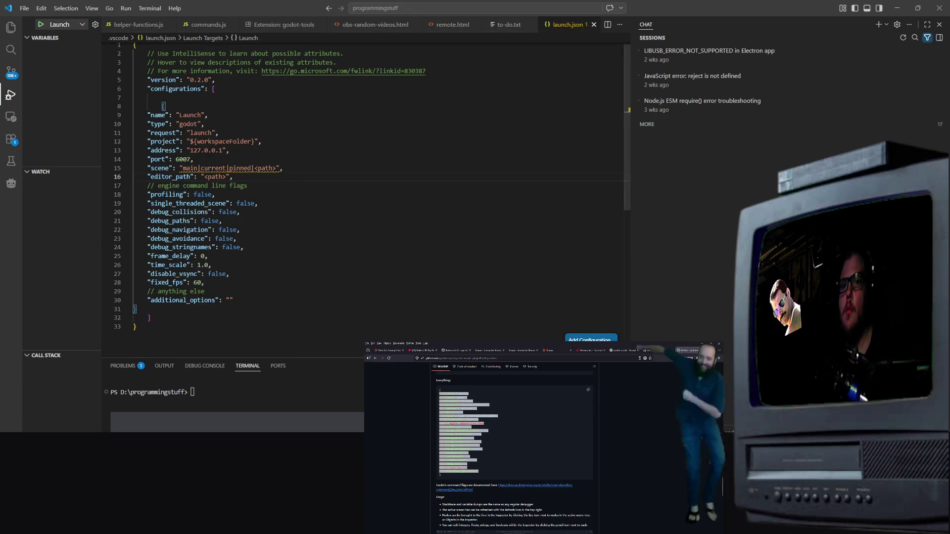
Review the warning on the scene value, then close launch.json
scroll(499, 476, "down", 2)
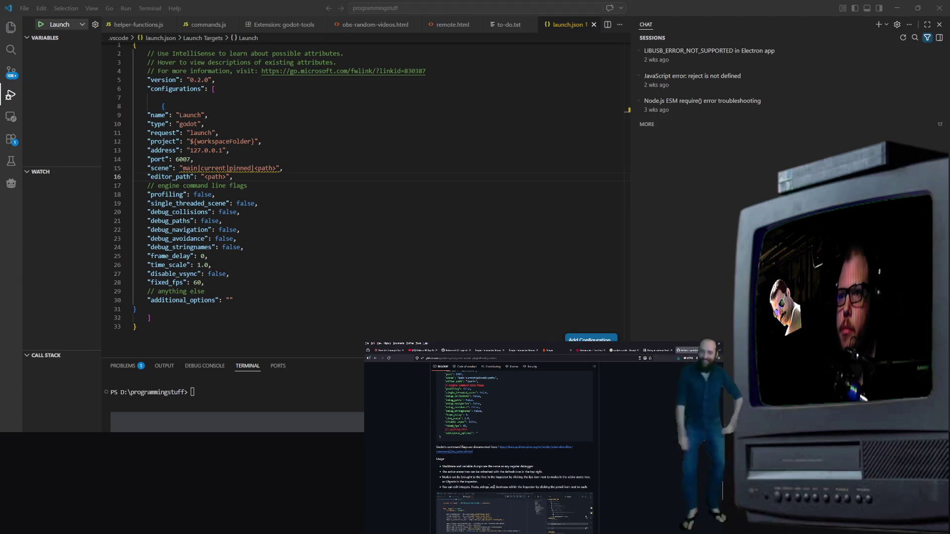
scroll(515, 482, "down", 2)
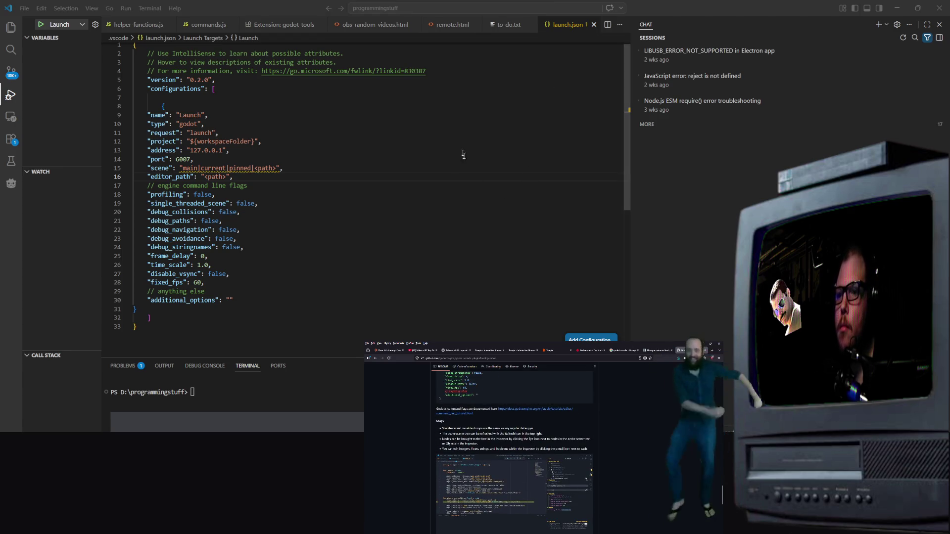
left_click(237, 238)
mouse_move(237, 169)
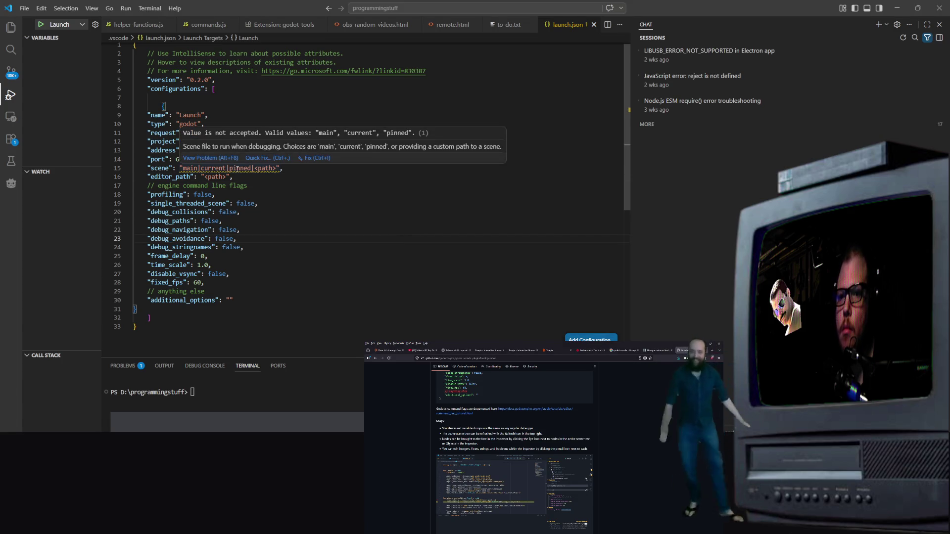
right_click(237, 169)
key("Escape")
left_click(189, 168)
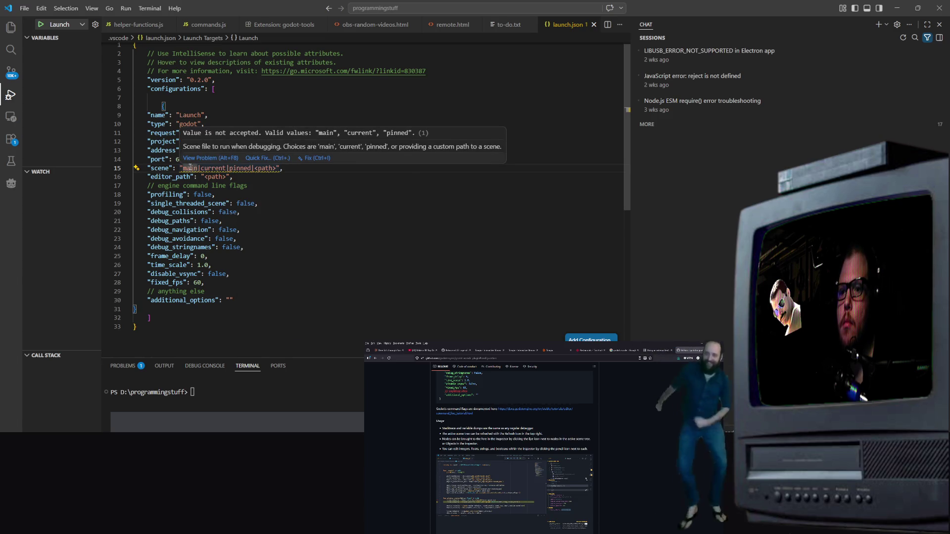
left_click(421, 80)
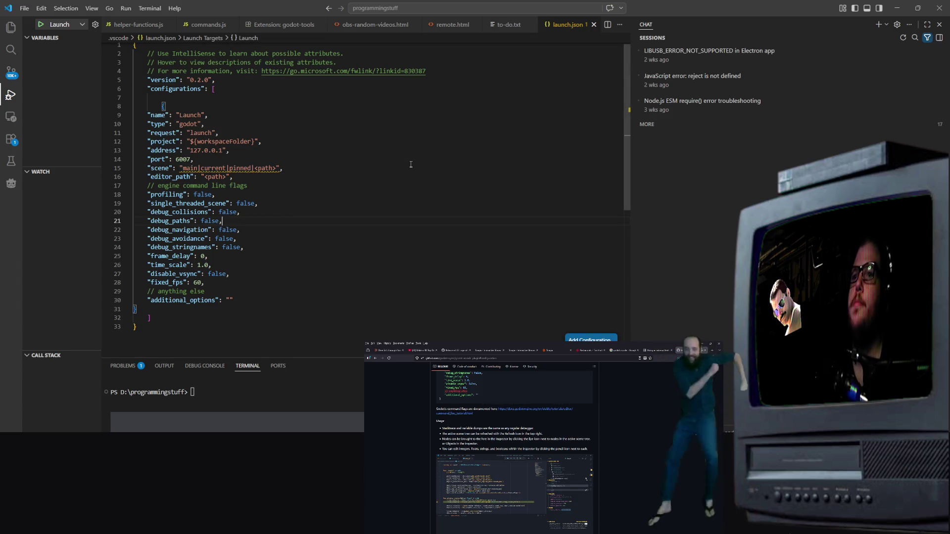
scroll(514, 450, "down", 5)
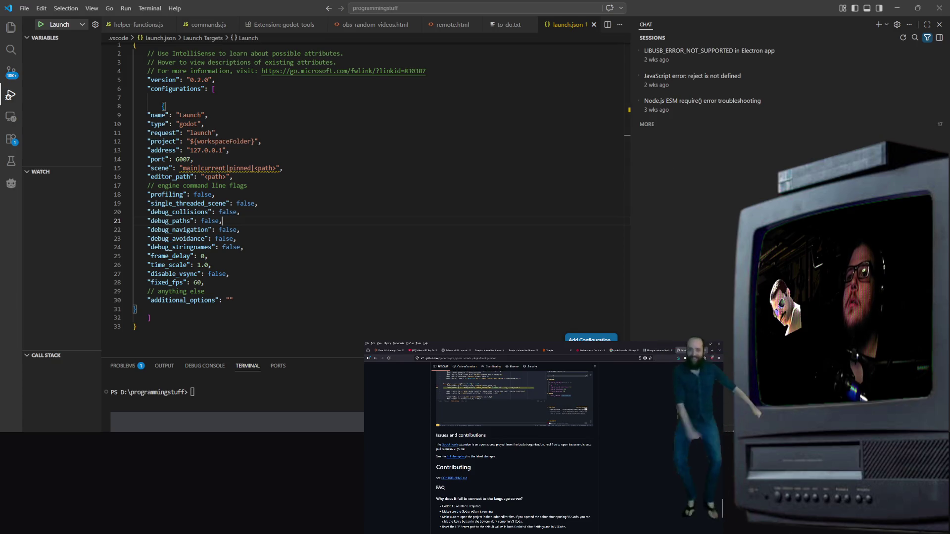
left_click(594, 24)
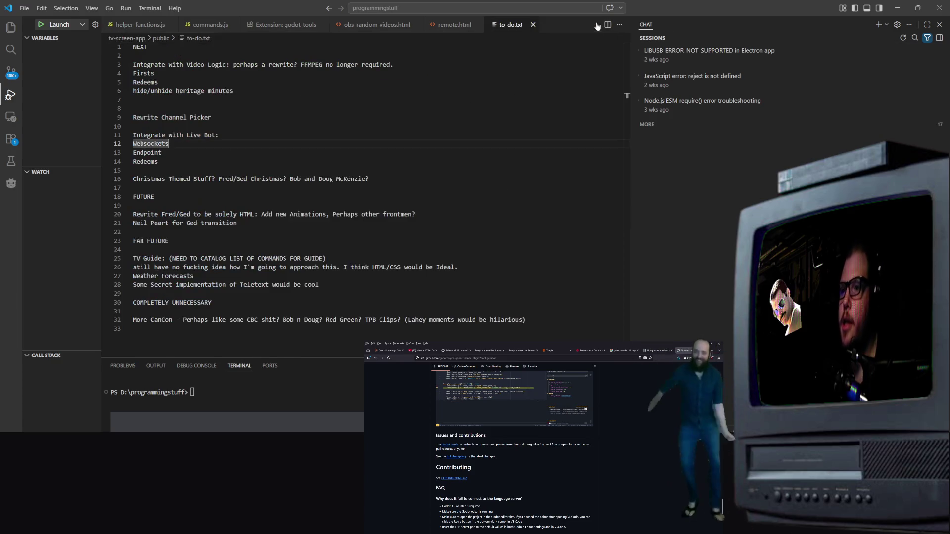
Check the available launch configurations and switch the sidebar to the Explorer
left_click(49, 25)
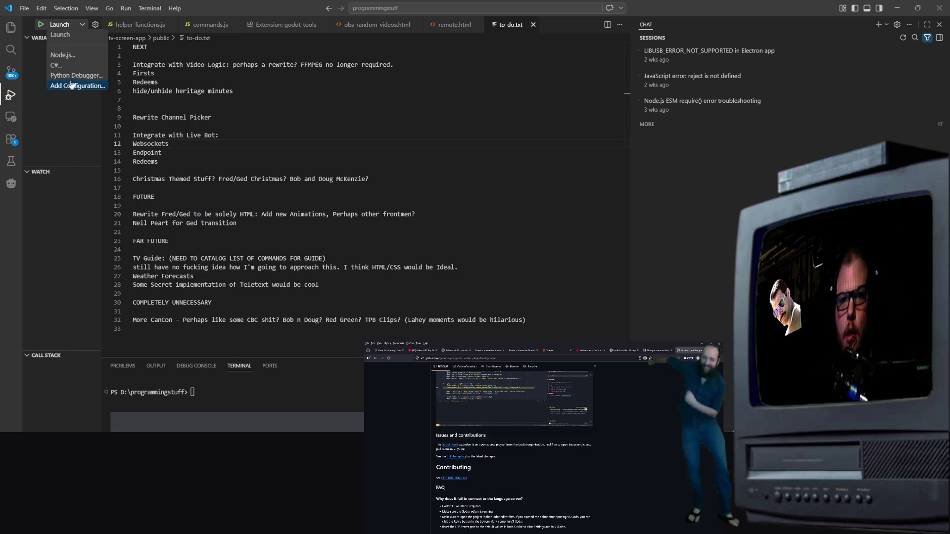
left_click(222, 91)
left_click(20, 31)
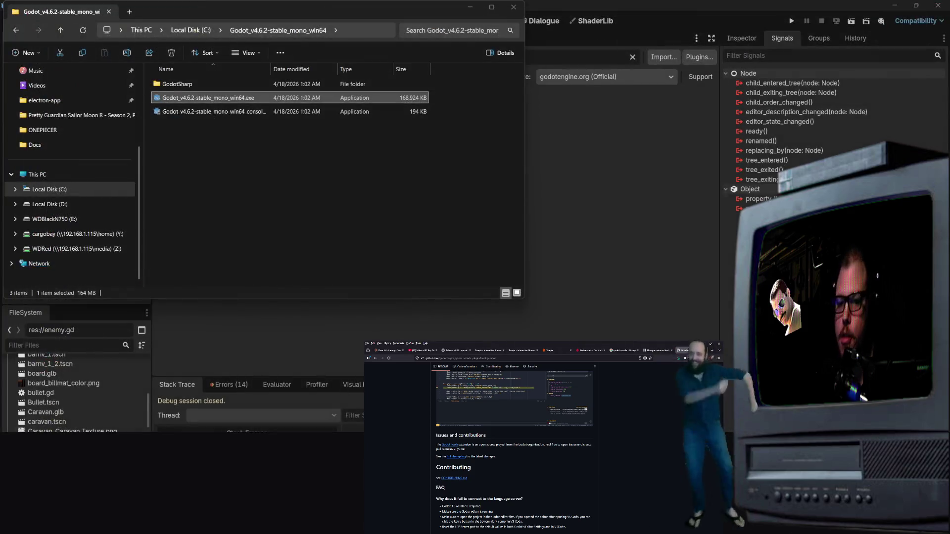
Start another Visual Studio Code window from the Windows search using 'vs'
key("super")
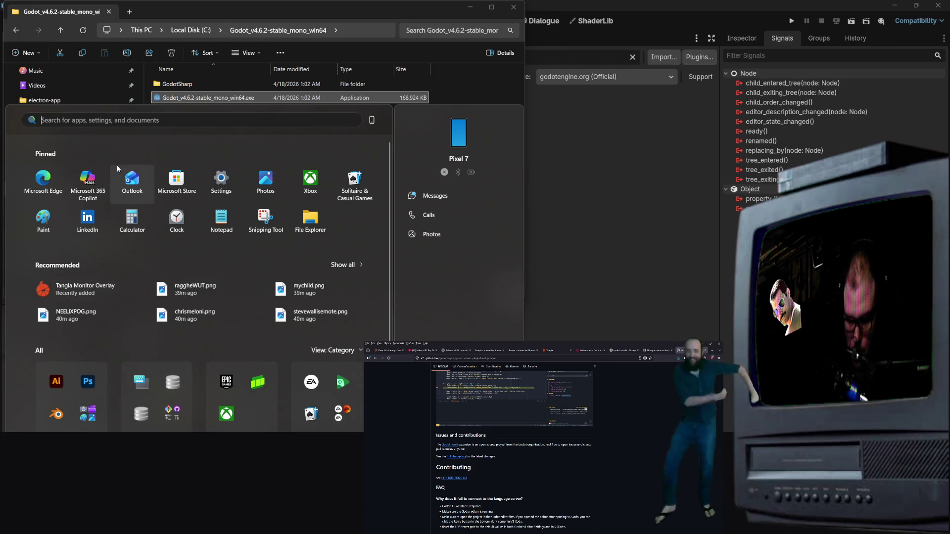
type("vs")
key("Return")
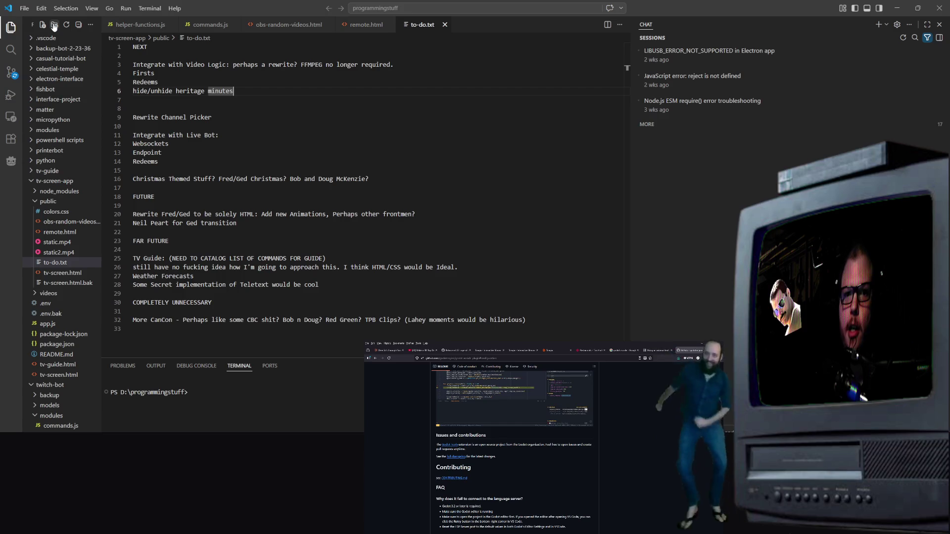
Widen the Explorer sidebar and collapse the tv-screen-app folder
left_click(90, 25)
left_click(99, 24)
left_click_drag(101, 40, 188, 40)
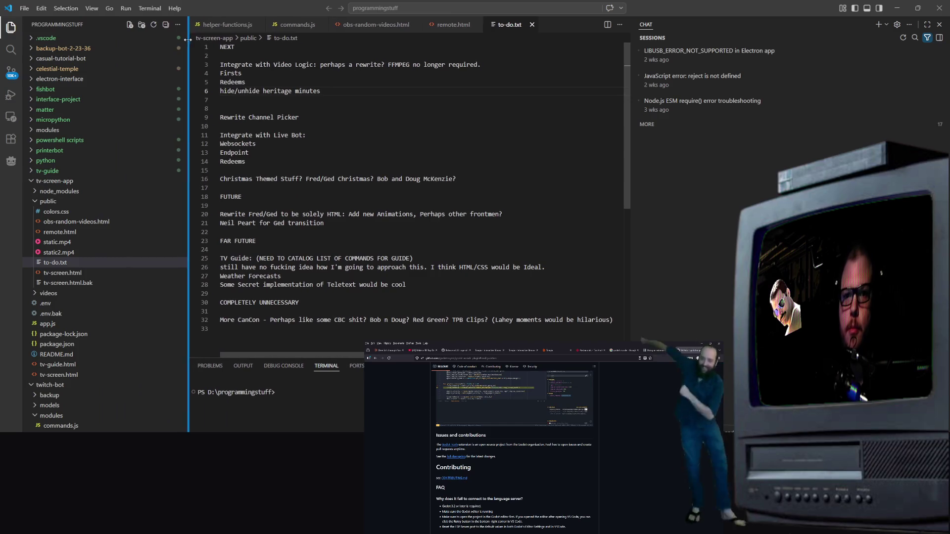
left_click(37, 181)
left_click(178, 25)
left_click(178, 26)
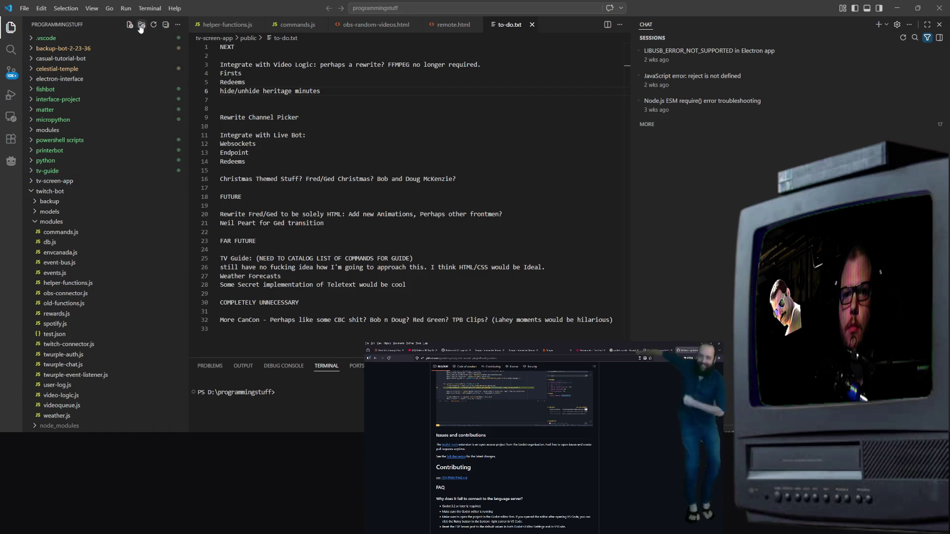
left_click(11, 27)
left_click(11, 26)
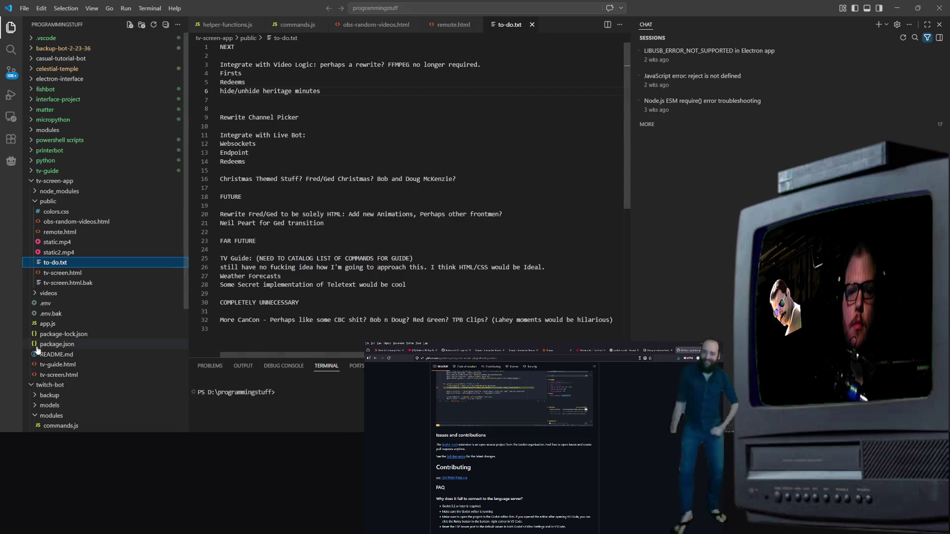
Dismiss the context menus for package-lock.json and a twitch-bot item, then open the File menu
right_click(119, 334)
scroll(99, 222, "down", 5)
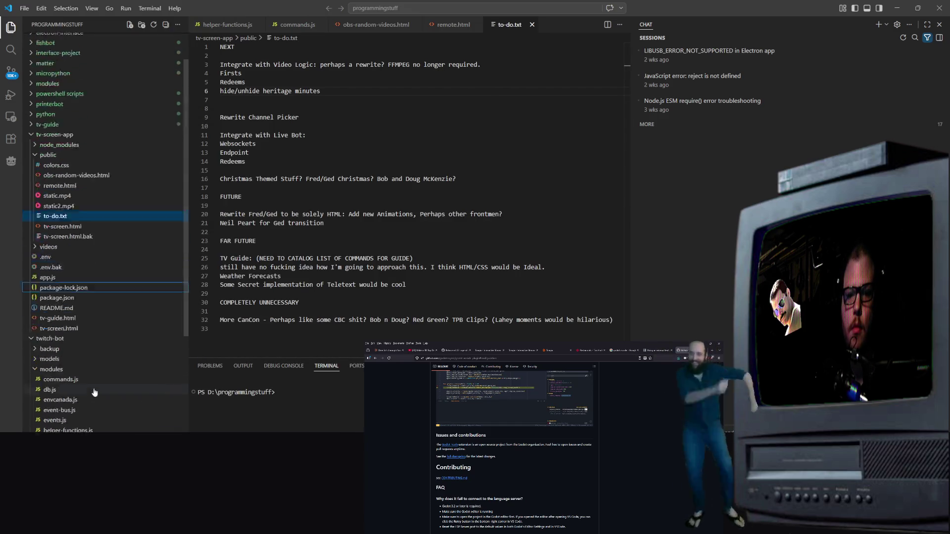
right_click(45, 302)
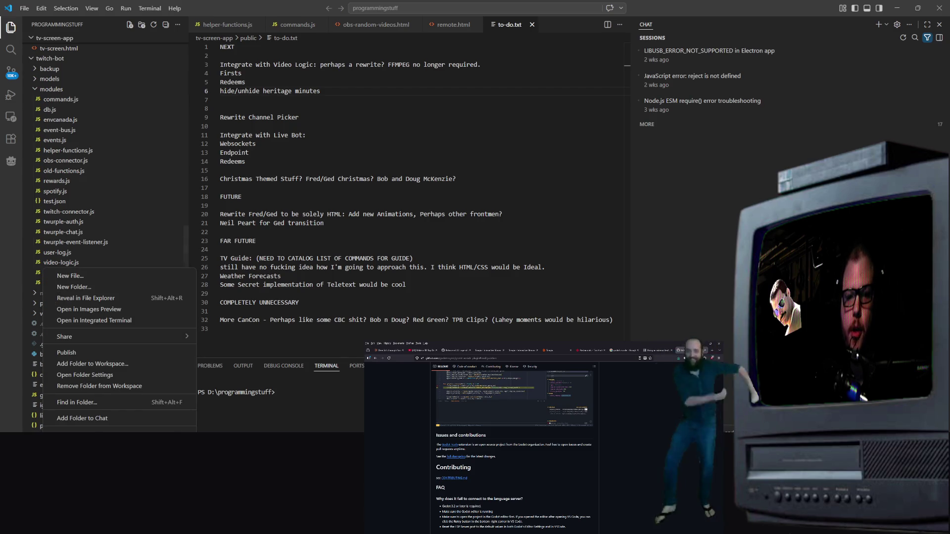
key("Escape")
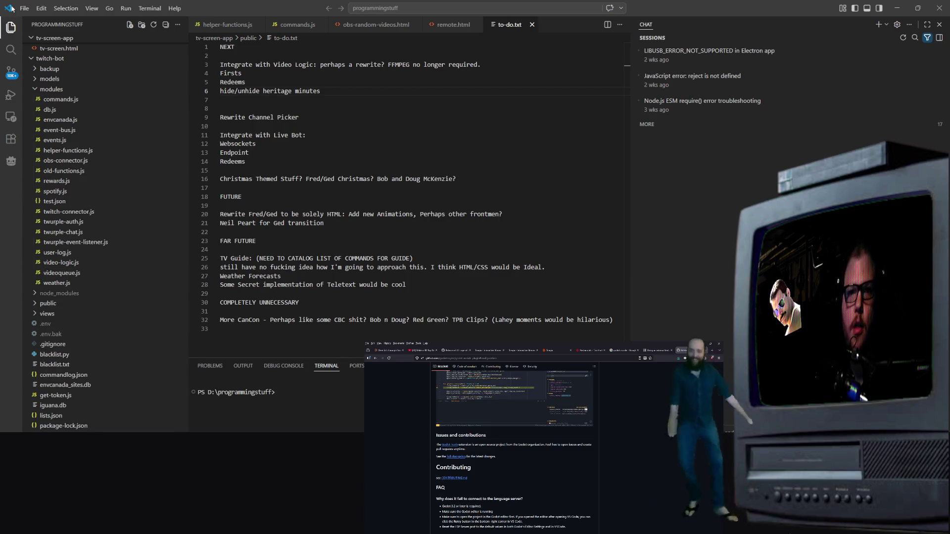
left_click(24, 8)
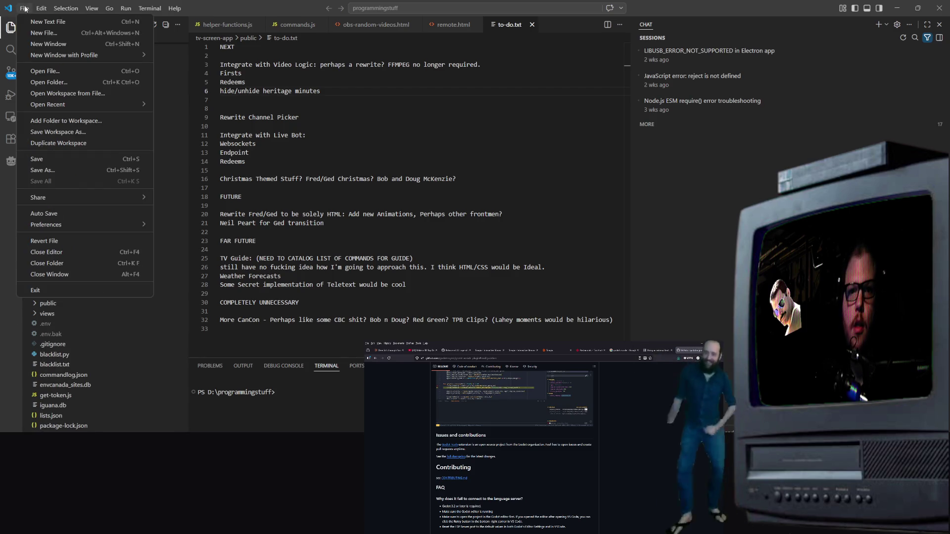
Start Open Folder and browse to the Local Disk (C:) drive
left_click(64, 84)
scroll(197, 148, "down", 3)
scroll(198, 148, "up", 3)
scroll(40, 124, "up", 3)
scroll(18, 175, "down", 4)
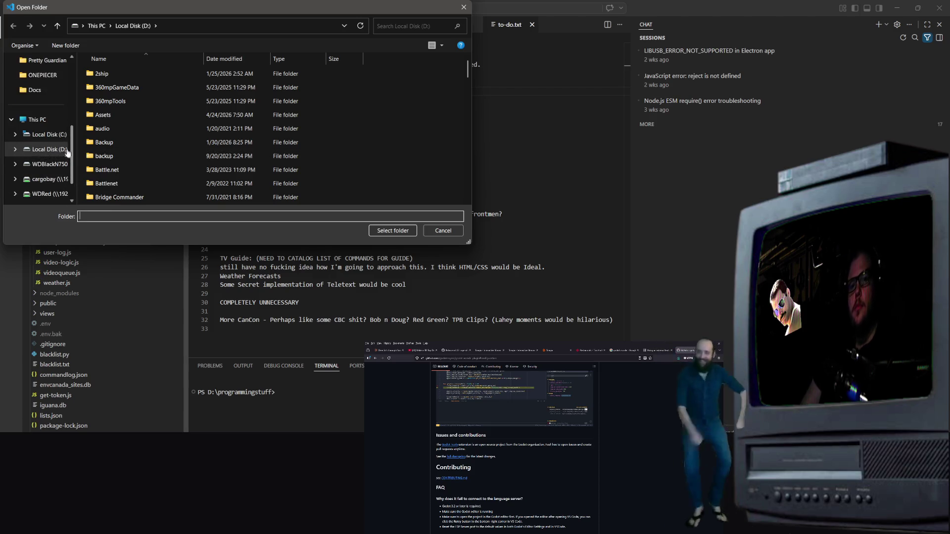
left_click(46, 135)
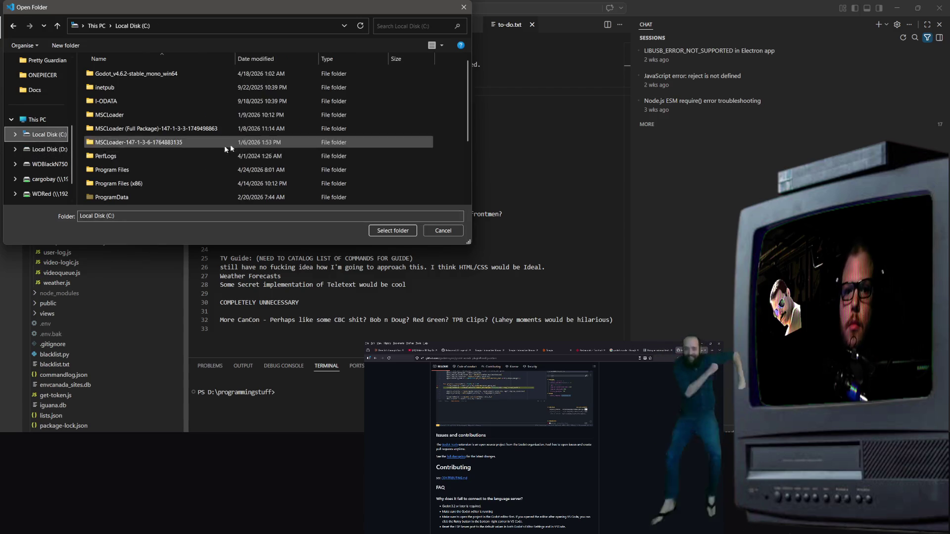
scroll(234, 153, "down", 5)
scroll(233, 153, "up", 3)
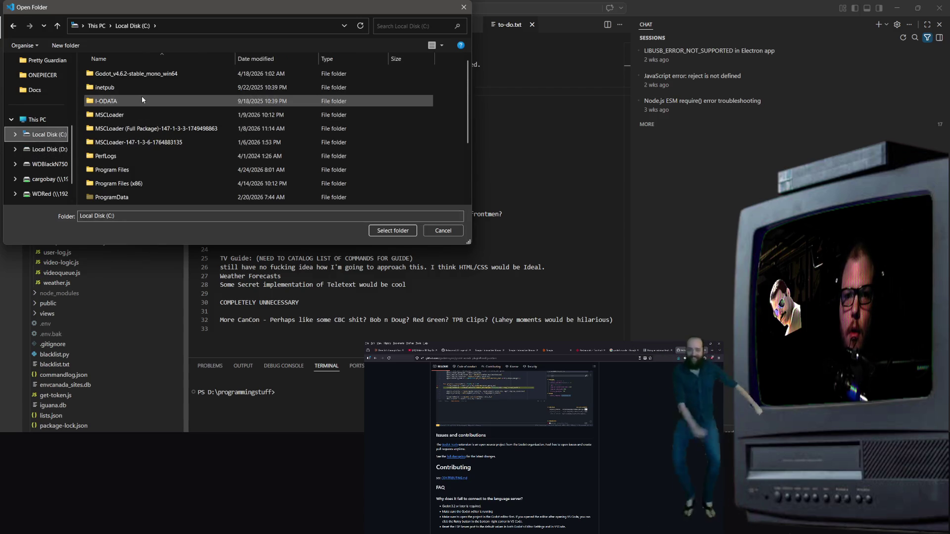
scroll(141, 95, "down", 3)
scroll(64, 145, "up", 5)
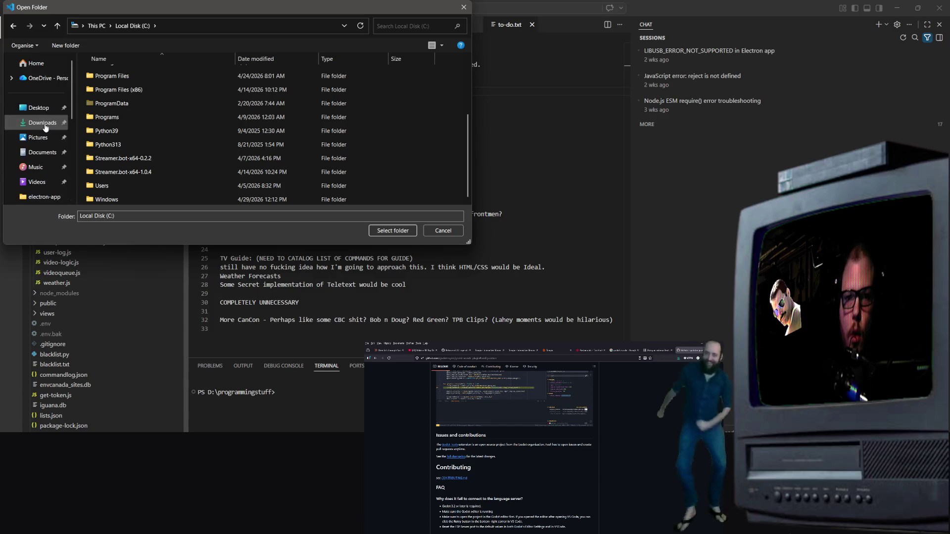
Select Documents\new-game-project as the workspace and trust its parent Documents folder
left_click(55, 153)
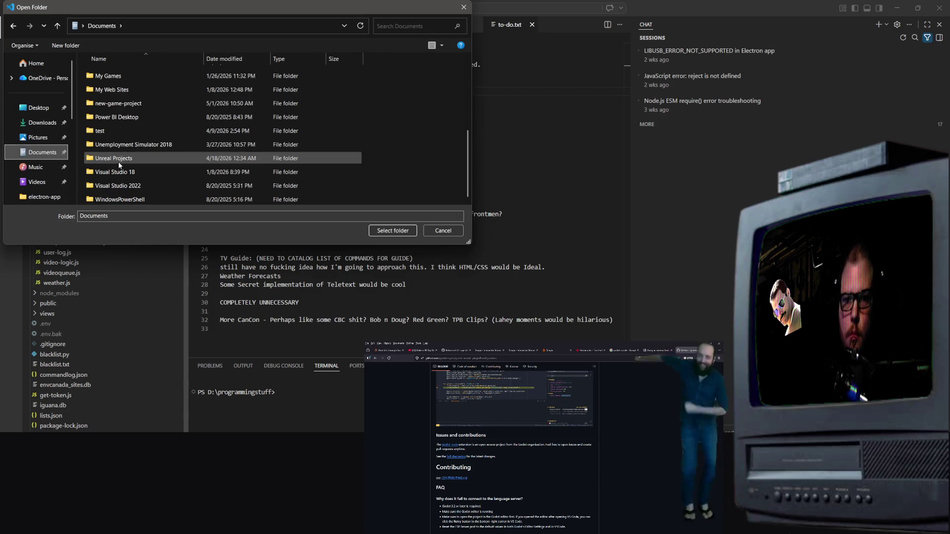
left_click(132, 103)
double_click(133, 103)
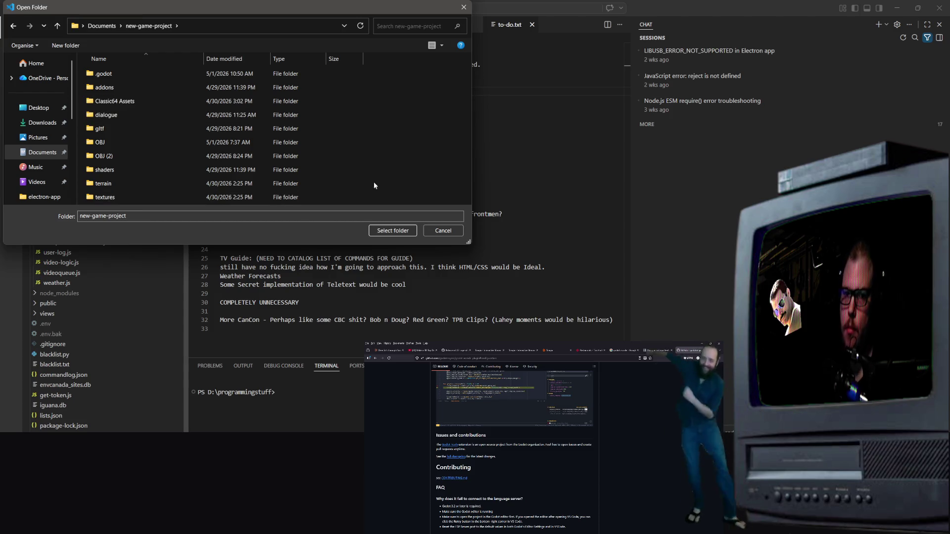
left_click(392, 230)
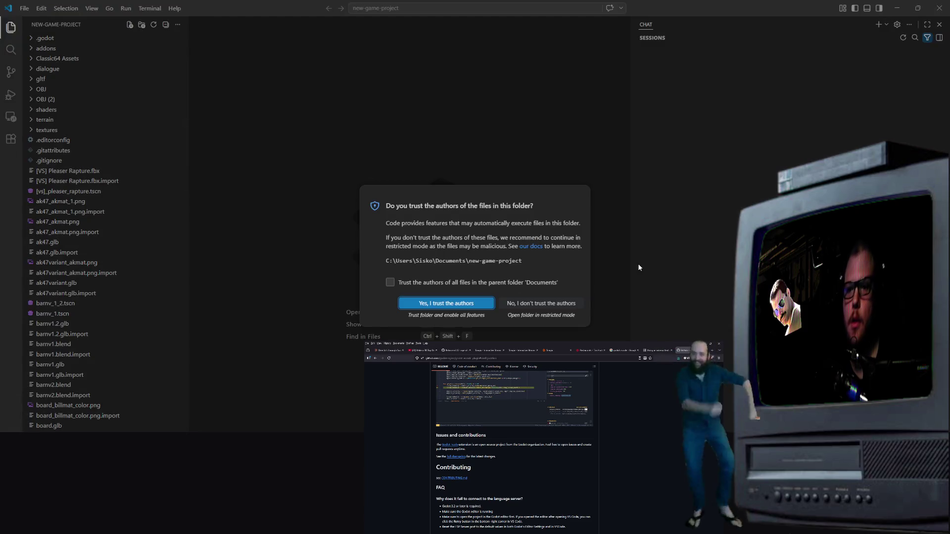
left_click(390, 282)
Confirm trust in the new-game-project authors to enable all features
left_click(420, 301)
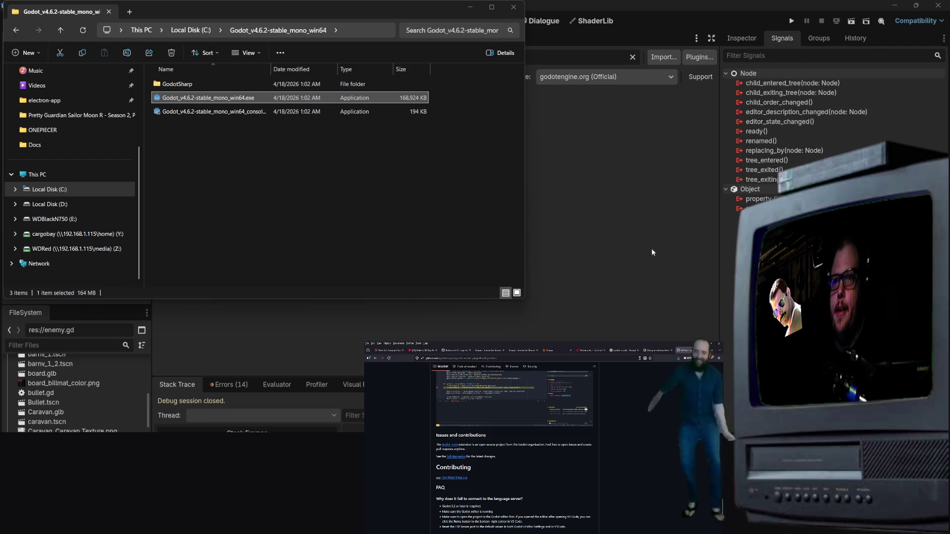
Minimize the Godot editor and start Visual Studio Code from the Windows search with 'vs'
left_click(676, 196)
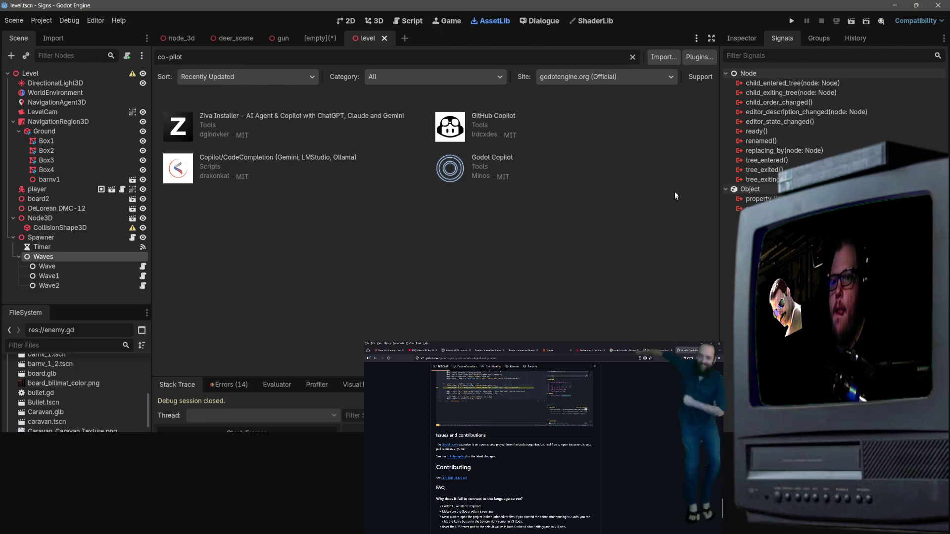
left_click(891, 6)
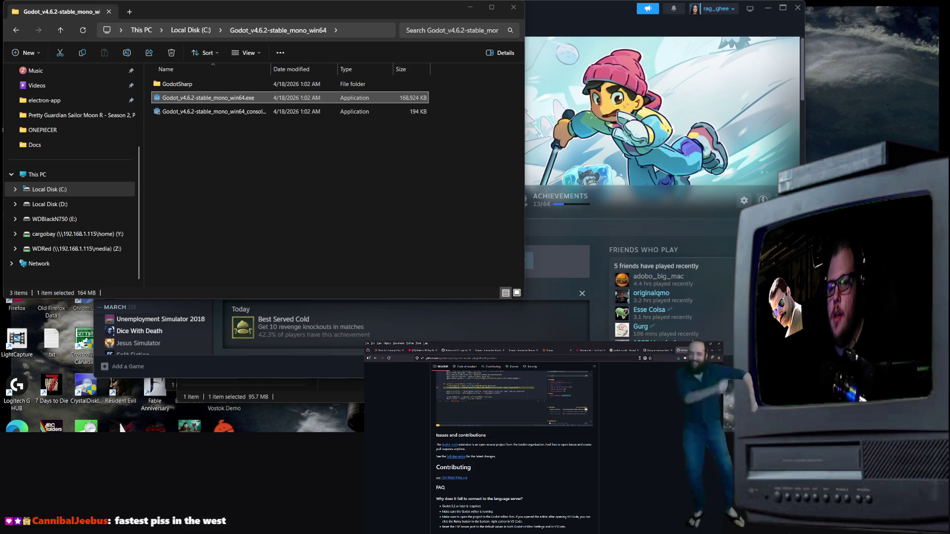
key("super")
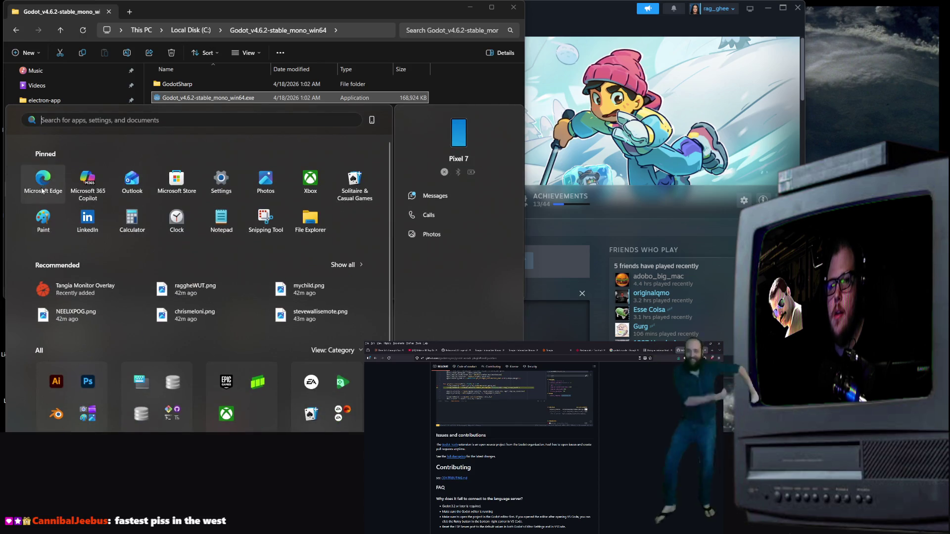
type("vs")
key("Return")
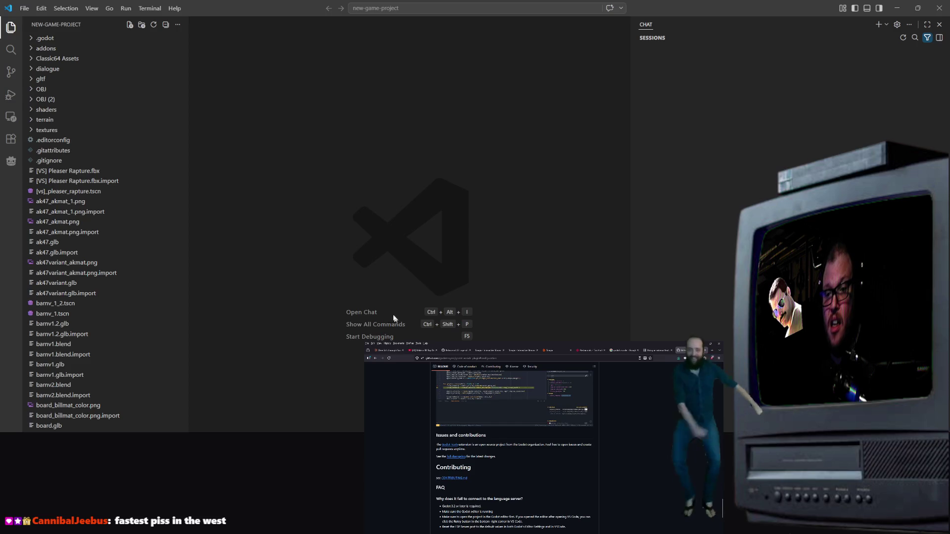
Preview project files: .gitattributes, Pleaser Rapture.fbx, the ak47 textures and Caravan.glb
left_click(99, 151)
left_click(91, 171)
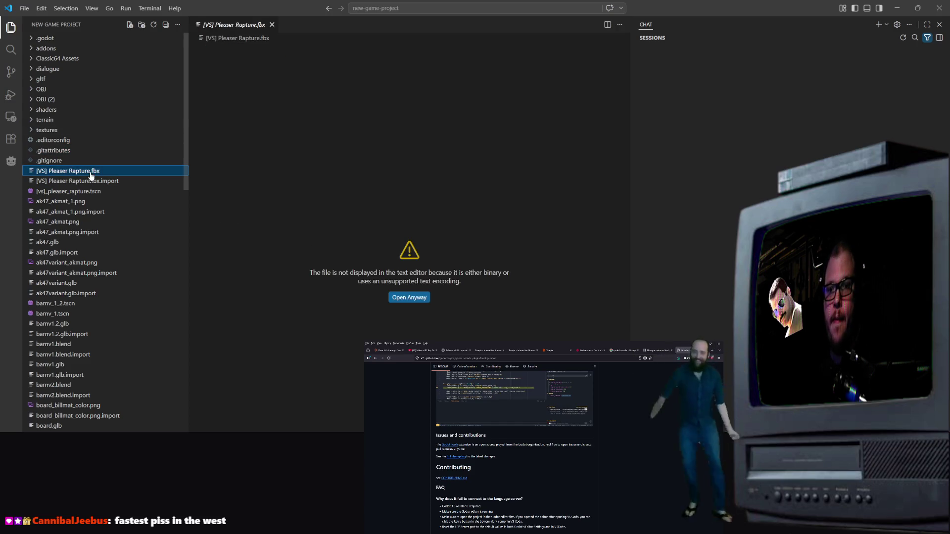
scroll(79, 192, "down", 4)
scroll(76, 188, "up", 3)
left_click(75, 179)
scroll(77, 188, "down", 4)
scroll(44, 233, "up", 3)
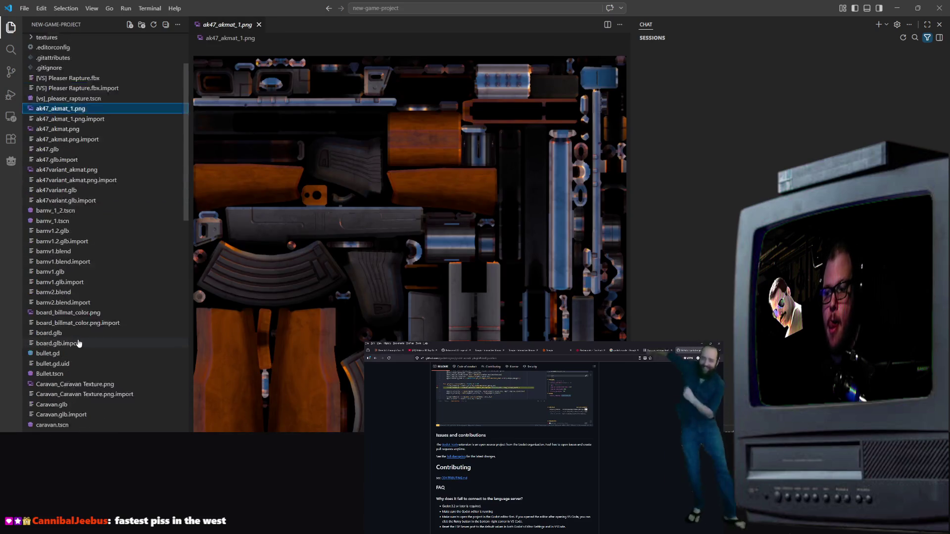
left_click(43, 217)
scroll(102, 277, "down", 5)
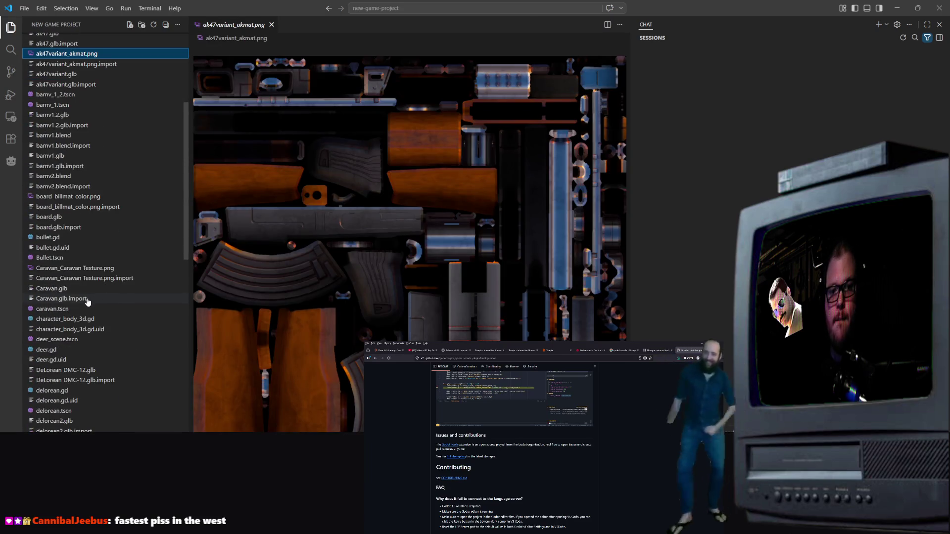
left_click(91, 290)
scroll(119, 247, "up", 8)
scroll(75, 238, "down", 3)
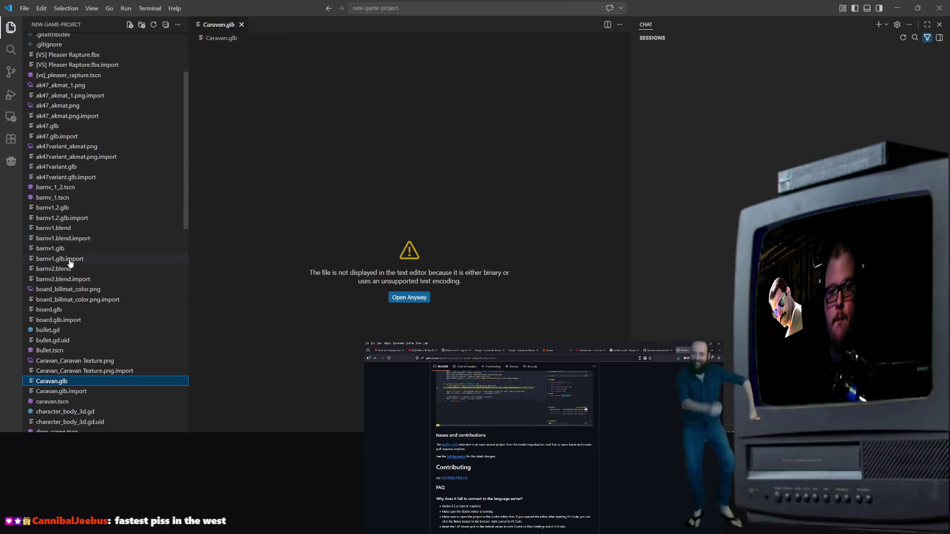
Open the barnv_1_2.tscn and gun.tscn scenes and select the script uid on line 3
left_click(74, 188)
scroll(73, 193, "up", 4)
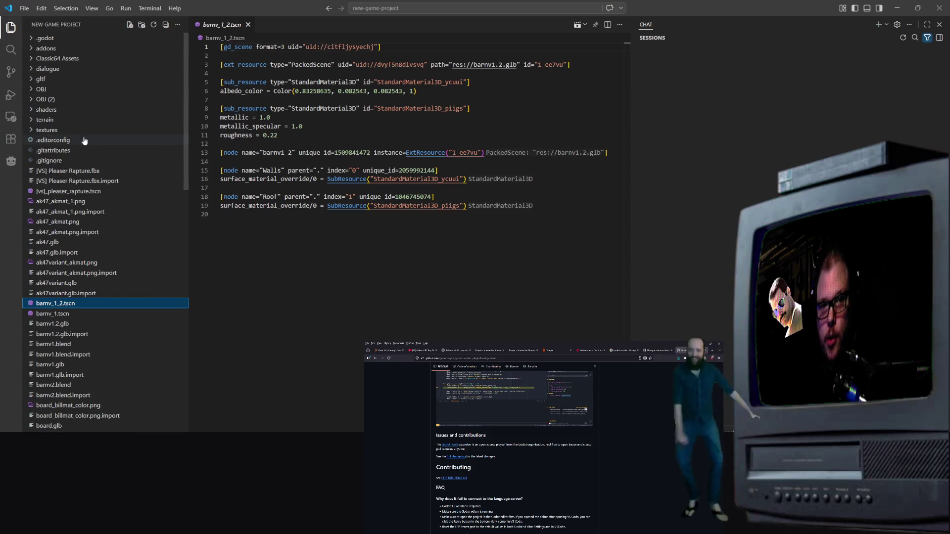
scroll(41, 300, "down", 6)
scroll(74, 304, "down", 10)
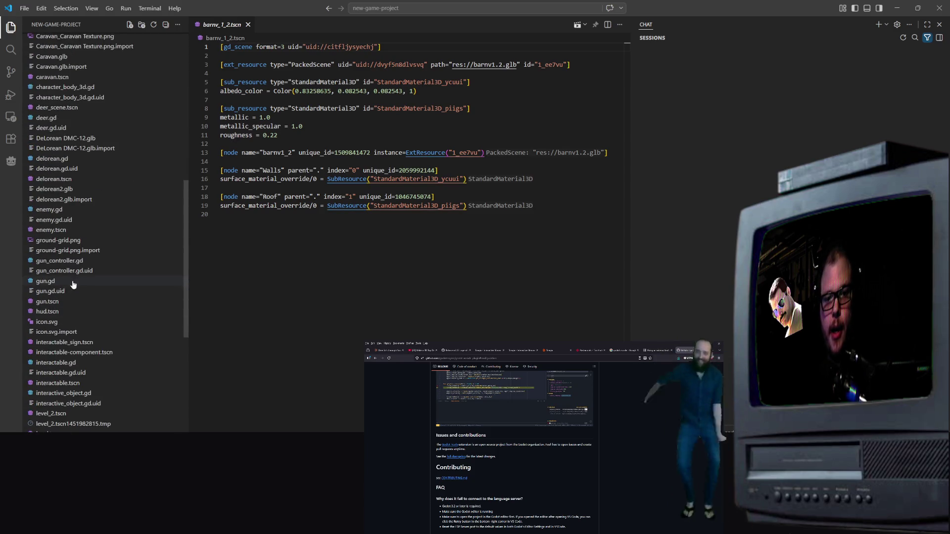
left_click(69, 302)
double_click(382, 64)
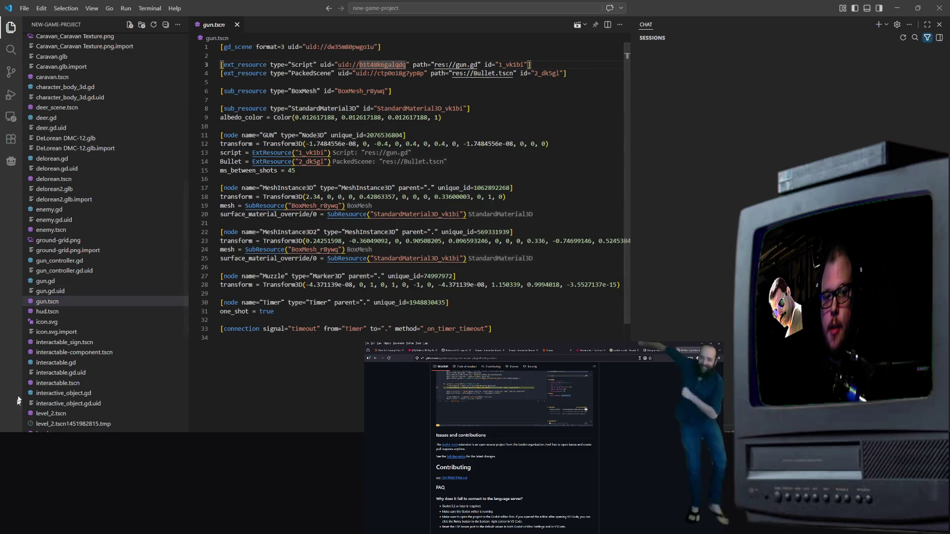
Open gun.gd in the editor and place the cursor on empty line 6
left_click(45, 281)
left_click(425, 170)
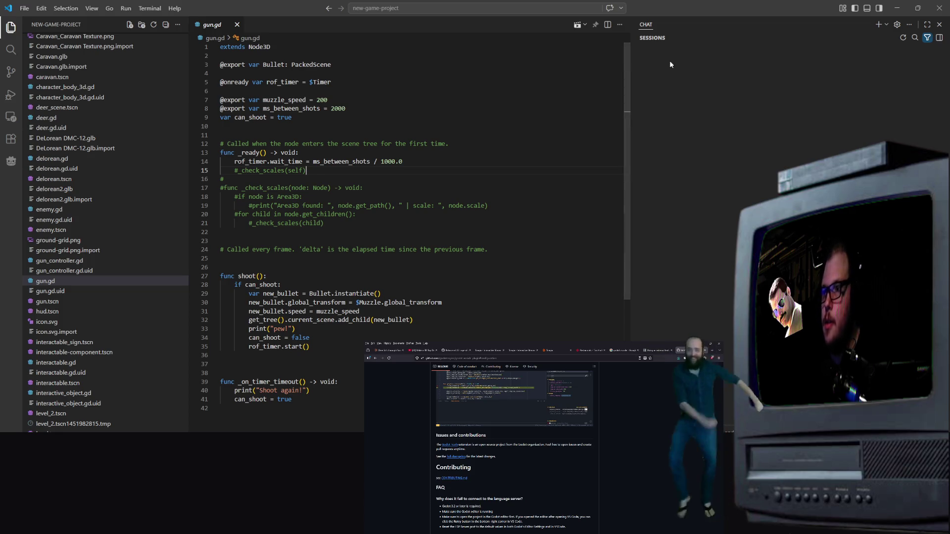
left_click(362, 91)
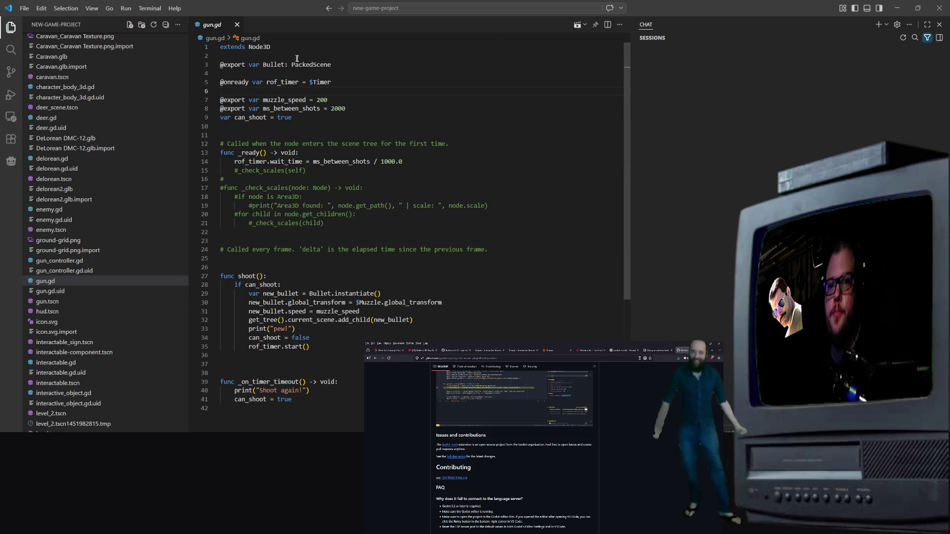
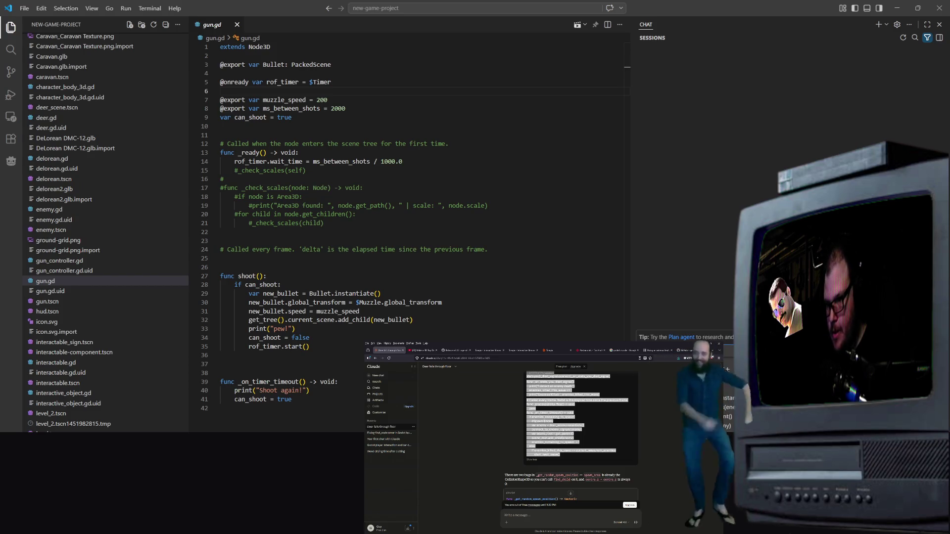
Send the pasted spawner code to the chat and read its four-bug reply about spawner.gd
key("Return")
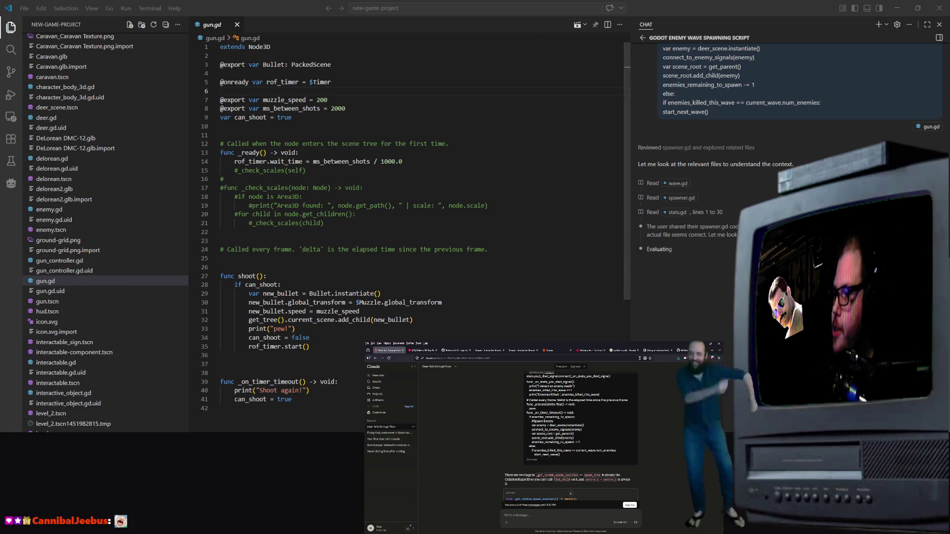
scroll(786, 148, "up", 2)
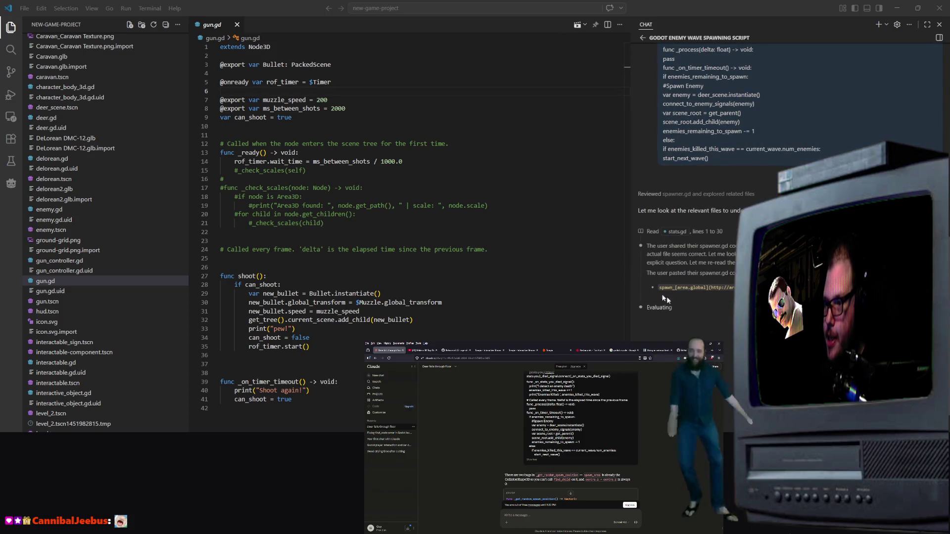
scroll(787, 149, "up", 3)
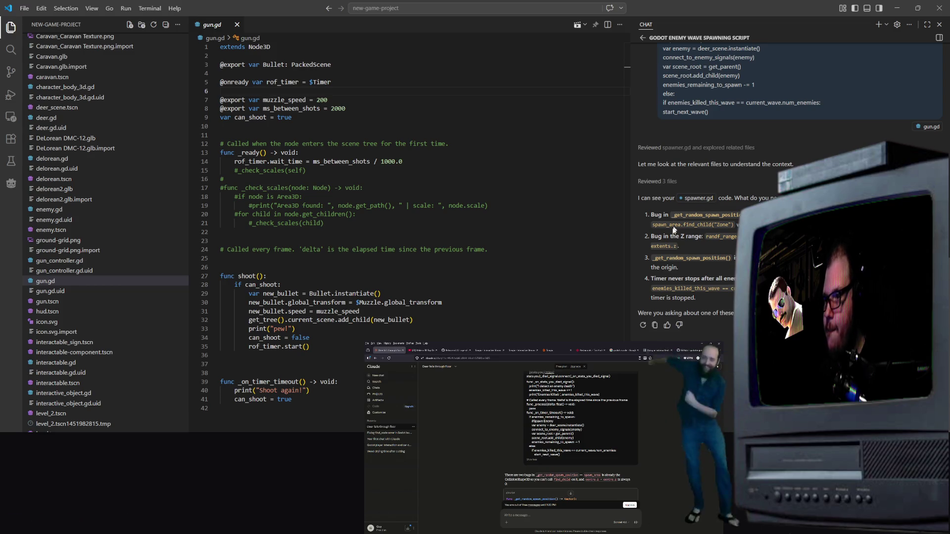
left_click(346, 223)
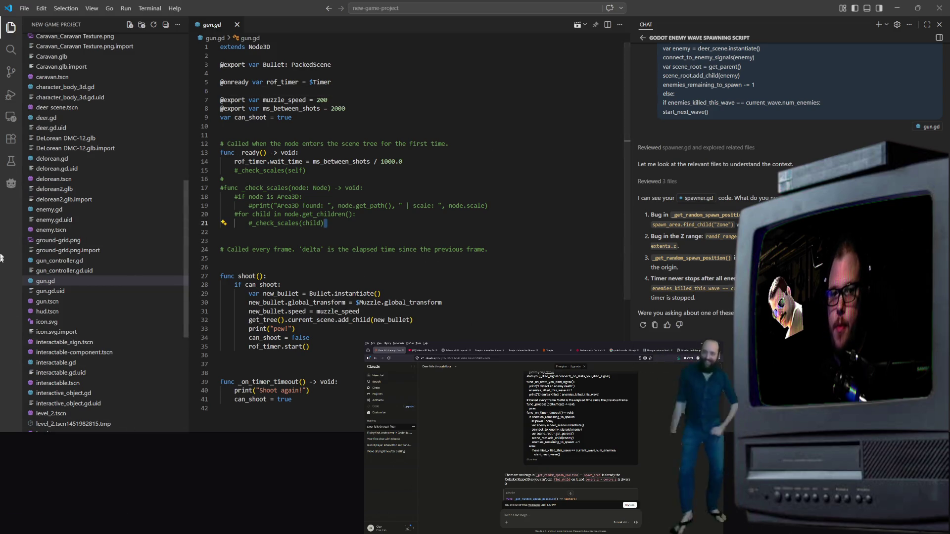
Open spawner.gd from the Explorer and scroll down to its _process function
scroll(121, 372, "down", 5)
scroll(122, 373, "down", 10)
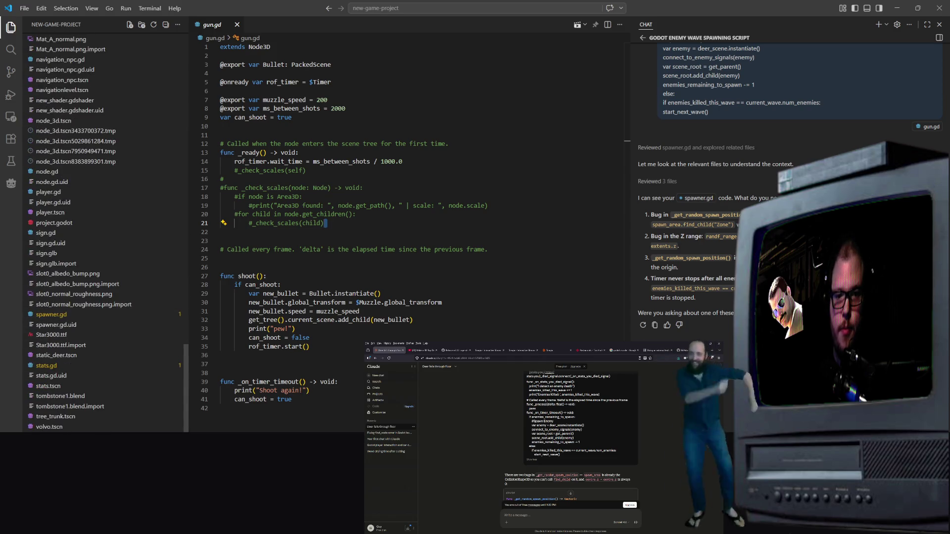
left_click(51, 315)
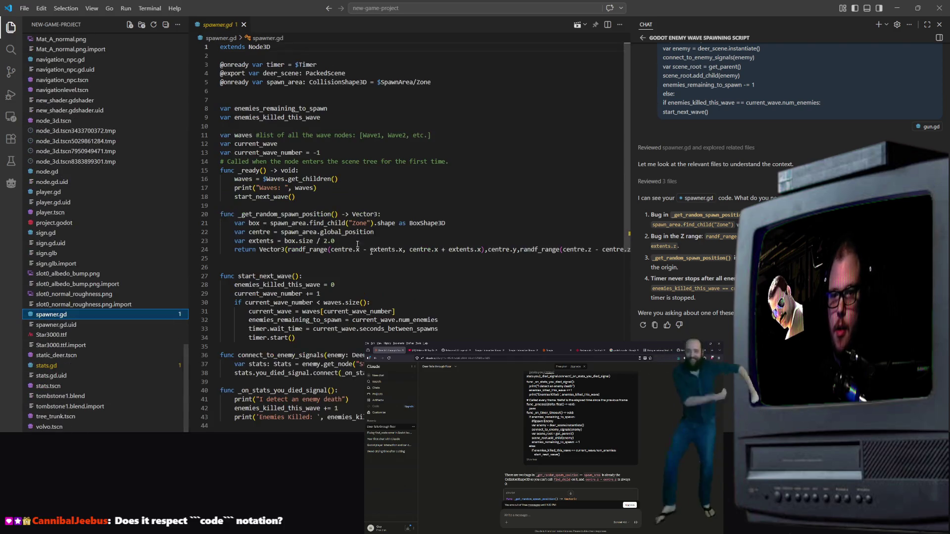
scroll(362, 285, "down", 8)
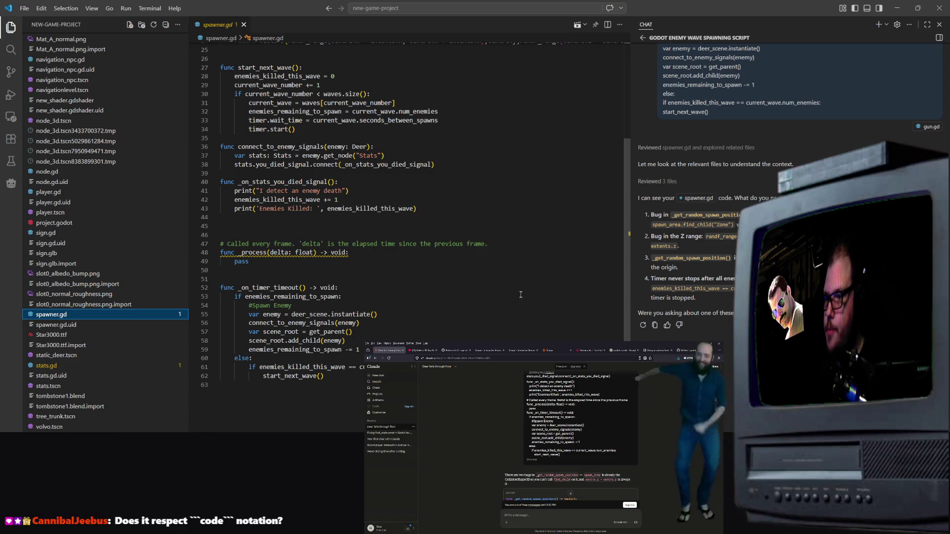
mouse_move(282, 251)
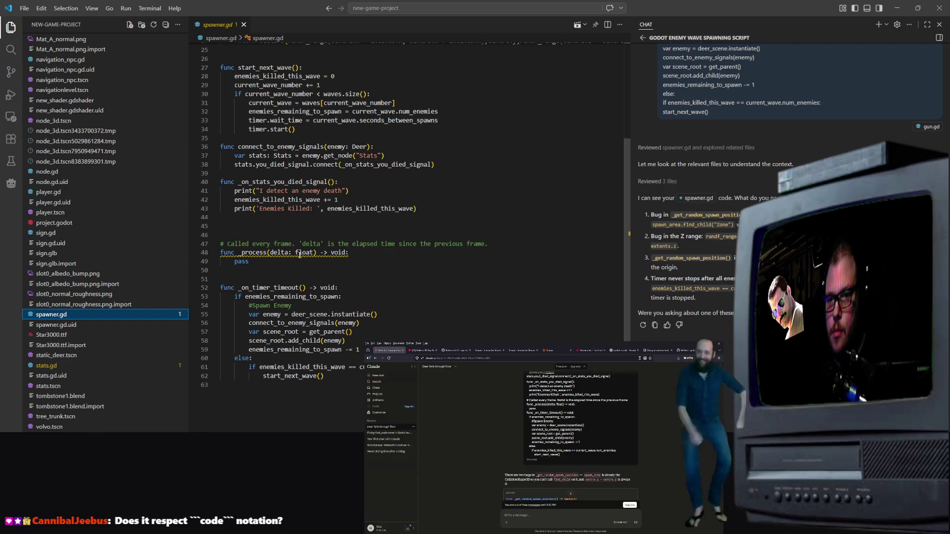
Try renaming delta to _delta on line 48, then undo every trial edit
left_click(269, 253)
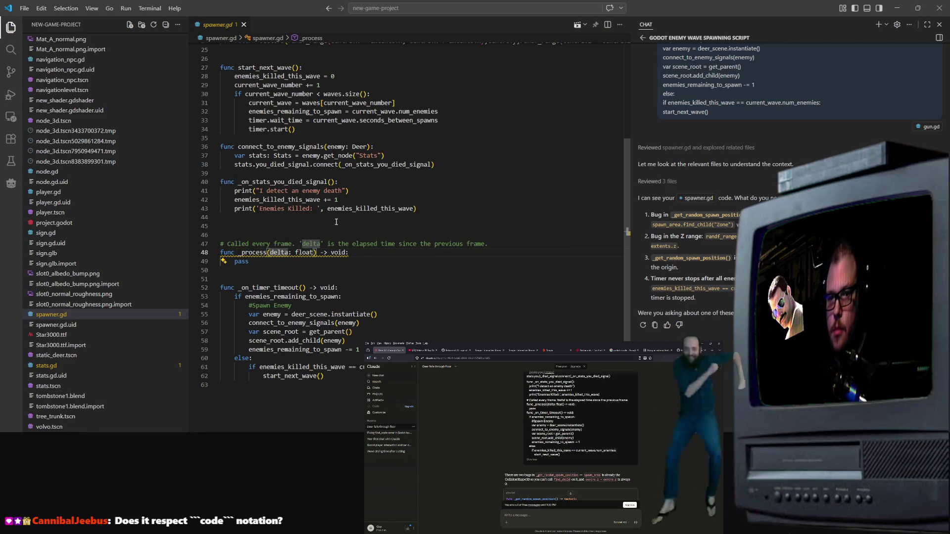
type("_")
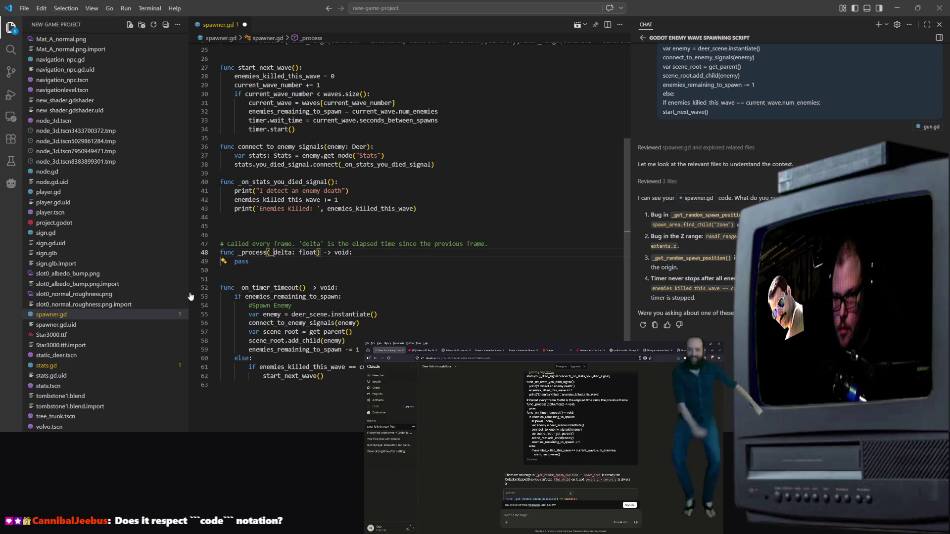
left_click(420, 285)
key("shift+Up")
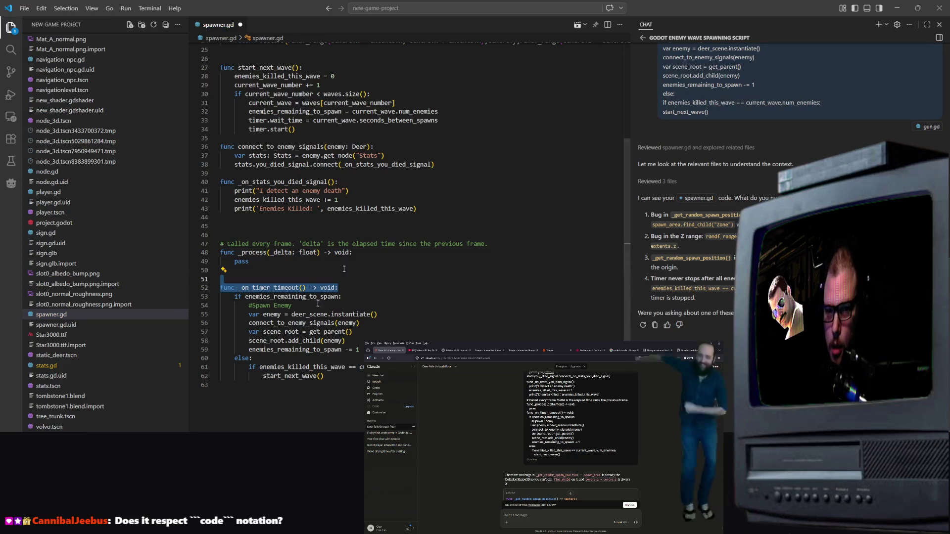
key("Tab")
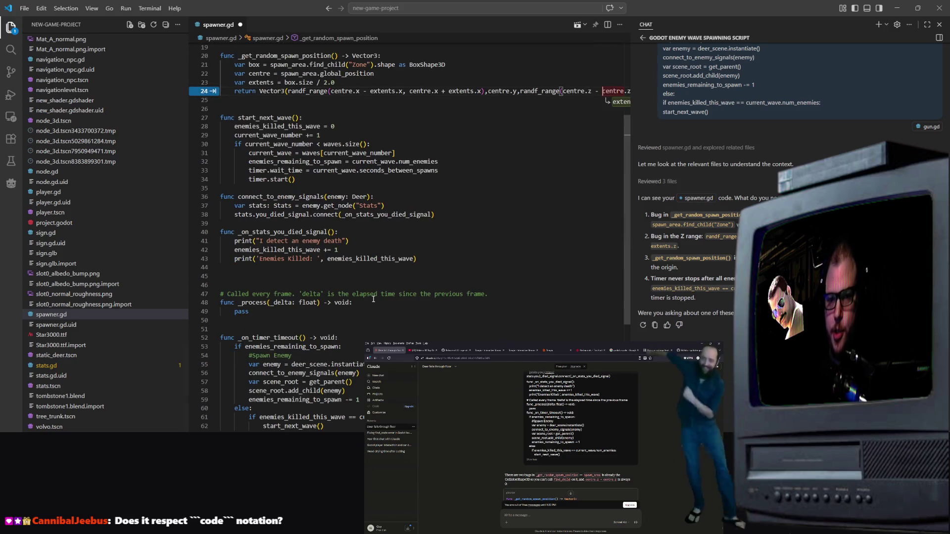
type("z")
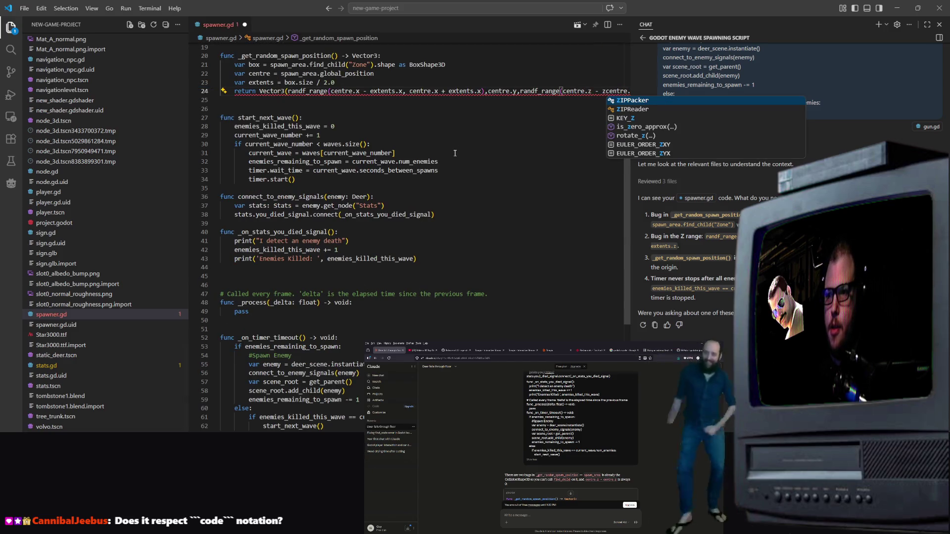
key("BackSpace")
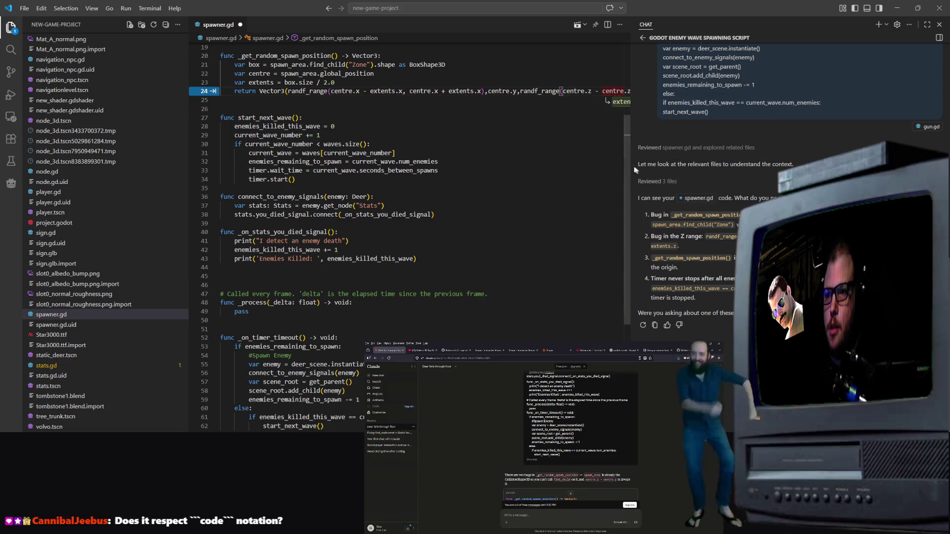
key("ctrl+z")
key("ctrl+z")
key("ctrl+z")
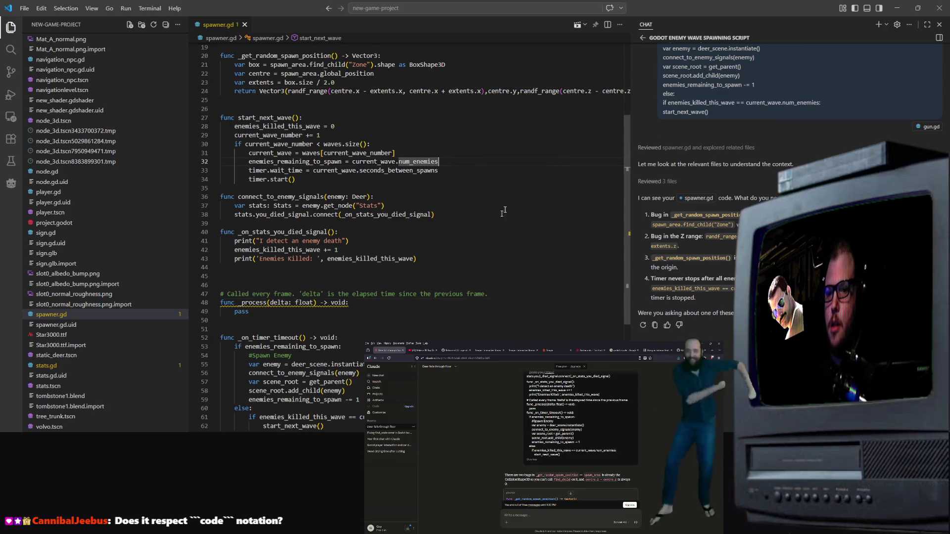
key("ctrl+z")
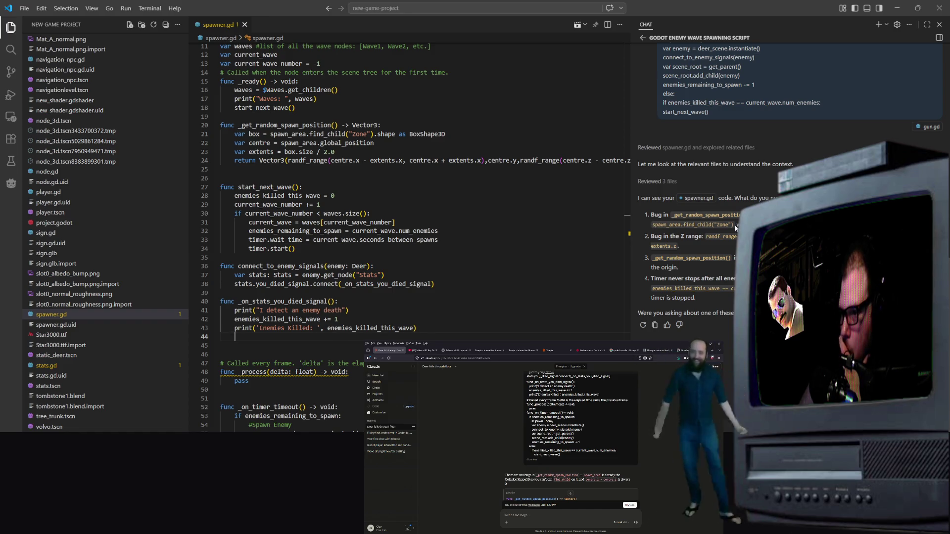
Shorten the spawn_area path from $SpawnArea/Zone to $SpawnArea and inspect the return line's Z range
left_click(649, 252)
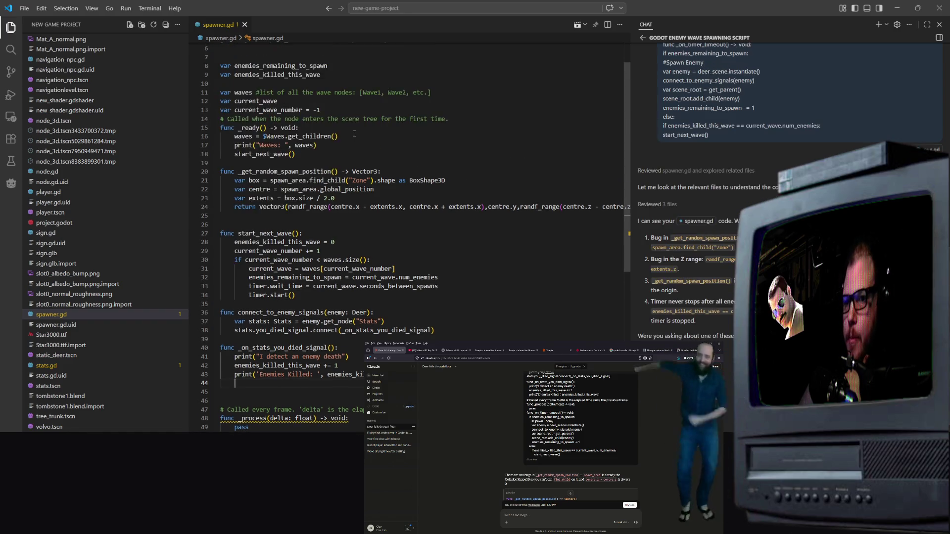
key("BackSpace")
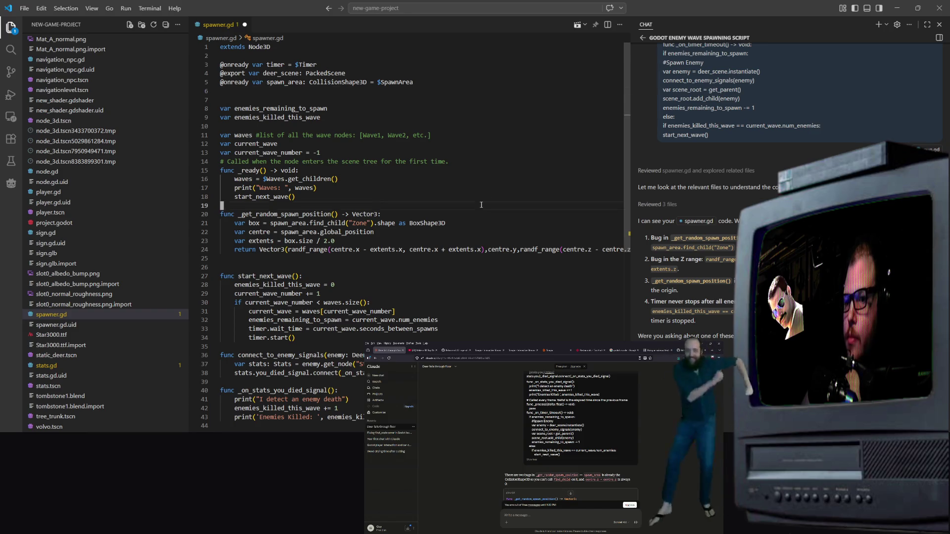
left_click(386, 223)
key("Up")
key("Up")
key("Up")
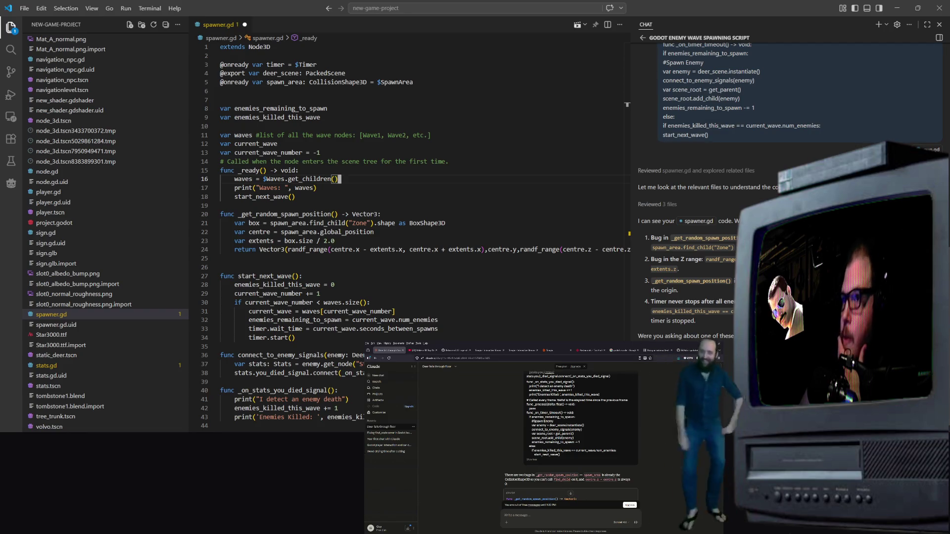
scroll(572, 435, "up", 5)
scroll(572, 435, "down", 10)
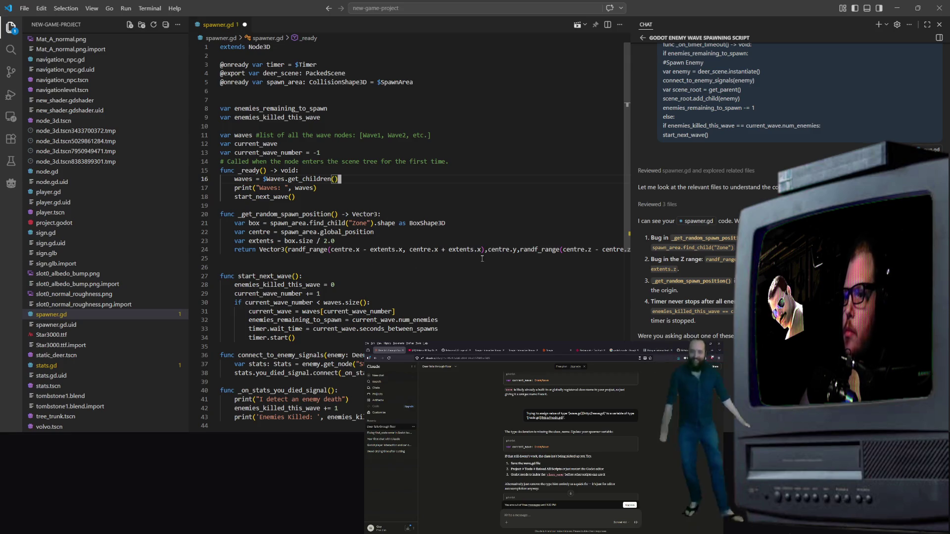
left_click(517, 256)
mouse_move(517, 251)
left_mouse_down()
mouse_move(621, 250)
mouse_move(574, 251)
left_mouse_up()
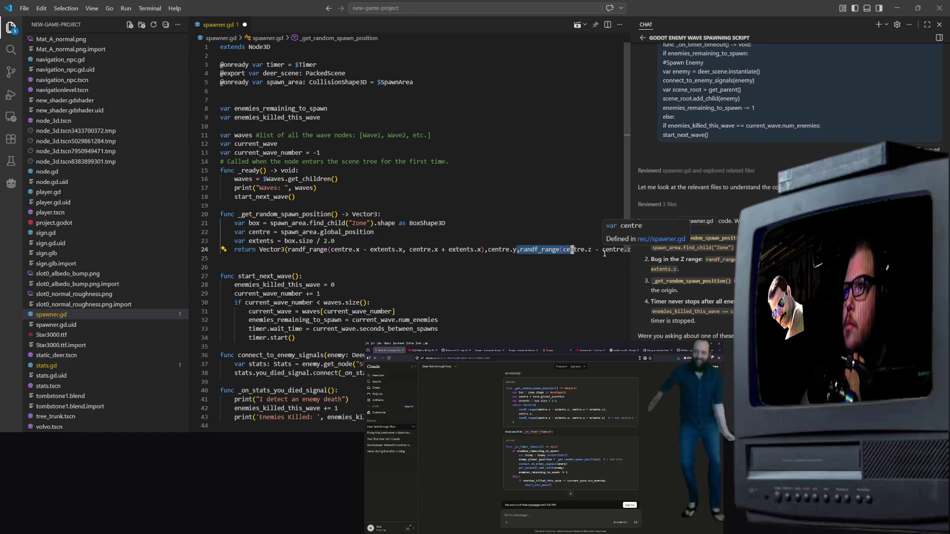
left_click(295, 337)
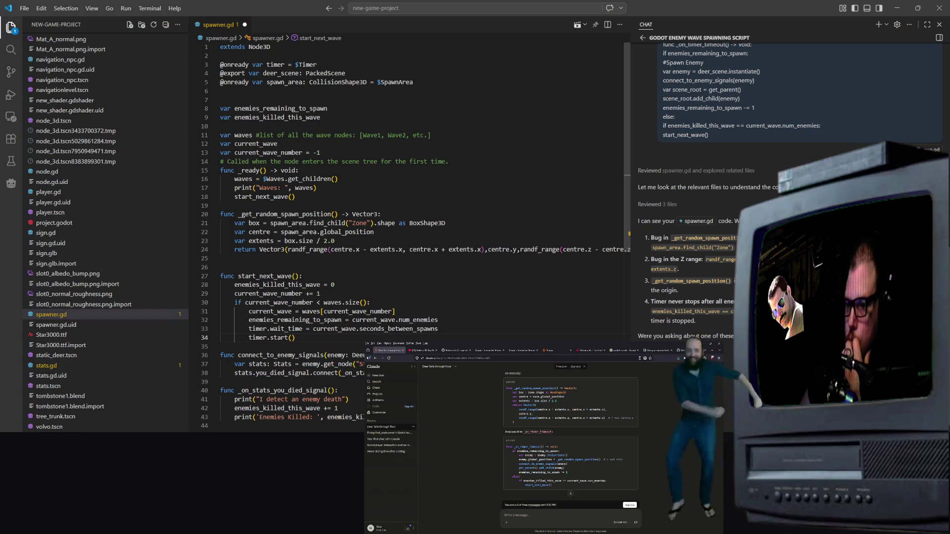
Rename the _process parameter delta to _delta on line 48 and save spawner.gd
scroll(384, 307, "down", 7)
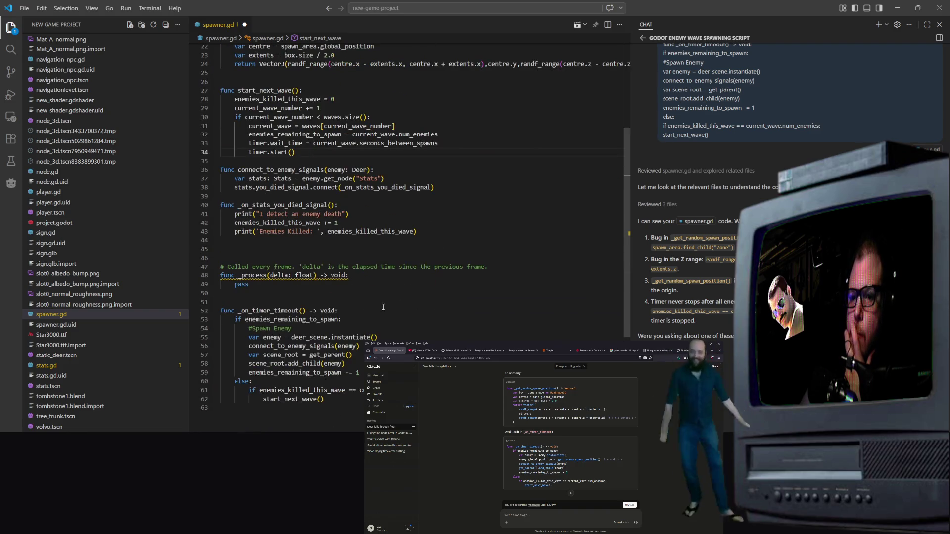
left_click(268, 276)
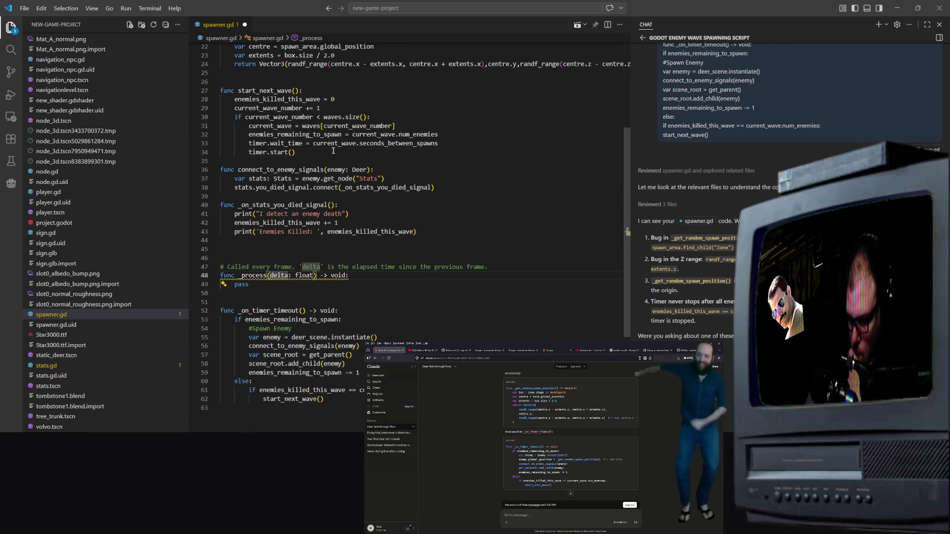
type("_")
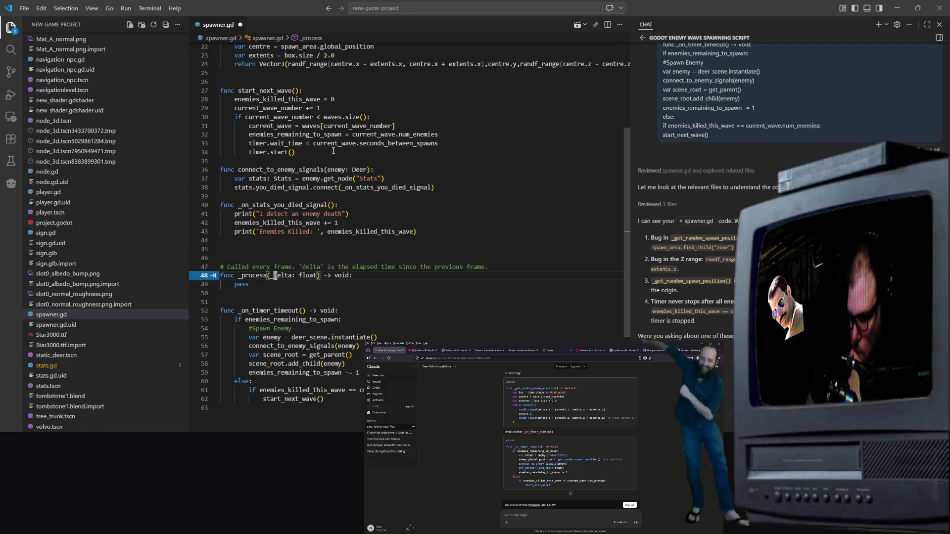
key("Home")
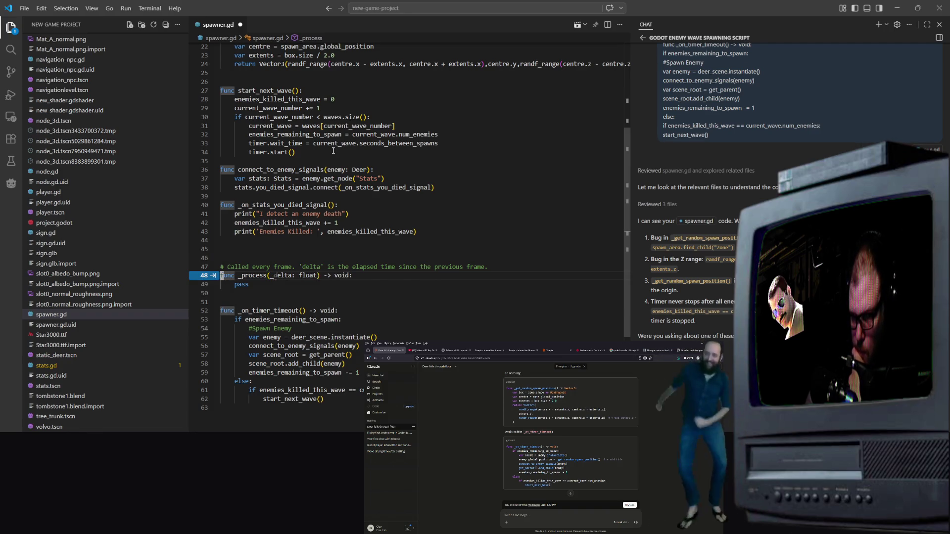
key("Delete")
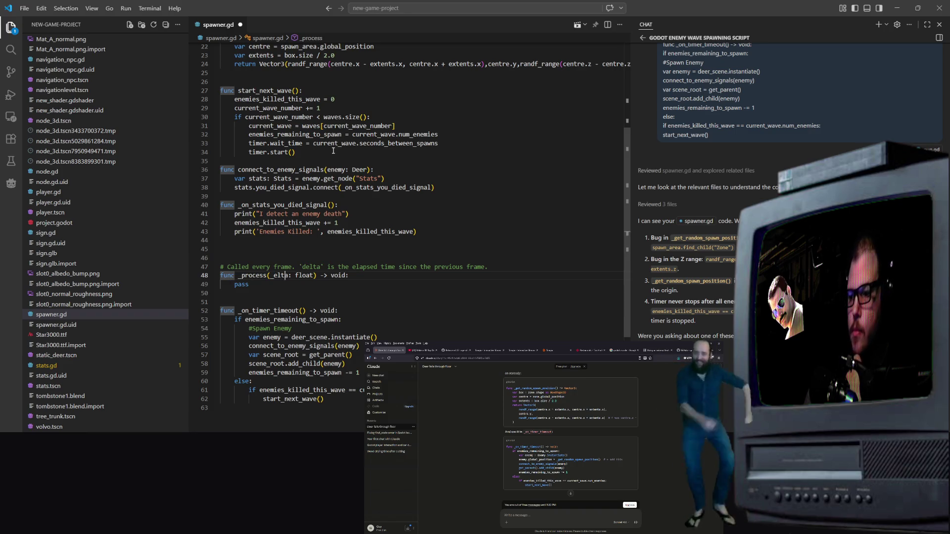
type("d")
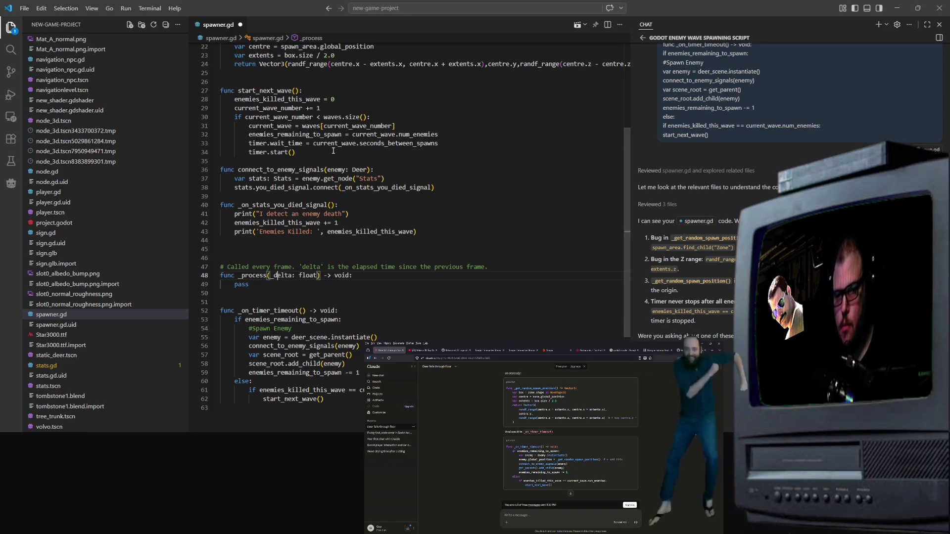
key("End")
key("ctrl+s")
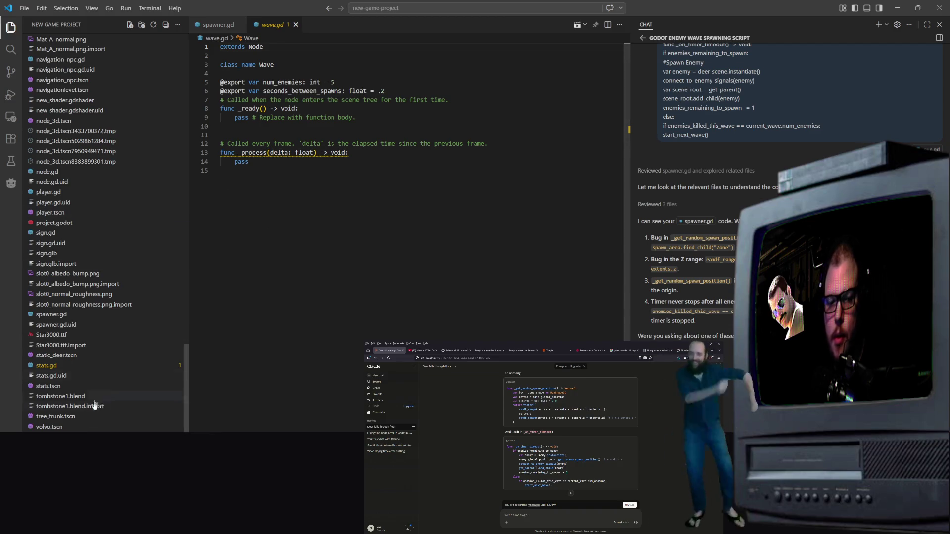
Browse the Explorer project files and select stats.gd
left_click(96, 365)
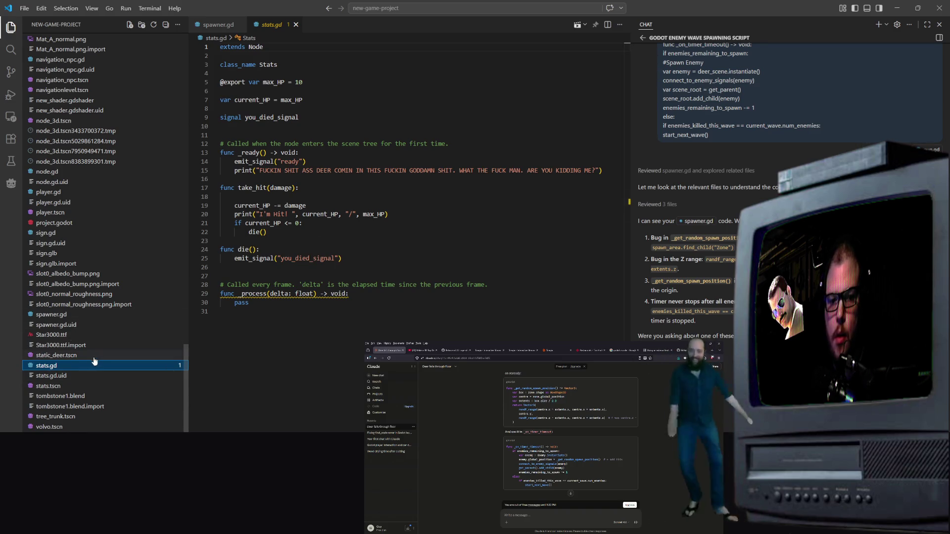
scroll(61, 398, "up", 3)
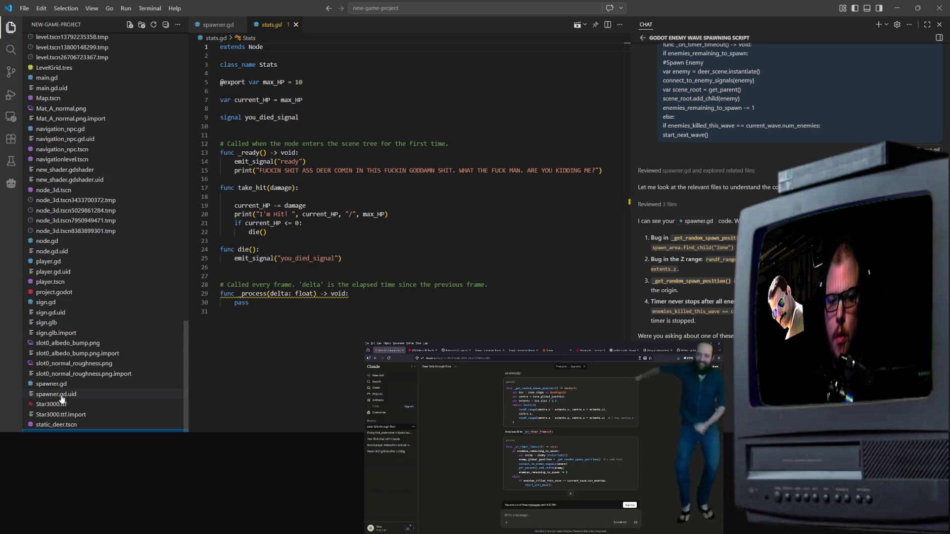
scroll(70, 406, "up", 2)
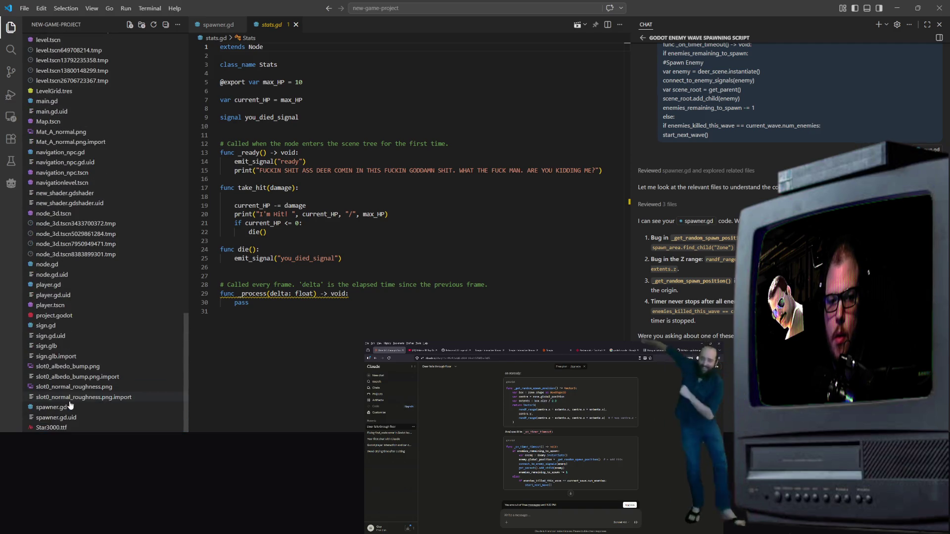
scroll(96, 383, "up", 8)
scroll(97, 384, "up", 1)
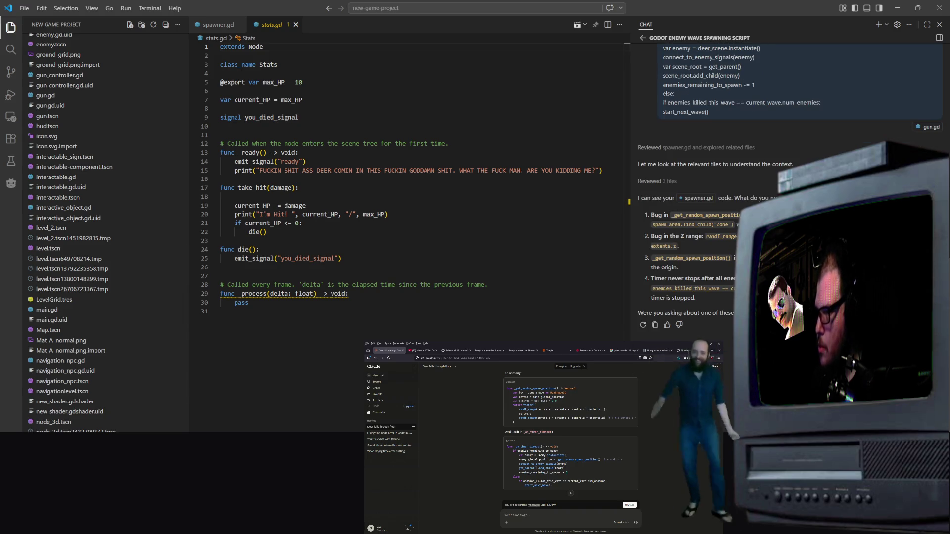
scroll(99, 297, "down", 8)
left_click(46, 411)
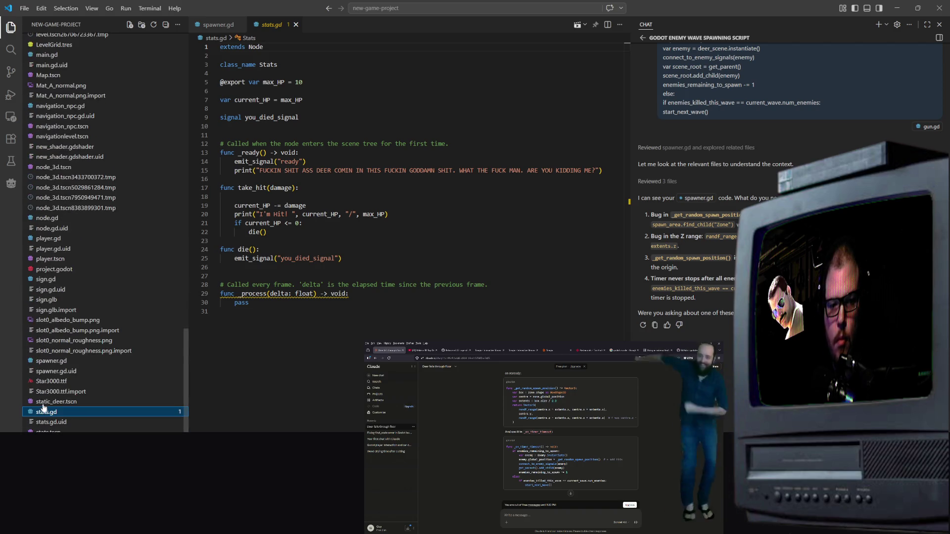
Open spawner.gd at the _process function, then minimize Visual Studio Code
left_click(64, 361)
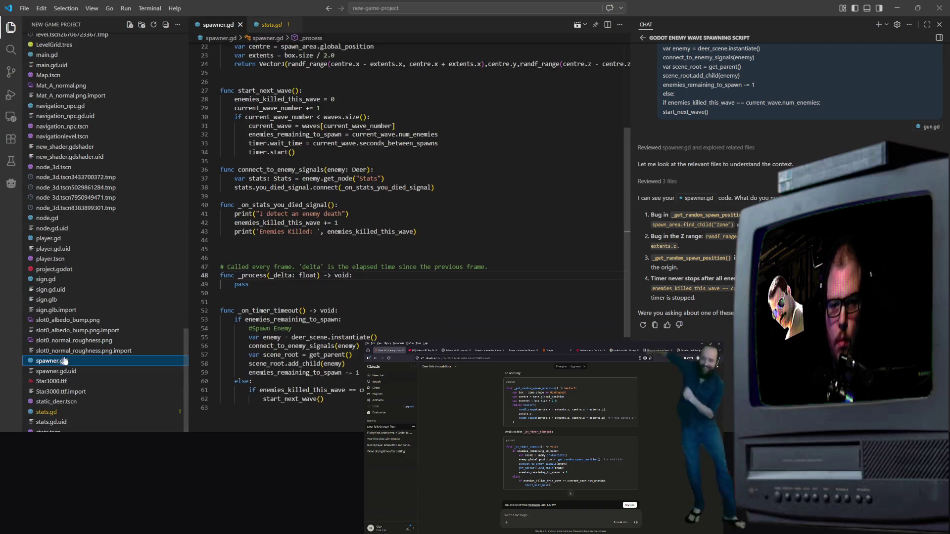
scroll(392, 142, "up", 7)
left_click(235, 346)
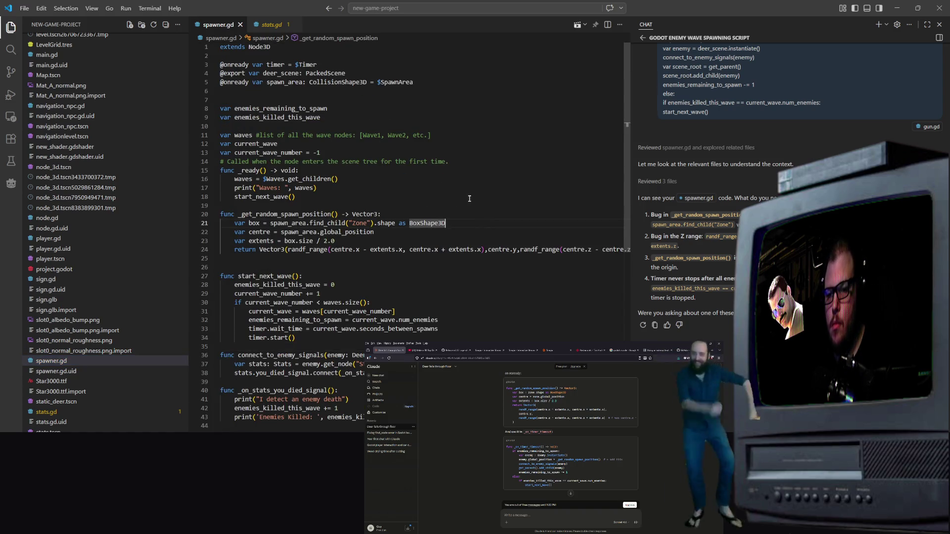
scroll(480, 223, "down", 9)
left_click(242, 238)
left_click(897, 9)
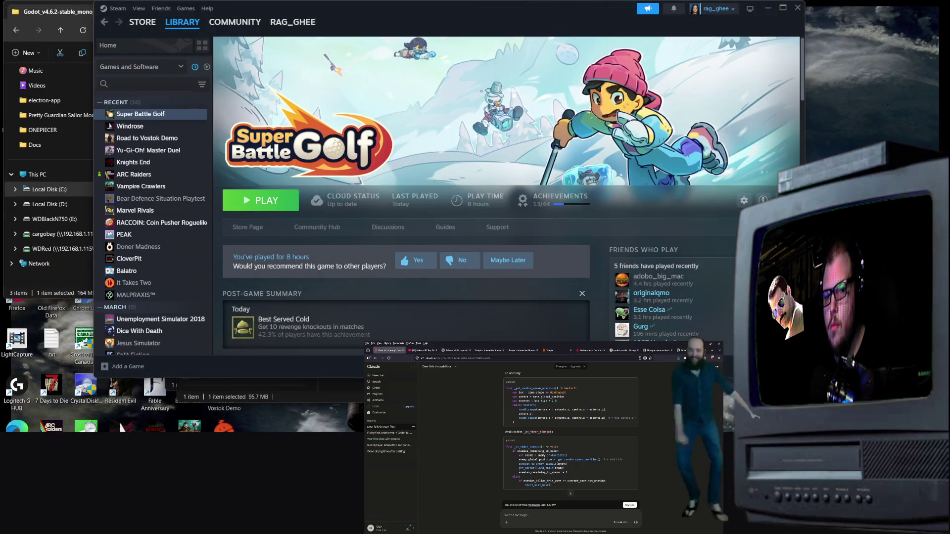
In Godot, show the node_3d scene in 3D view and run it
key("alt+Tab")
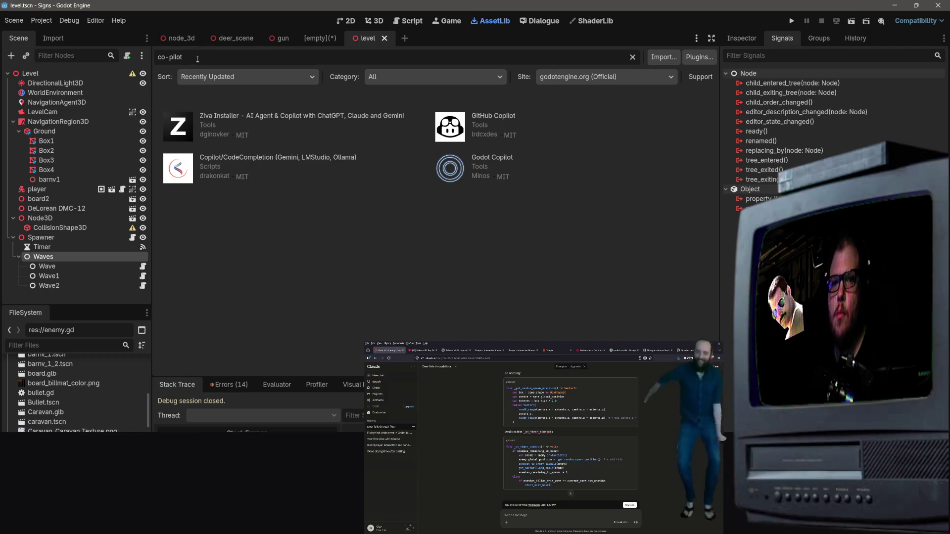
left_click(180, 39)
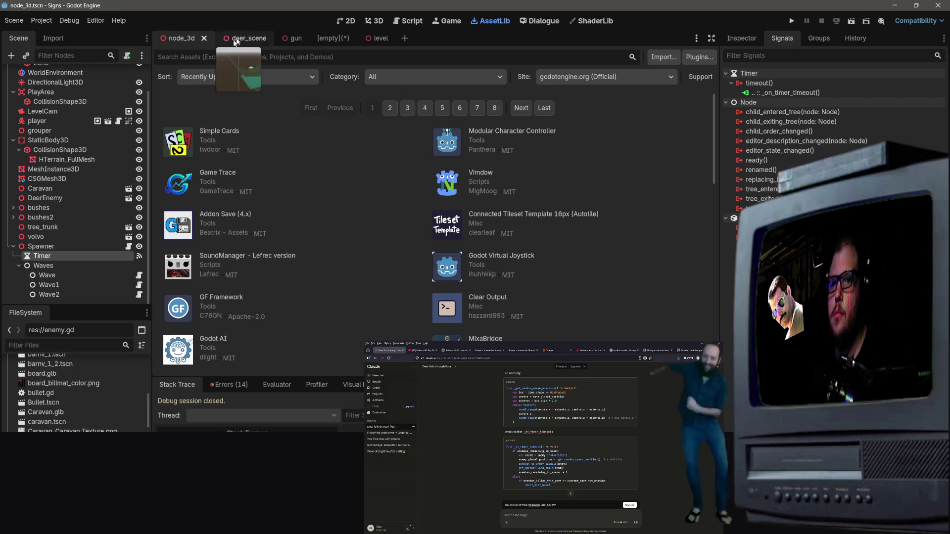
left_click(381, 21)
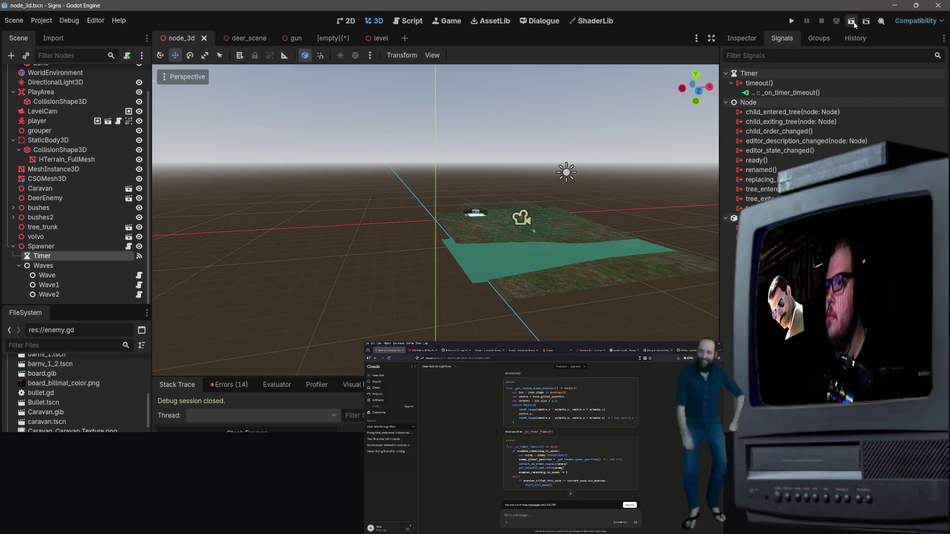
left_click(853, 23)
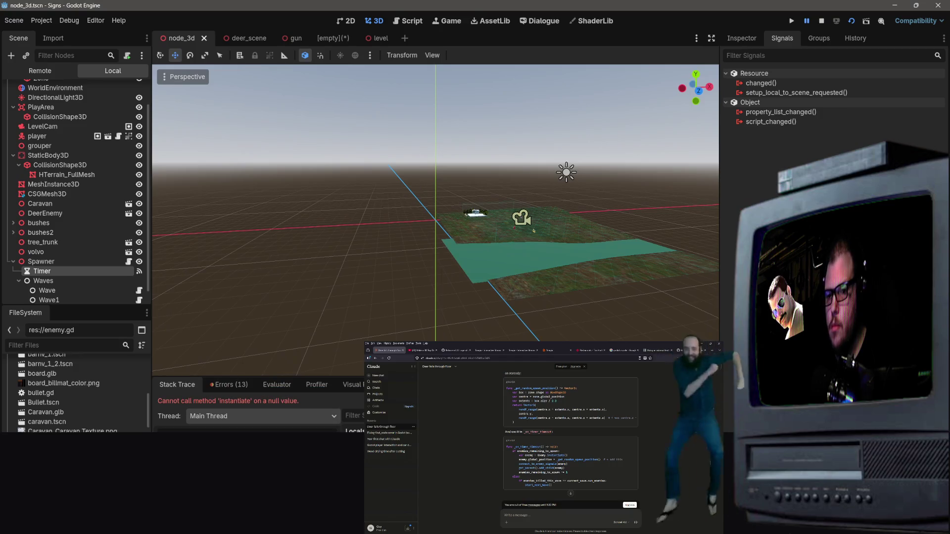
Copy the null 'instantiate' debugger error from spawner.gd and return to VS Code
left_click_drag(180, 411, 155, 399)
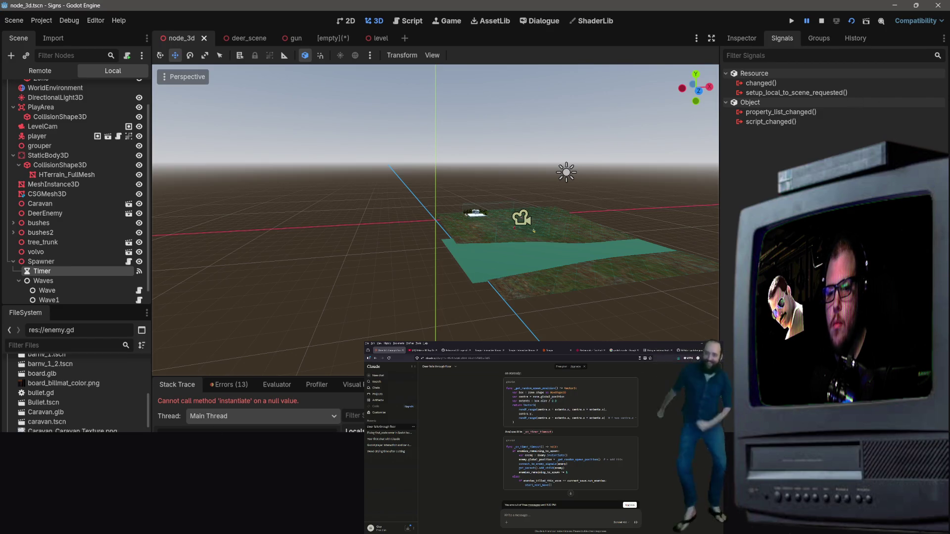
left_click(393, 21)
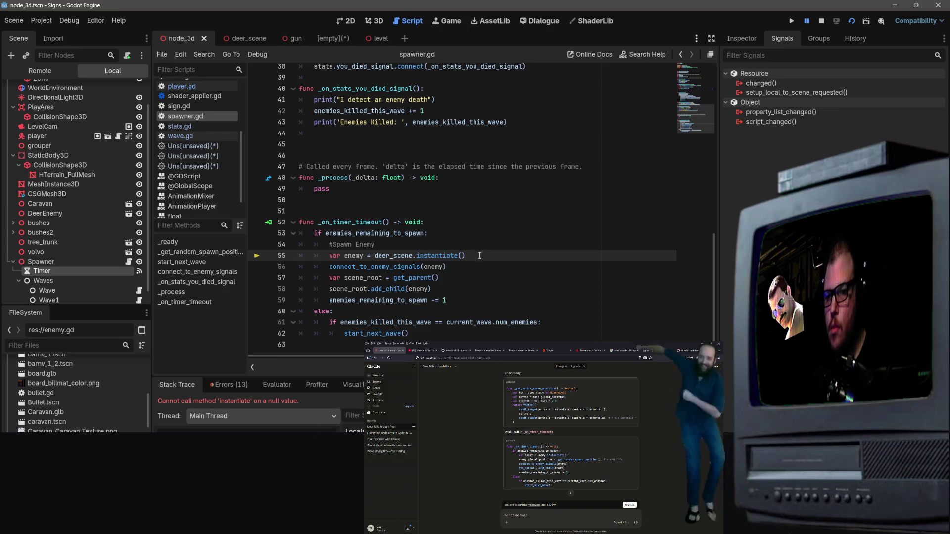
right_click(299, 401)
left_click(317, 410)
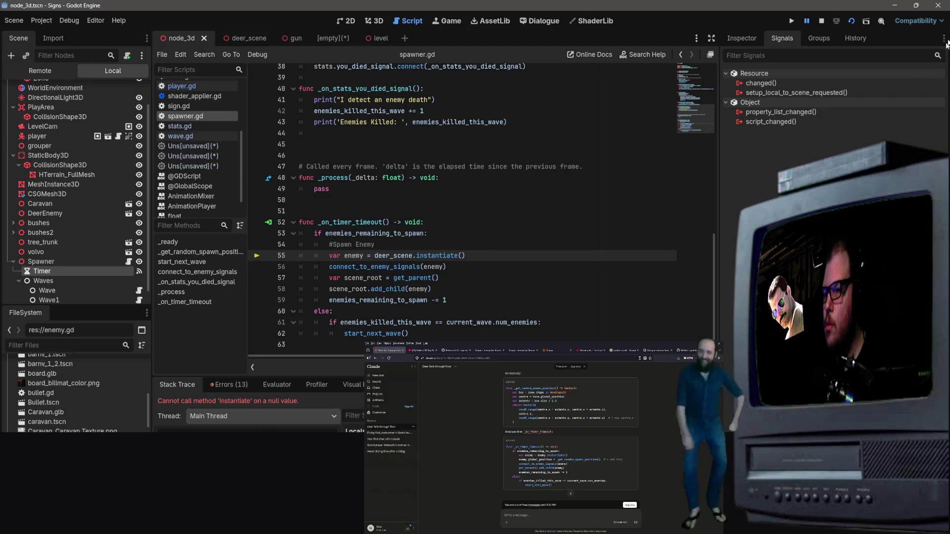
left_click(894, 5)
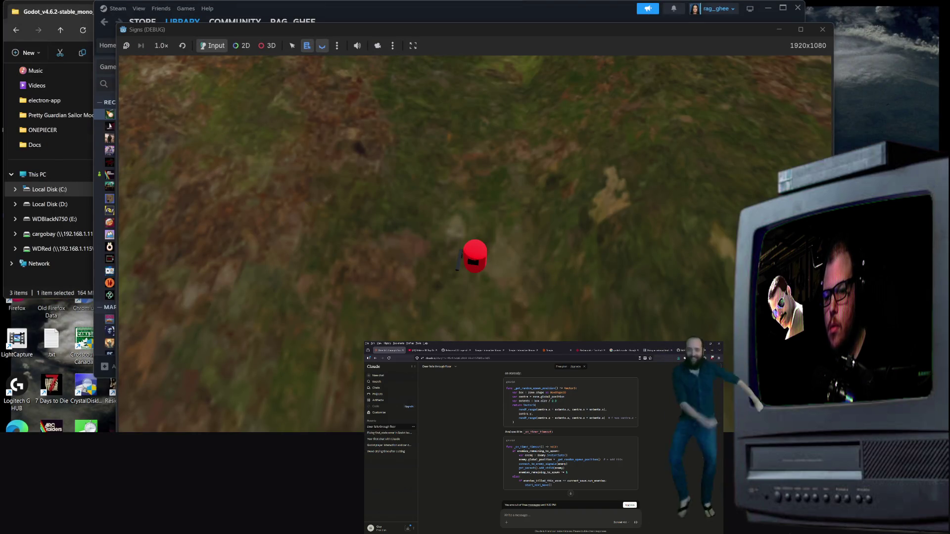
key("alt+Tab")
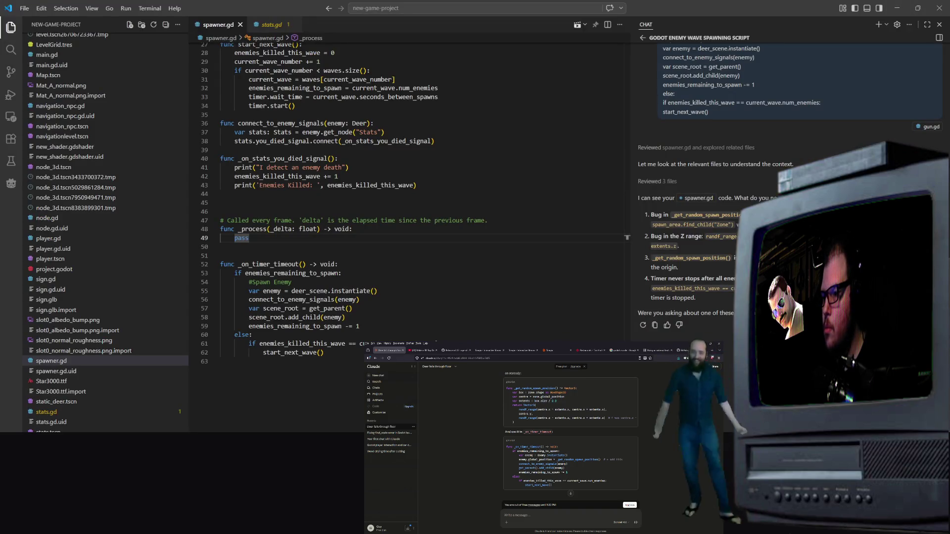
Send the null 'instantiate' error to the chat and read that deer_scene is unassigned
scroll(352, 340, "up", 3)
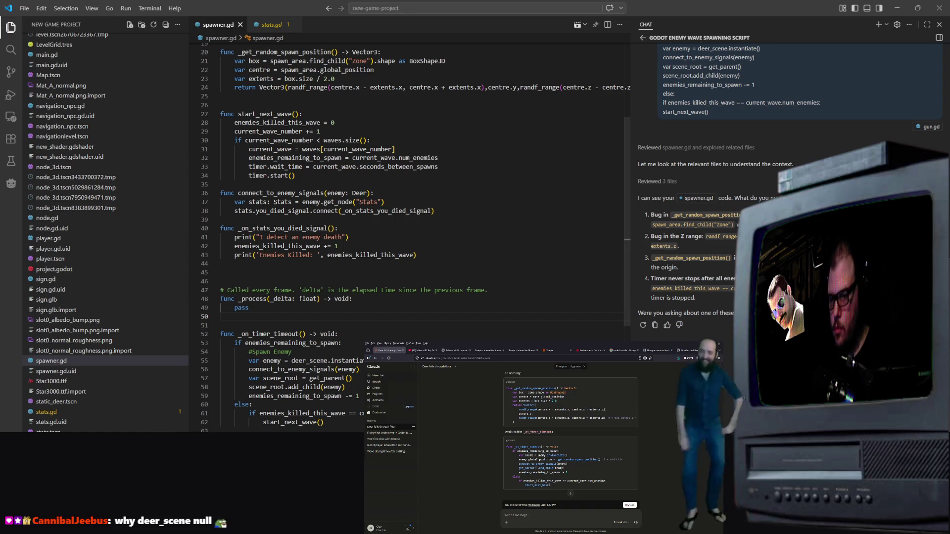
key("Return")
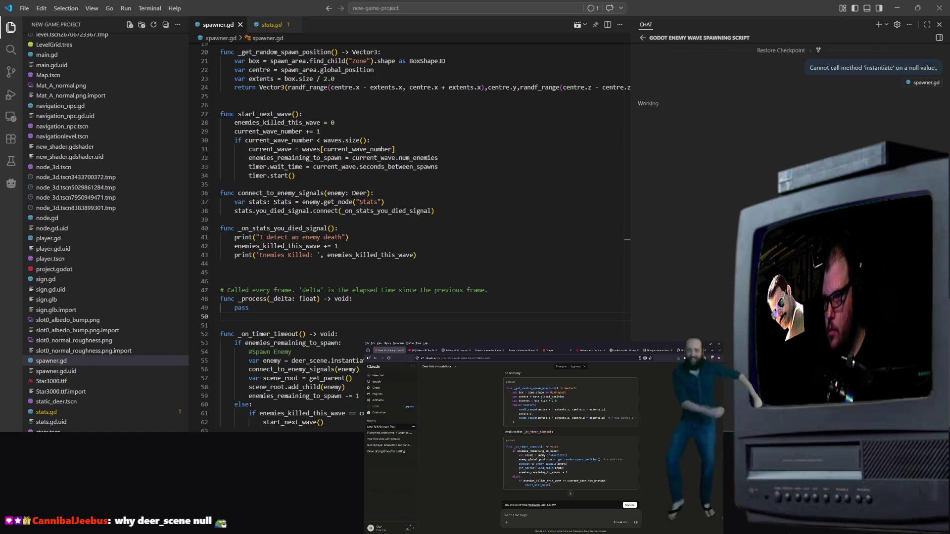
scroll(652, 302, "up", 2)
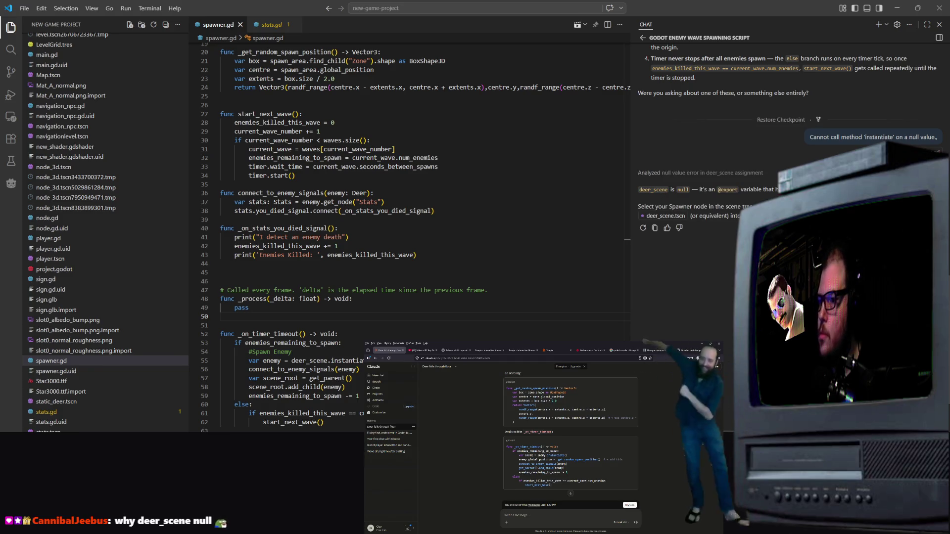
scroll(728, 252, "up", 4)
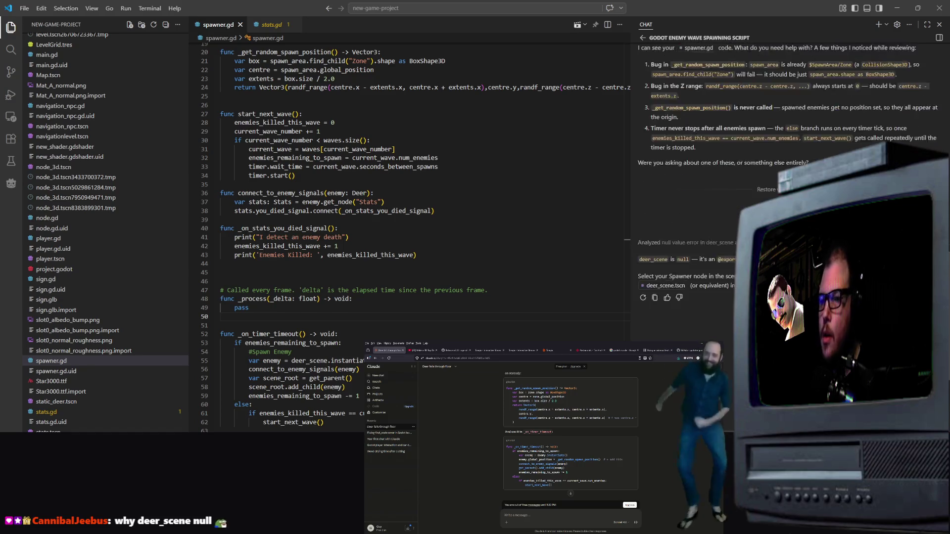
scroll(301, 180, "up", 6)
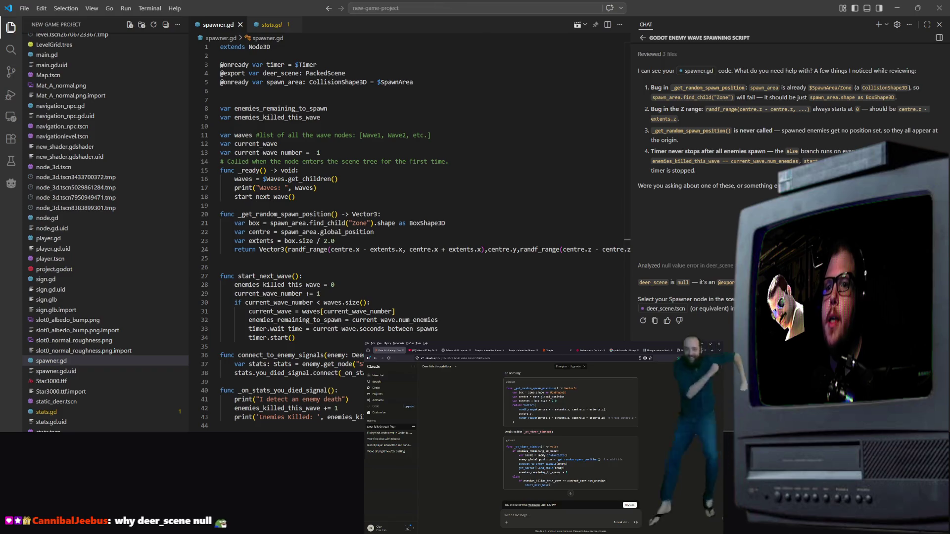
key("alt+Tab")
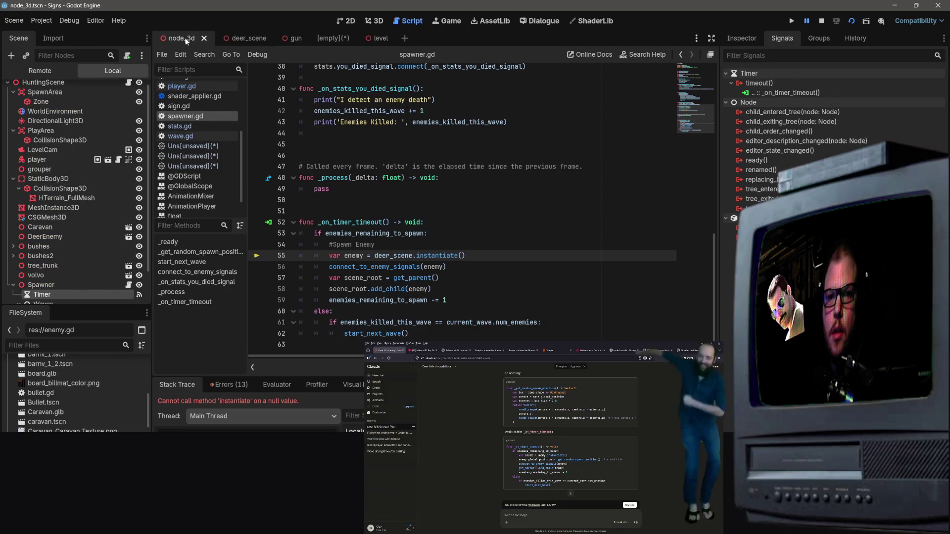
Assign deer_scene.tscn to the Spawner node's Deer Scene property and save the scene
left_click(65, 287)
left_click(741, 38)
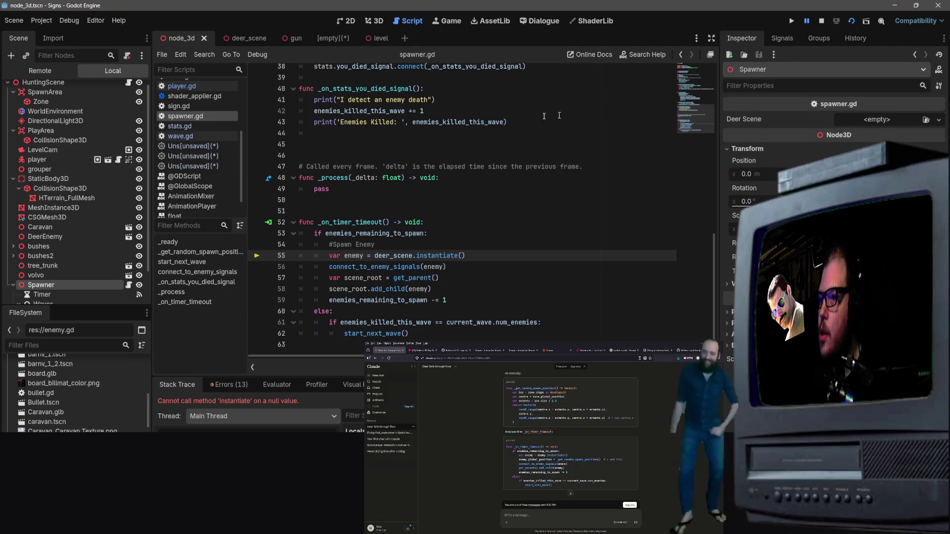
scroll(58, 246, "down", 2)
scroll(58, 246, "up", 3)
scroll(76, 407, "down", 2)
scroll(76, 407, "down", 1)
mouse_move(52, 405)
left_mouse_down()
mouse_move(847, 115)
mouse_move(859, 122)
left_mouse_up()
scroll(460, 178, "up", 12)
key("ctrl+s")
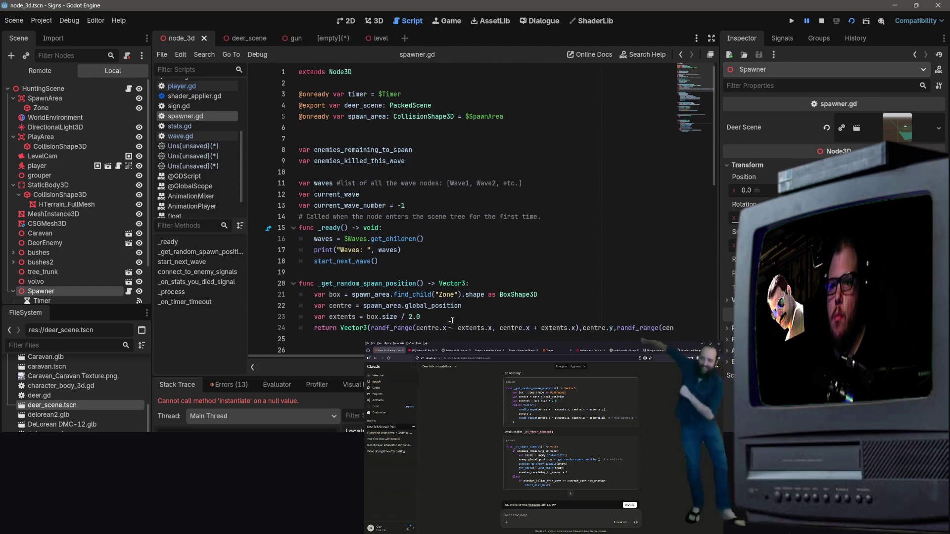
Rerun the game and copy the new invalid-type error from connect_to_enemy_signals
scroll(444, 330, "down", 7)
left_click(850, 20)
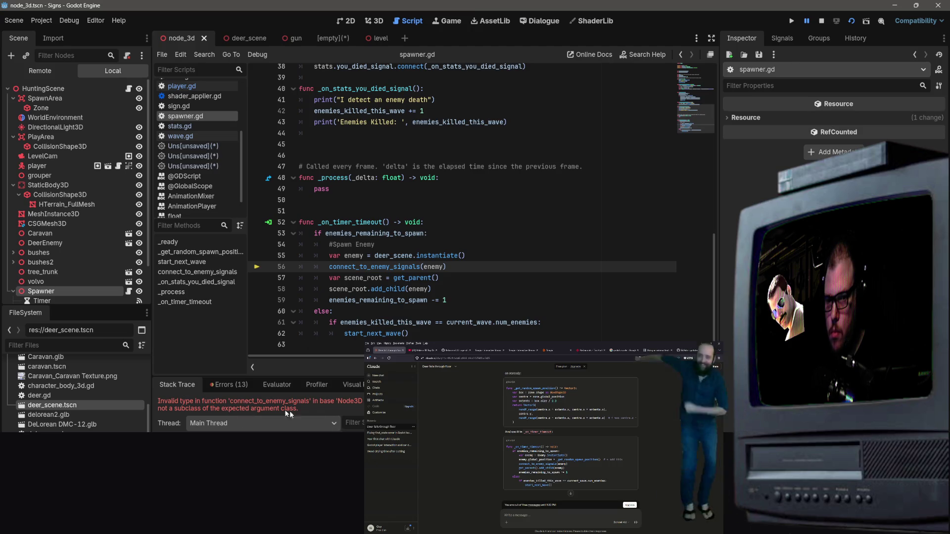
left_click_drag(298, 409, 136, 391)
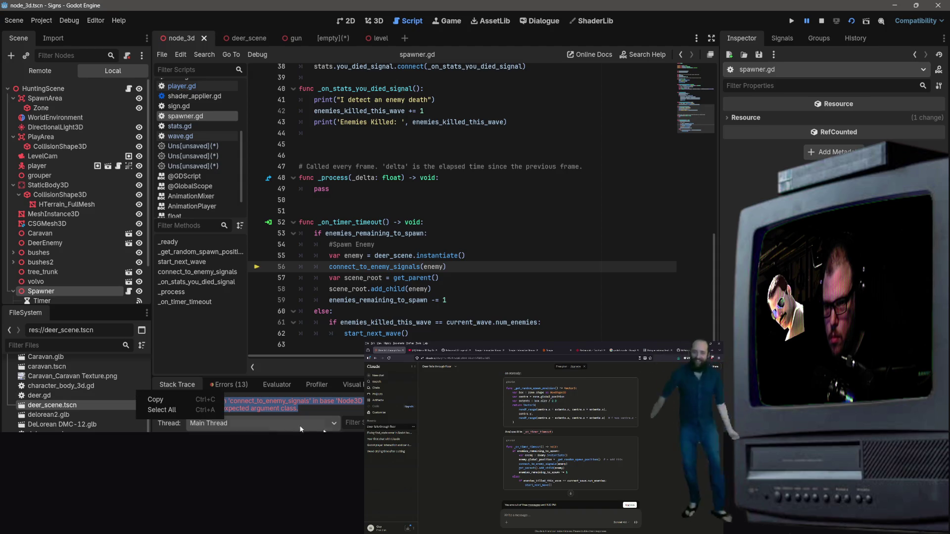
left_click(157, 399)
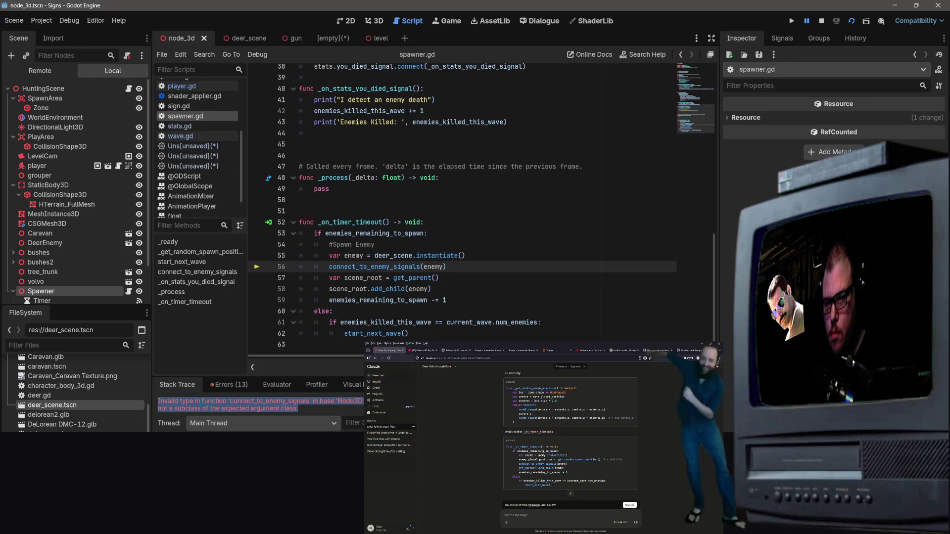
key("alt+Tab")
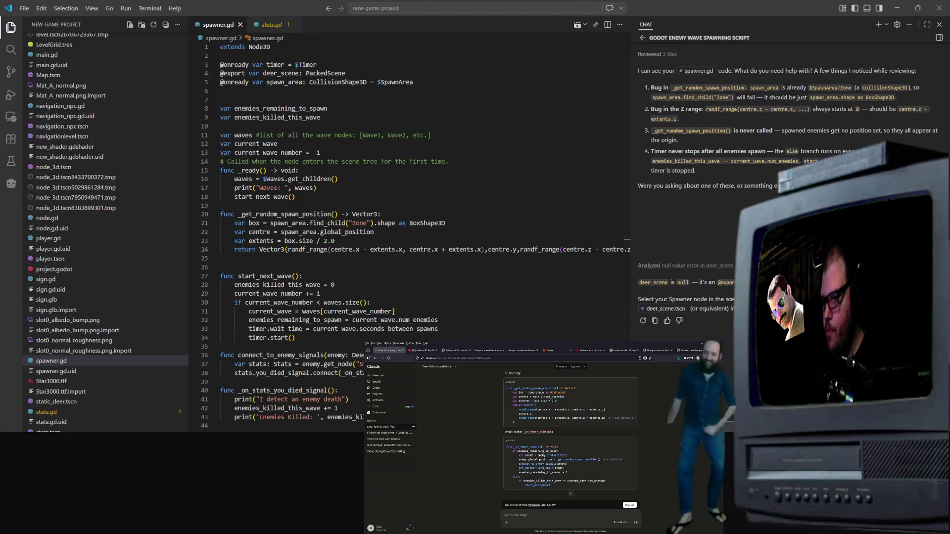
Send the invalid-type error to the chat and read the advice to cast the instance as Deer
type("Invalid type in function 'connect_to_enemy_signals' in base 'Node3D (spawner.gd)'. The Object-derived class of argument 1 (Node3D) is not a subclass of the expected argument class.")
key("Return")
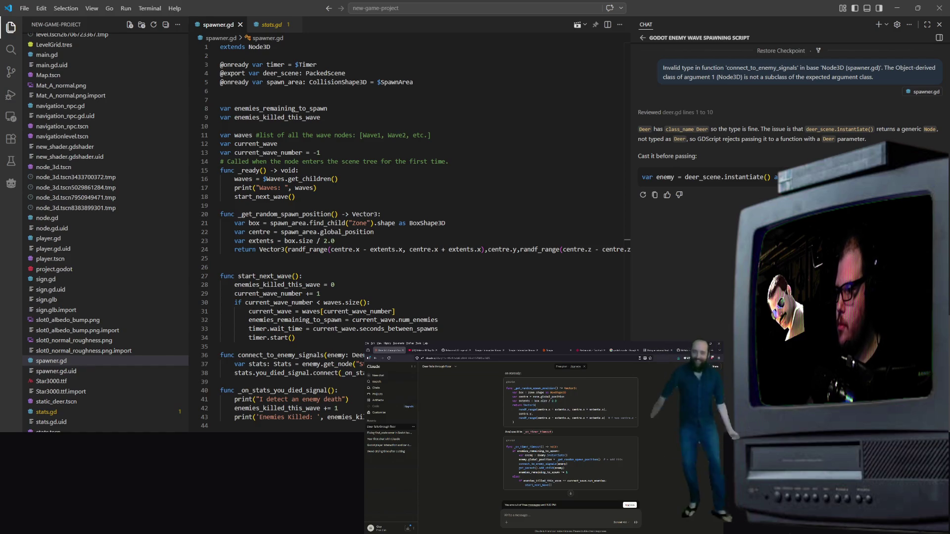
left_click(338, 408)
scroll(338, 408, "down", 6)
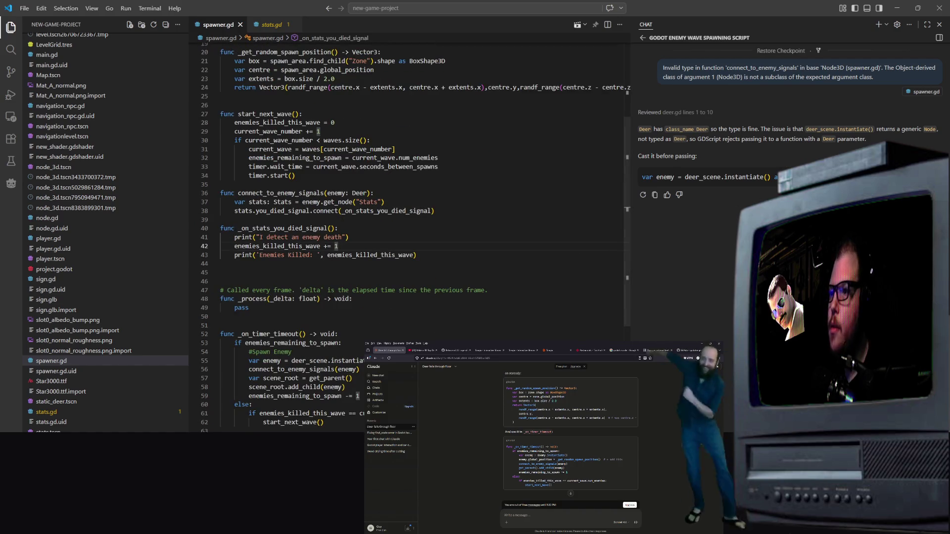
scroll(787, 123, "up", 2)
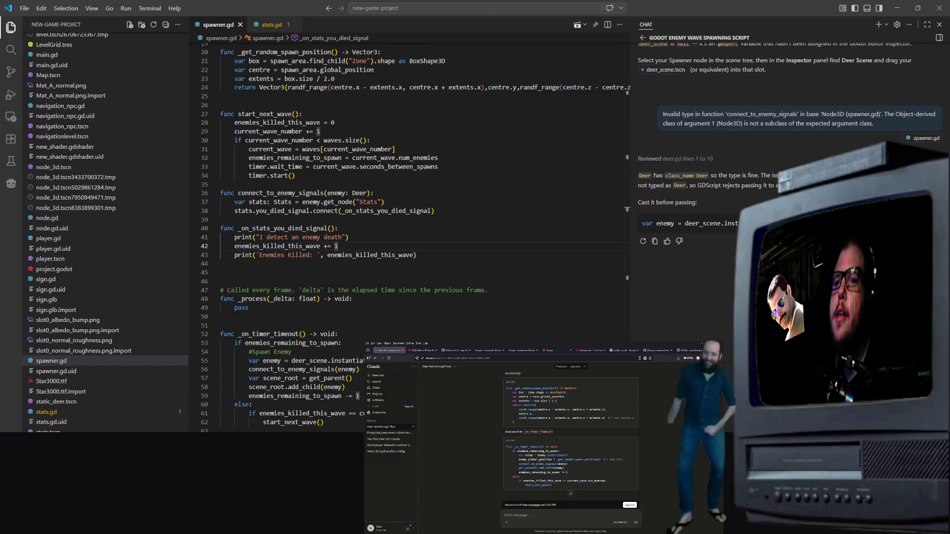
key("alt+Tab")
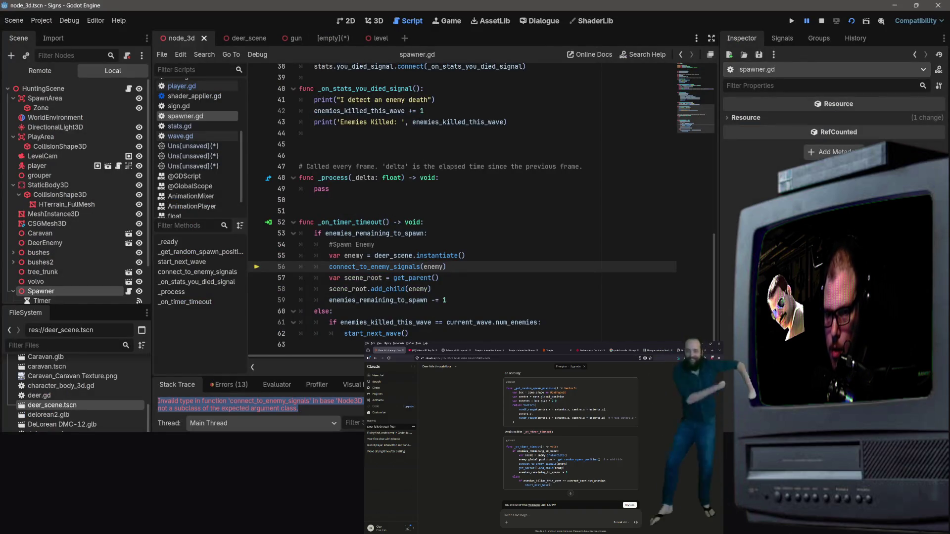
Check the full list in the Godot debugger's Errors tab, then return to spawner.gd
left_click(209, 401)
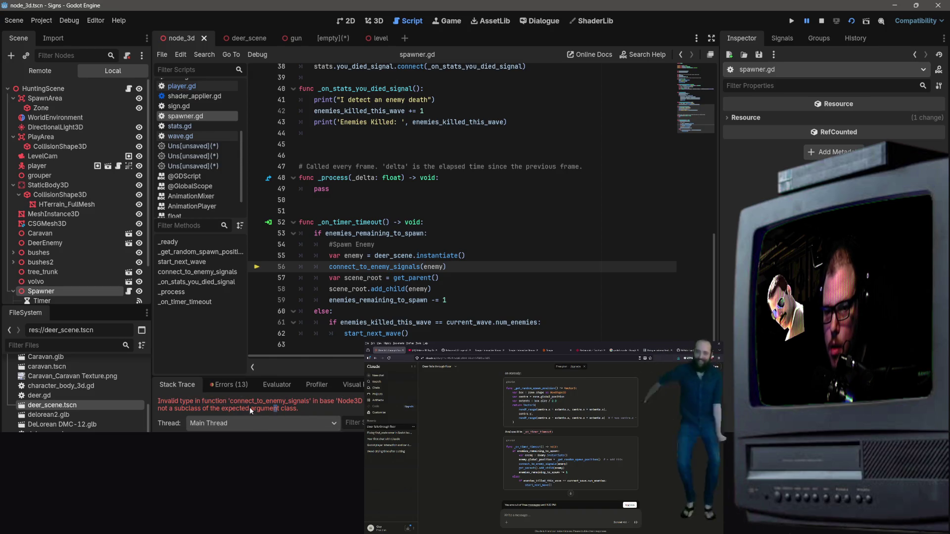
left_click(235, 384)
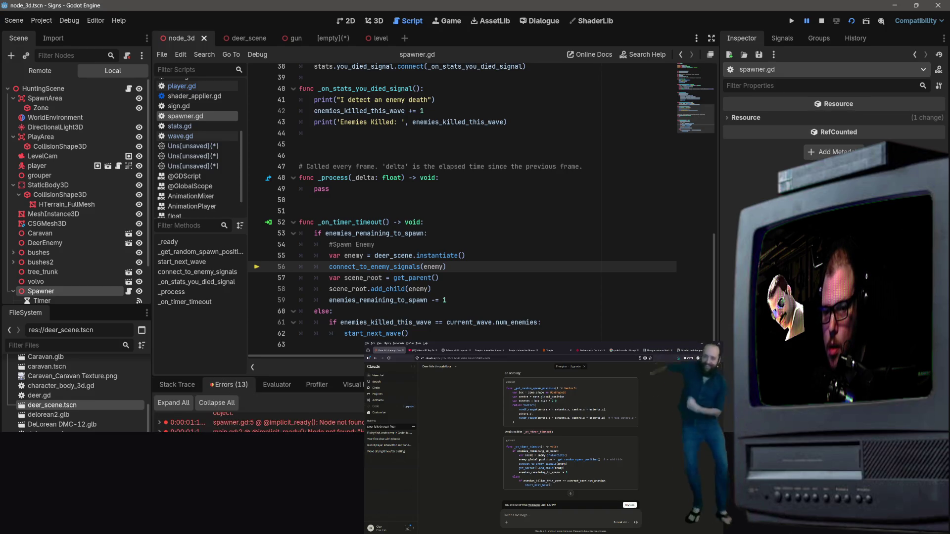
key("alt+Tab")
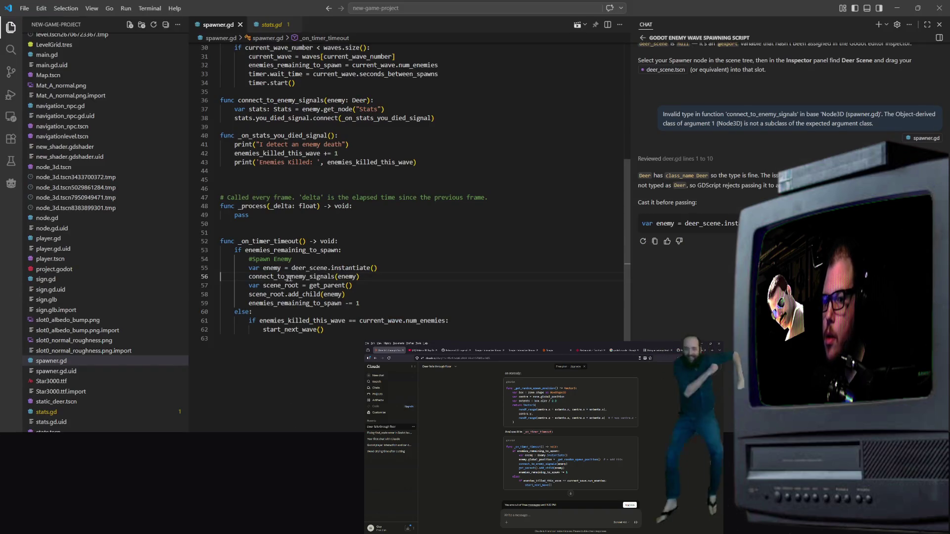
Add 'as Deer' to the deer_scene.instantiate() call on line 55 in _on_timer_timeout
scroll(367, 275, "up", 10)
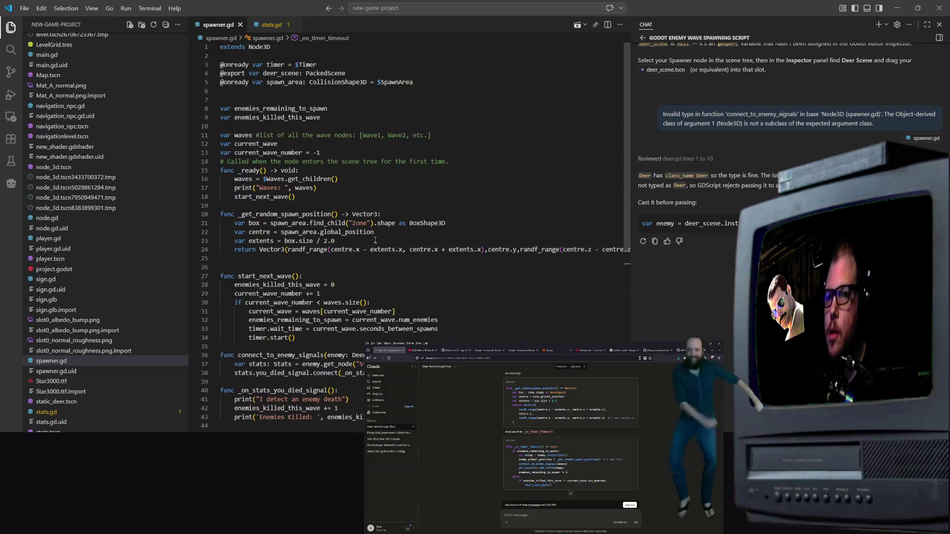
mouse_move(315, 72)
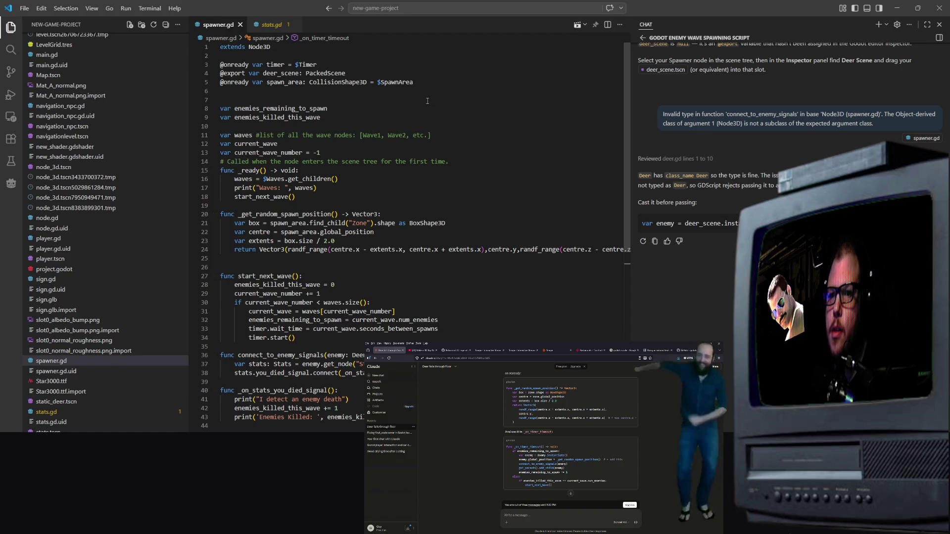
scroll(390, 151, "down", 5)
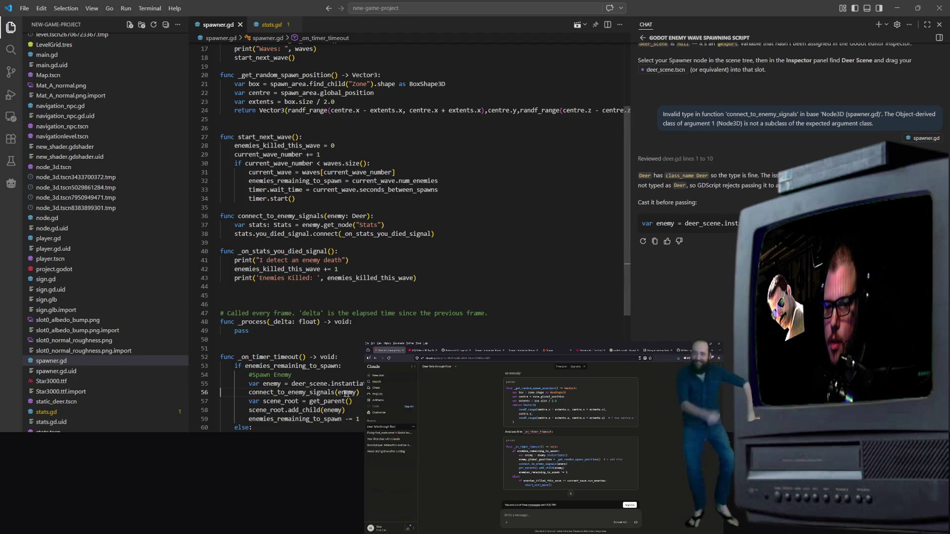
double_click(346, 393)
left_click(347, 383)
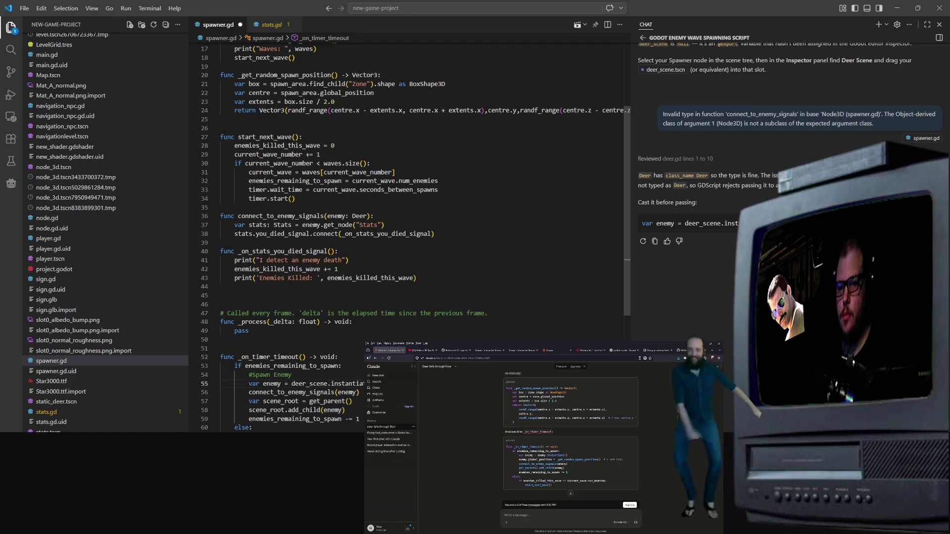
left_click(292, 374)
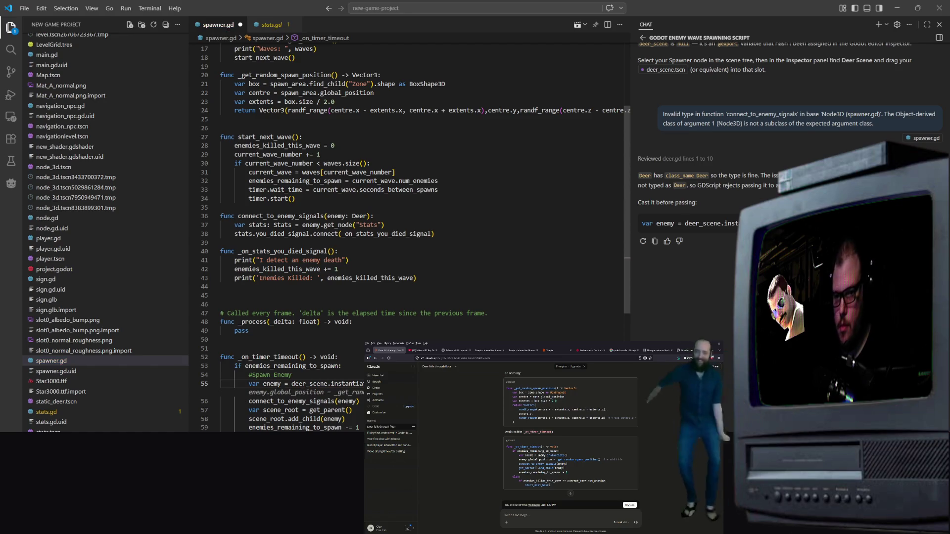
left_click(346, 410)
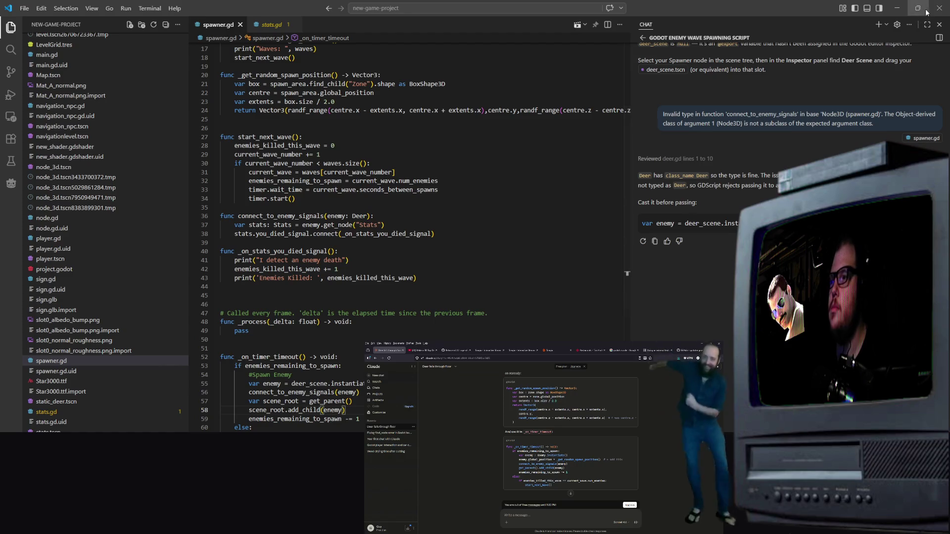
left_click(895, 7)
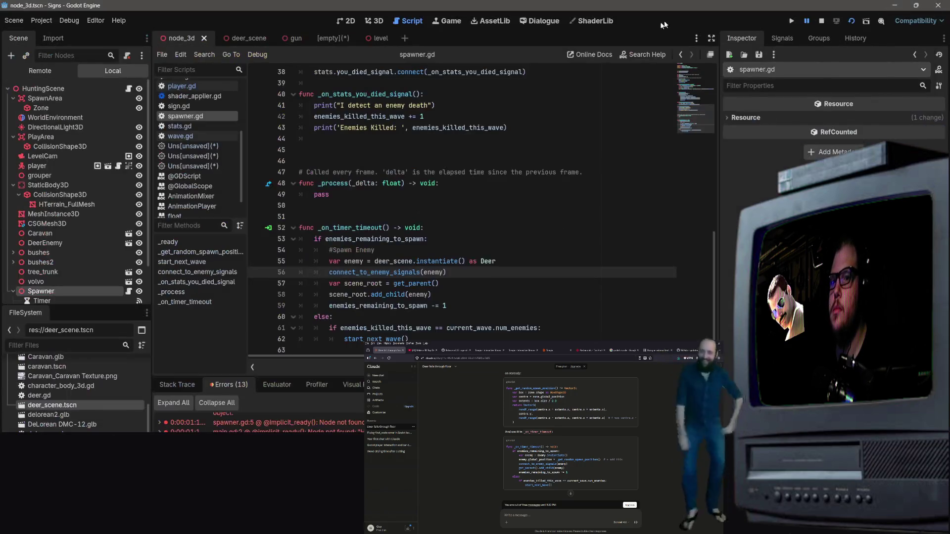
Restart the game and inspect the failing get_node call on line 37
left_click(851, 21)
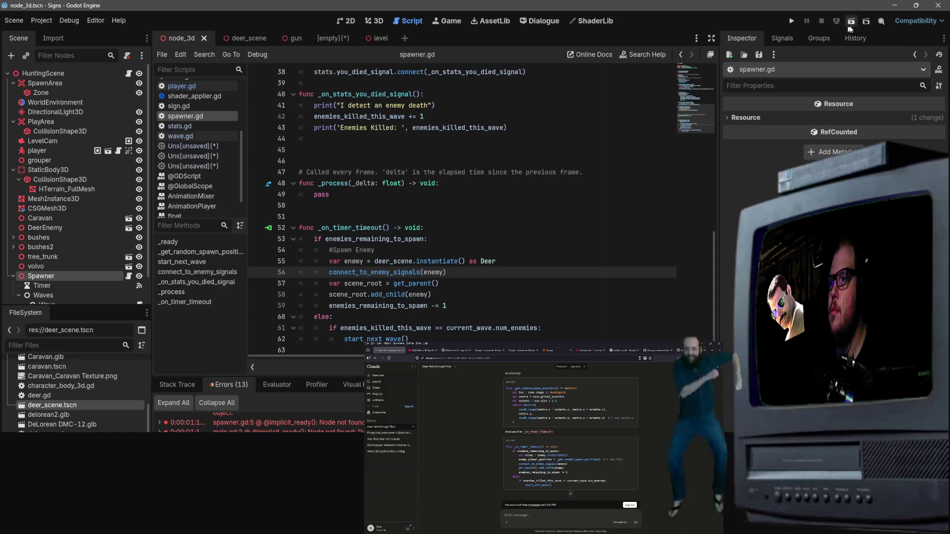
left_click(851, 21)
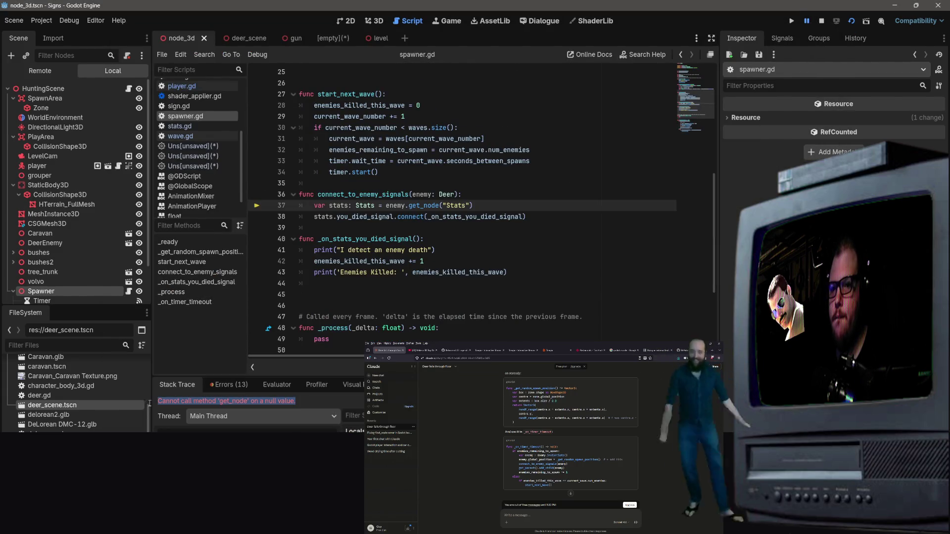
left_click(410, 206)
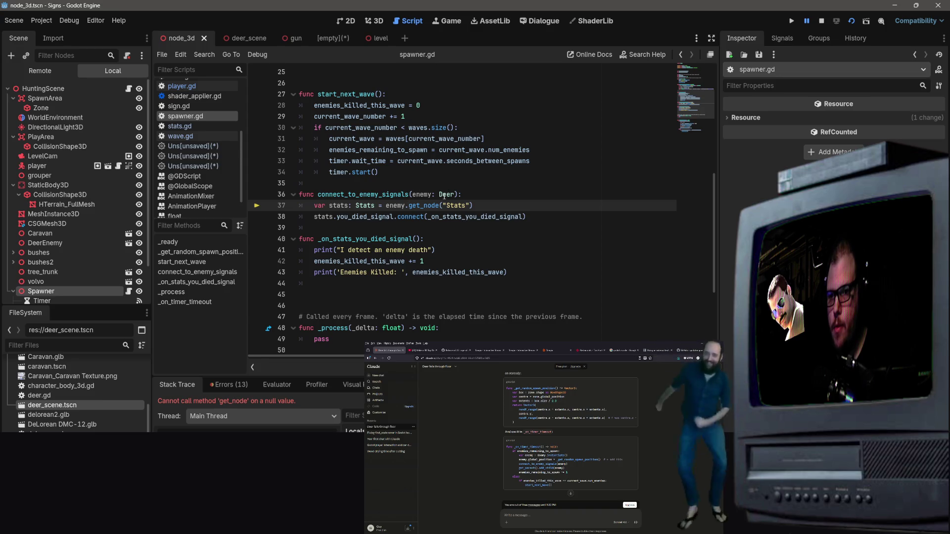
scroll(475, 253, "up", 8)
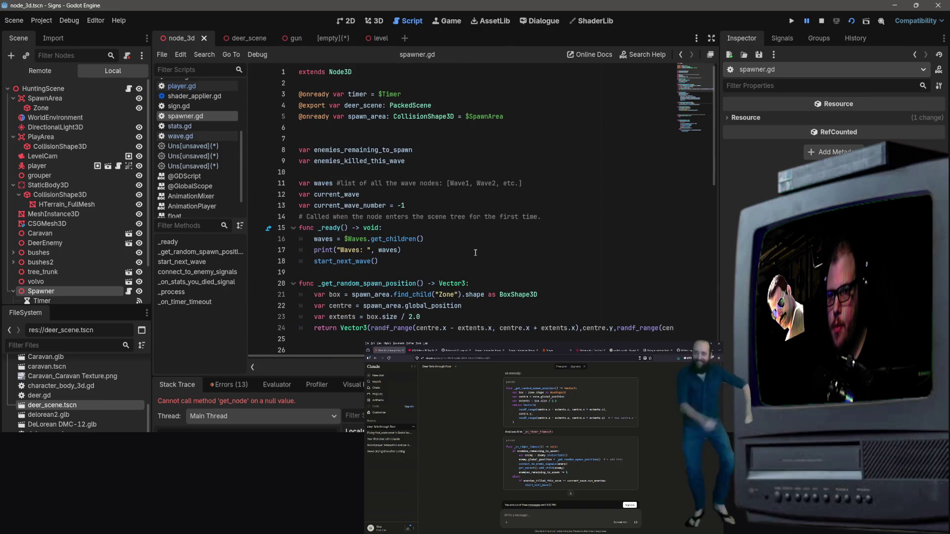
scroll(477, 220, "down", 9)
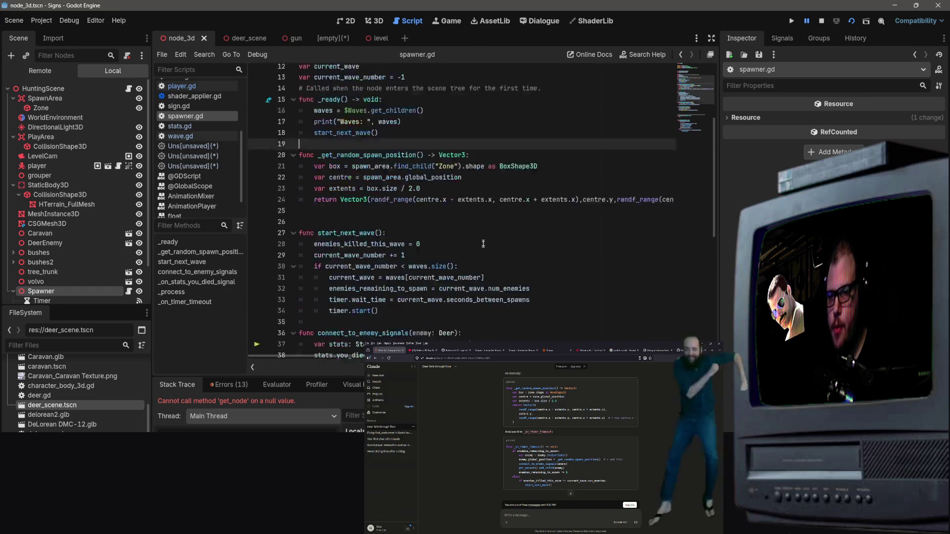
scroll(476, 219, "down", 3)
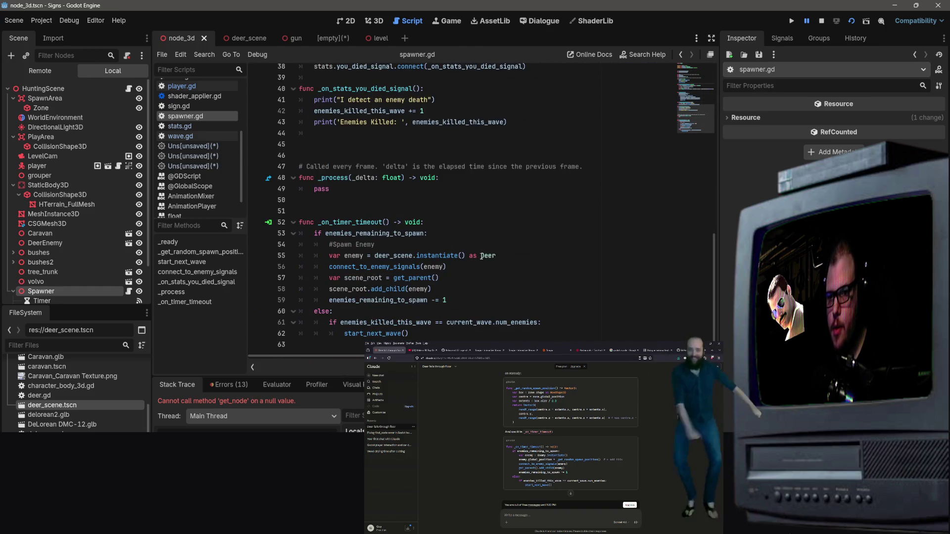
scroll(481, 256, "up", 5)
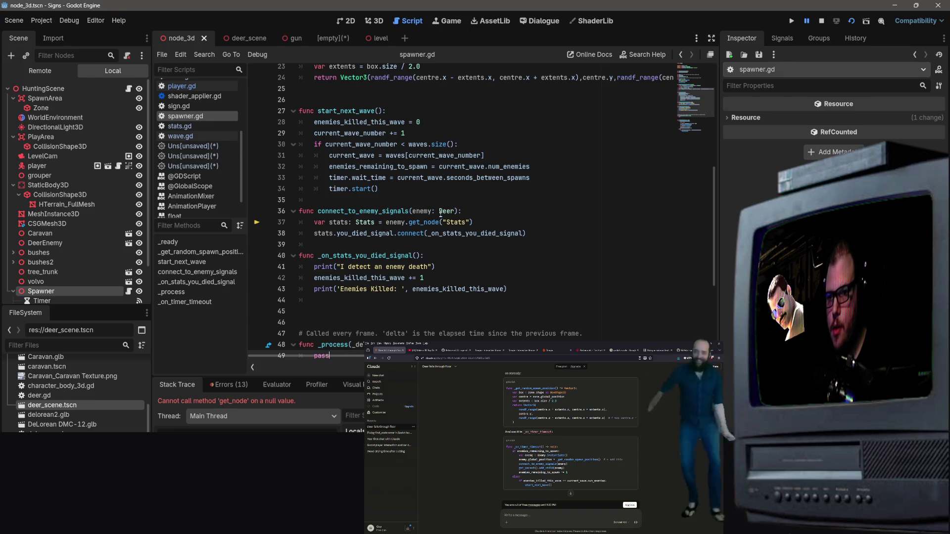
scroll(441, 213, "down", 1)
scroll(439, 230, "down", 4)
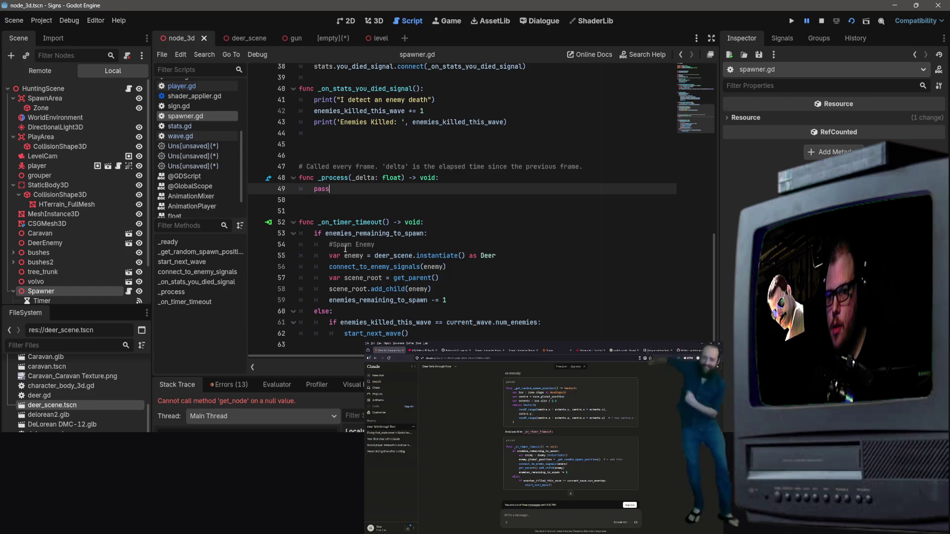
Review the full Errors list, briefly checking VS Code before returning to Godot
left_click(345, 249)
key("End")
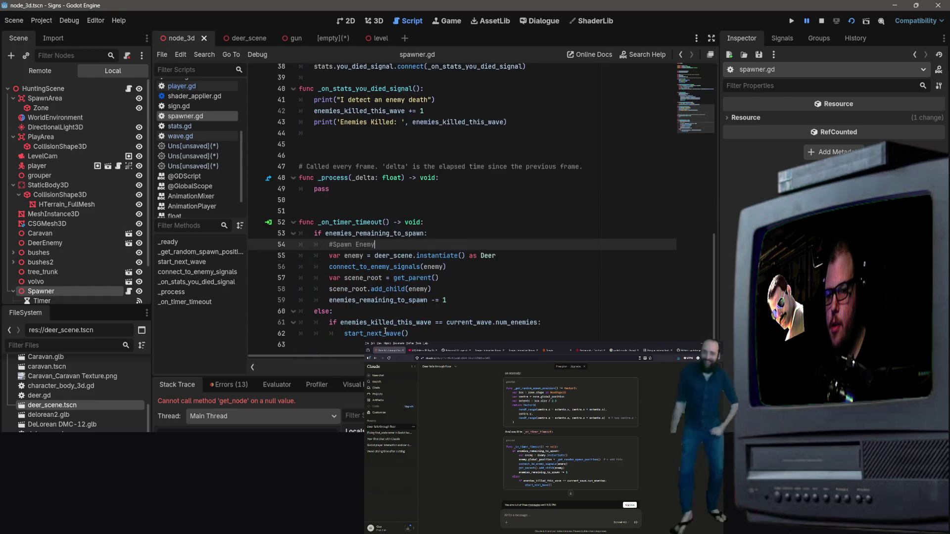
left_click(229, 385)
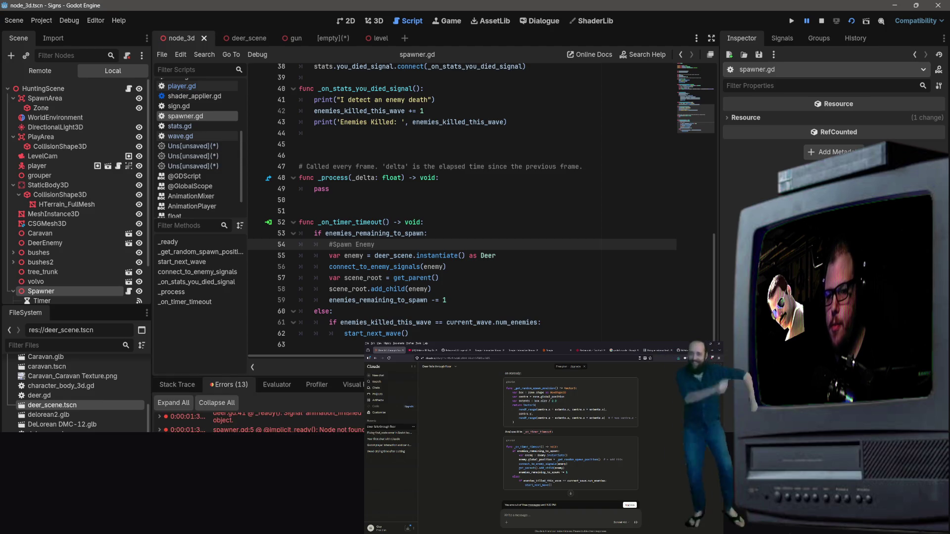
key("alt+Tab")
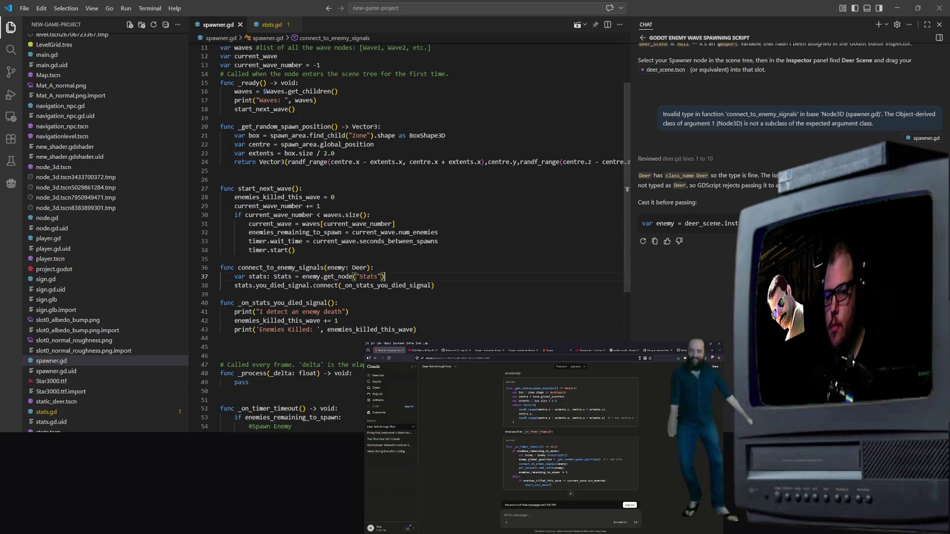
key("alt+Tab")
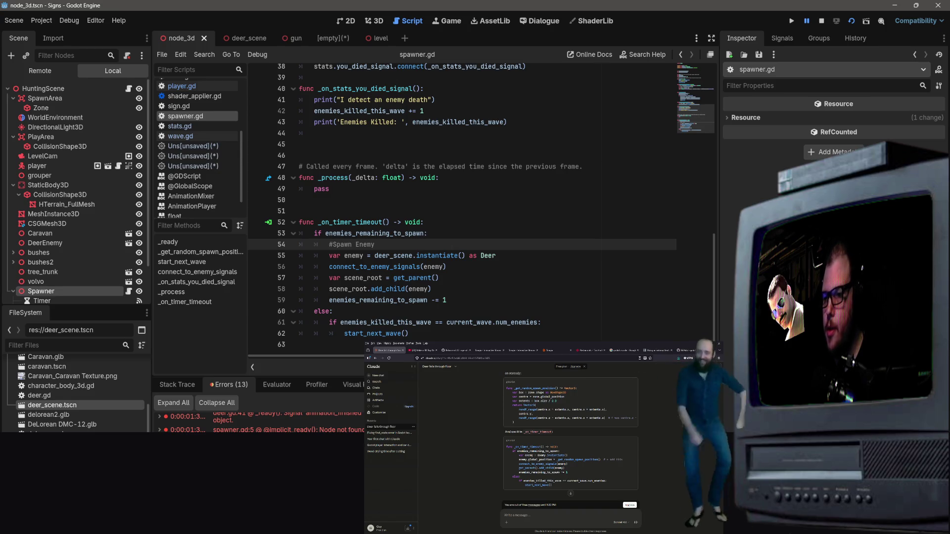
Drag the debugger panel taller to show more errors, then minimize Godot
left_click_drag(158, 372, 158, 305)
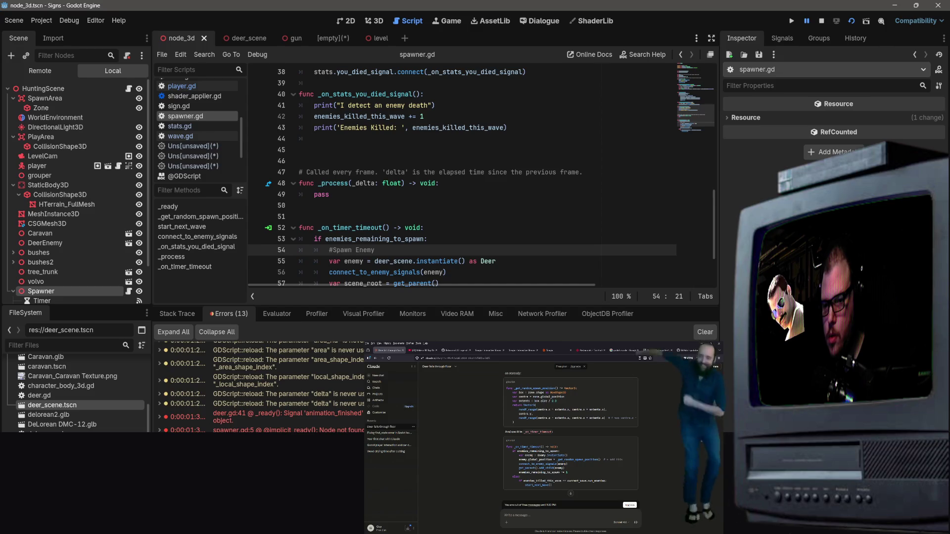
left_click(895, 6)
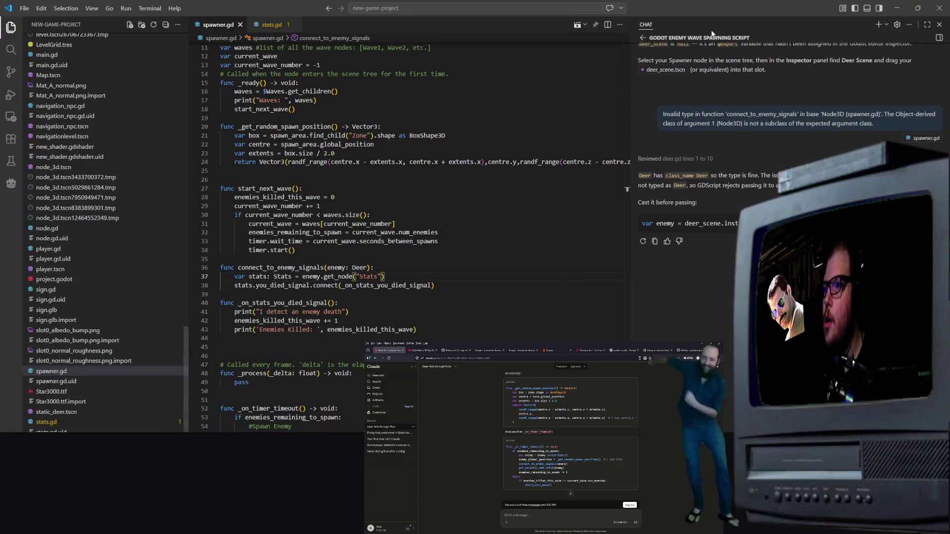
Show the Run and Debug view and try starting a session, dismissing the debugger choice
left_click(150, 8)
mouse_move(126, 9)
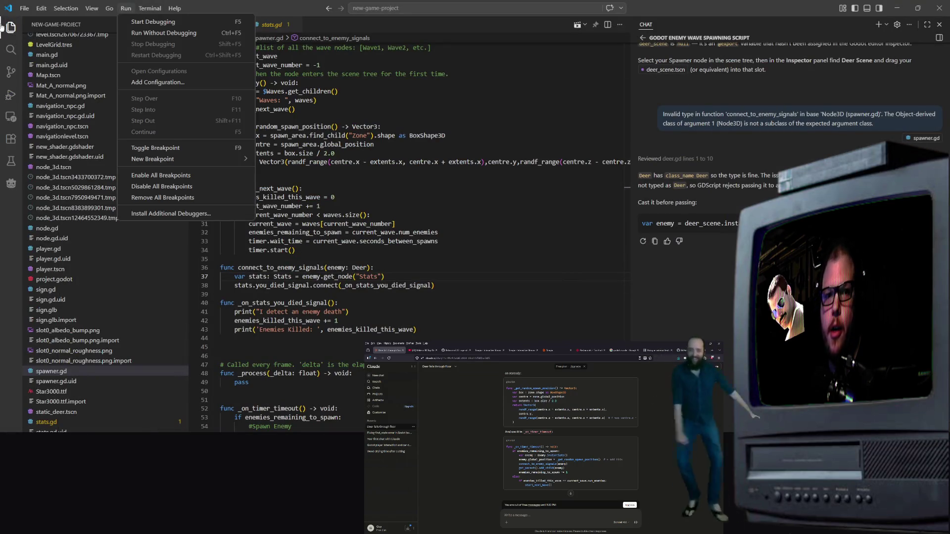
left_click(413, 10)
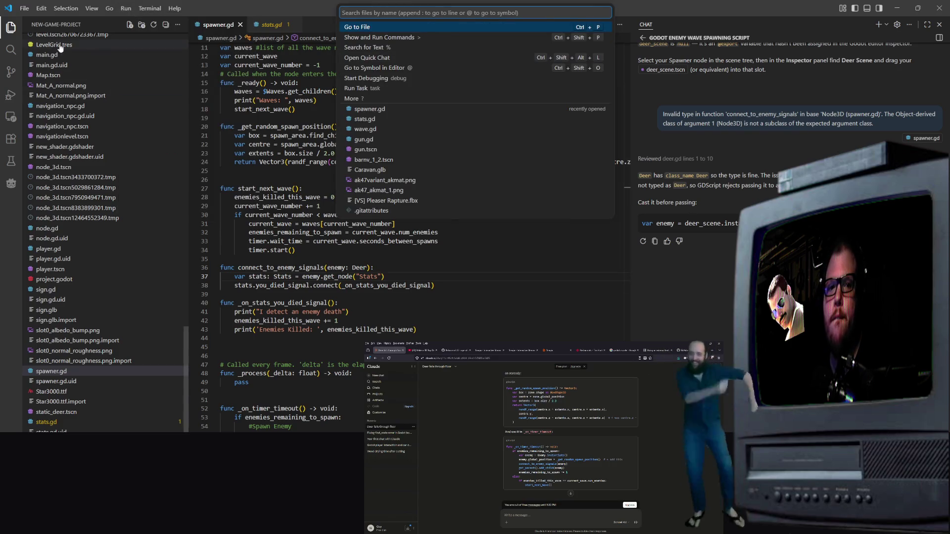
key("Escape")
left_click(9, 96)
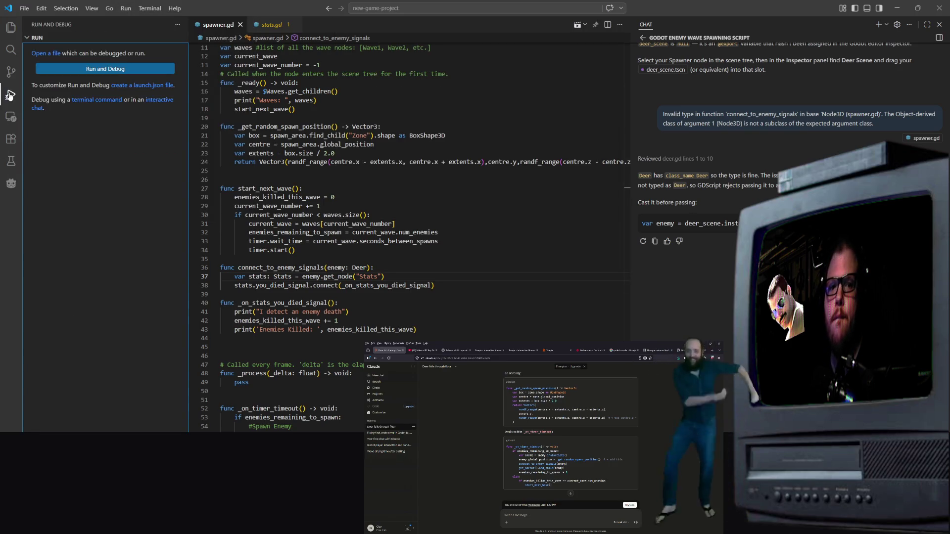
left_click(104, 70)
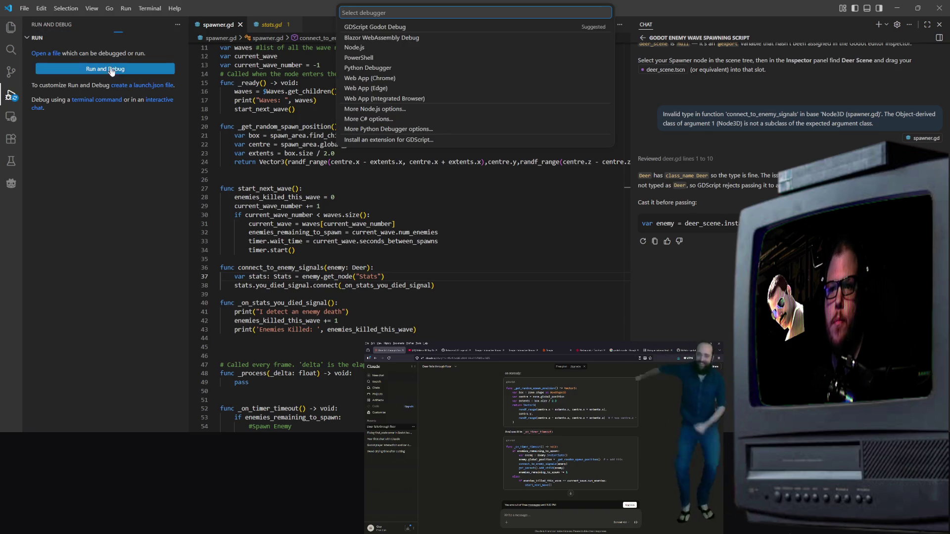
left_click(554, 28)
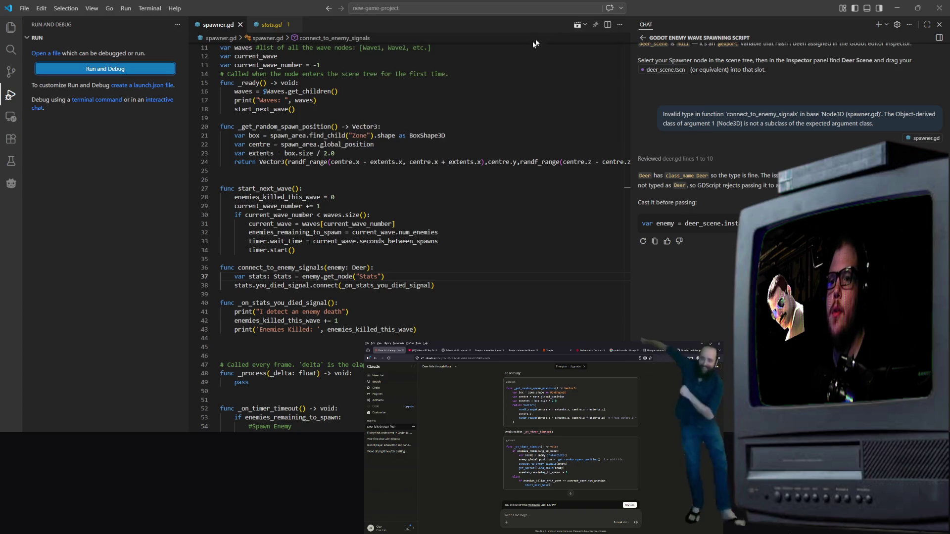
left_click(100, 71)
key("Escape")
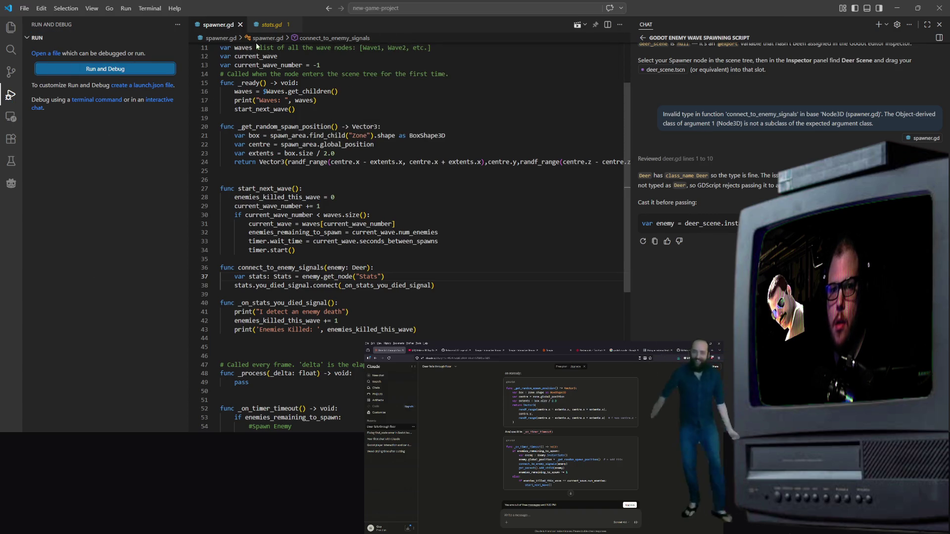
Move Run and Debug beside Chat, open node_3d.tscn and launch it under the debugger
mouse_move(52, 27)
left_mouse_down()
mouse_move(248, 92)
mouse_move(747, 190)
mouse_move(761, 171)
mouse_move(762, 9)
mouse_move(751, 29)
left_mouse_up()
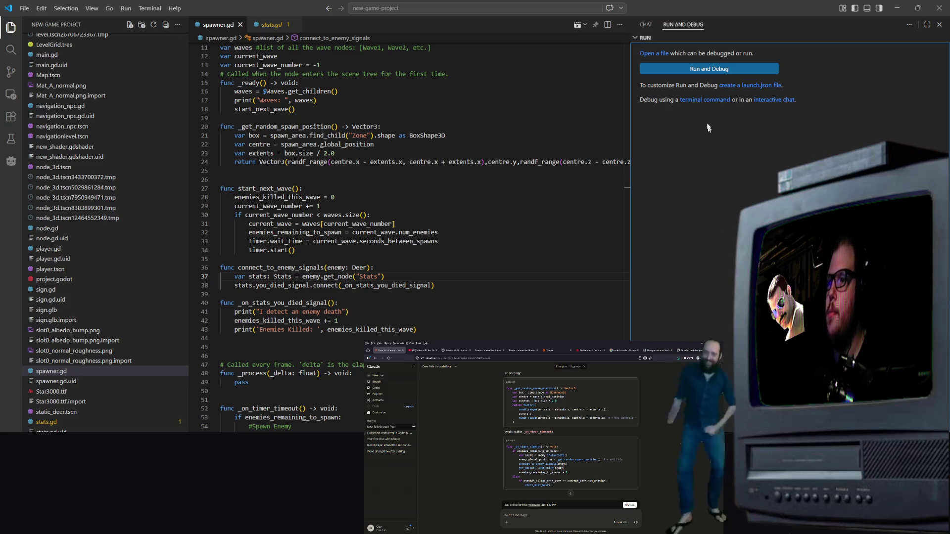
scroll(59, 362, "up", 7)
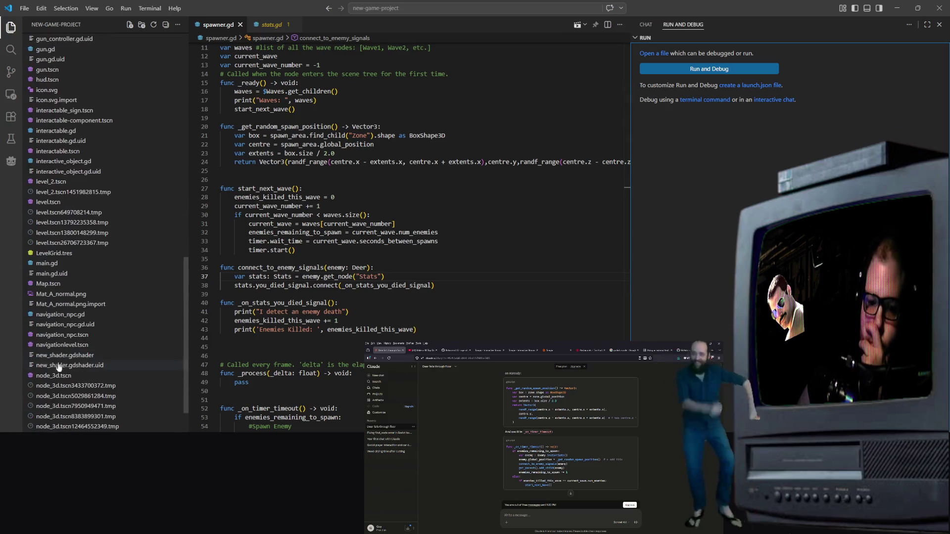
left_click(53, 376)
left_click(565, 24)
type("S")
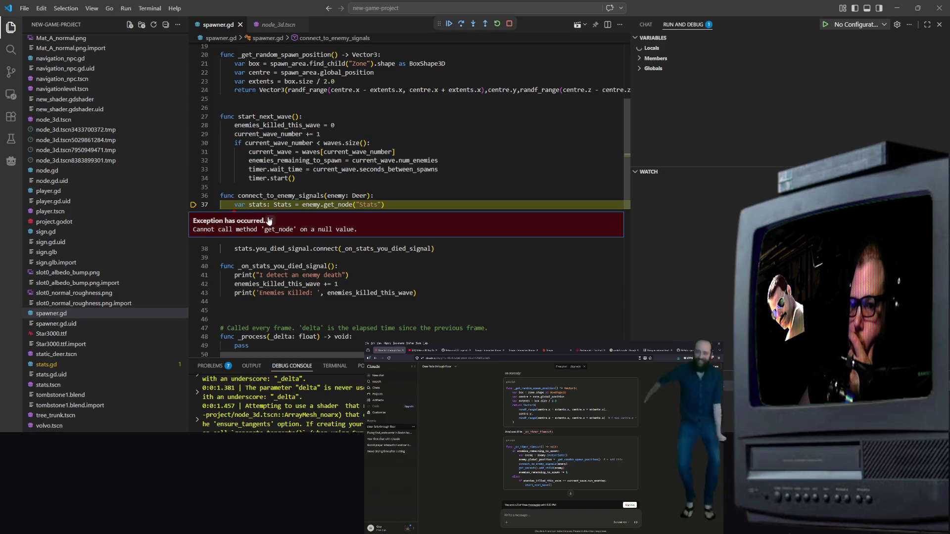
Dismiss the line 37 exception and add lines 36–39 of connect_to_enemy_signals to the chat
left_click(270, 221)
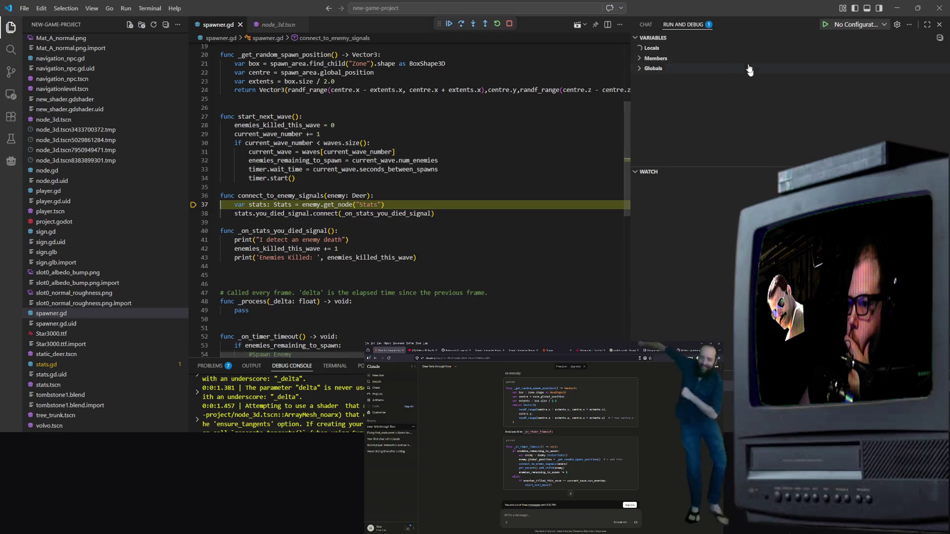
left_click(645, 24)
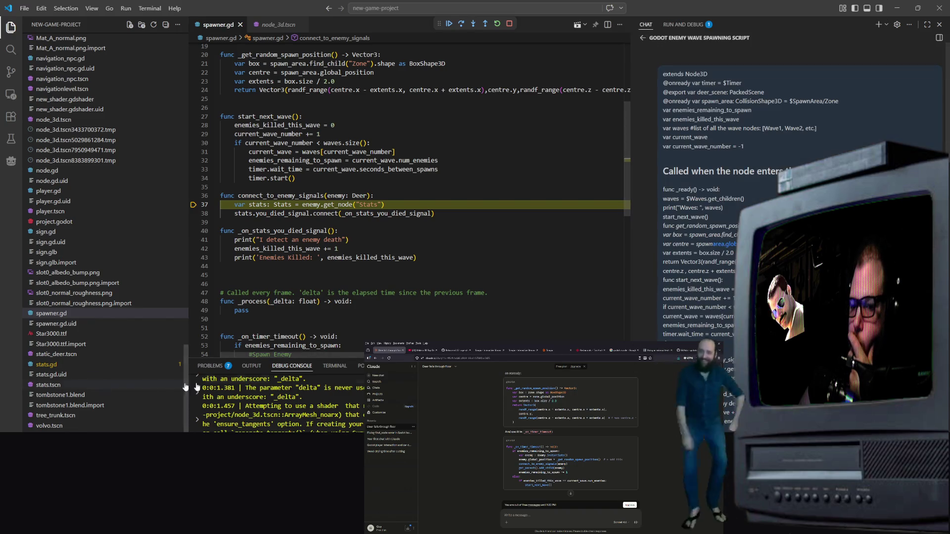
left_click_drag(221, 196, 221, 222)
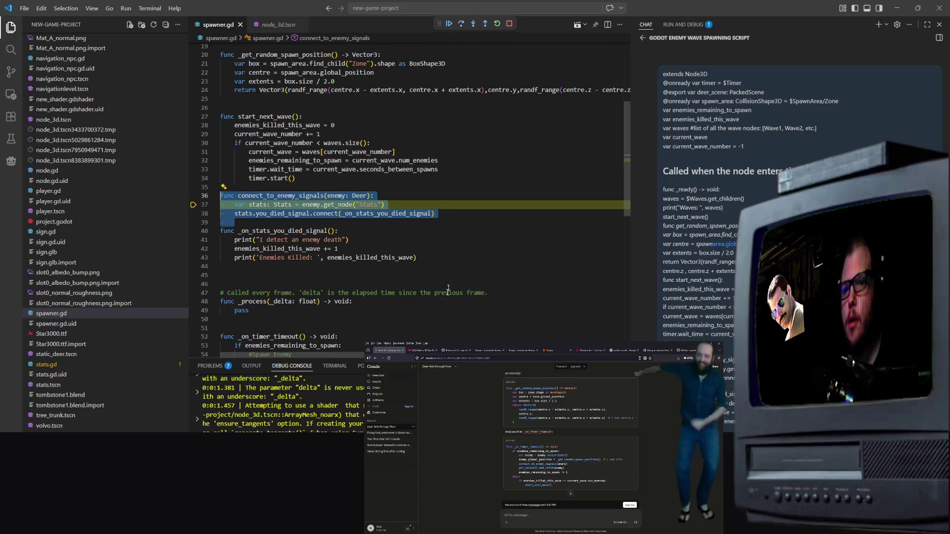
key("alt+Tab")
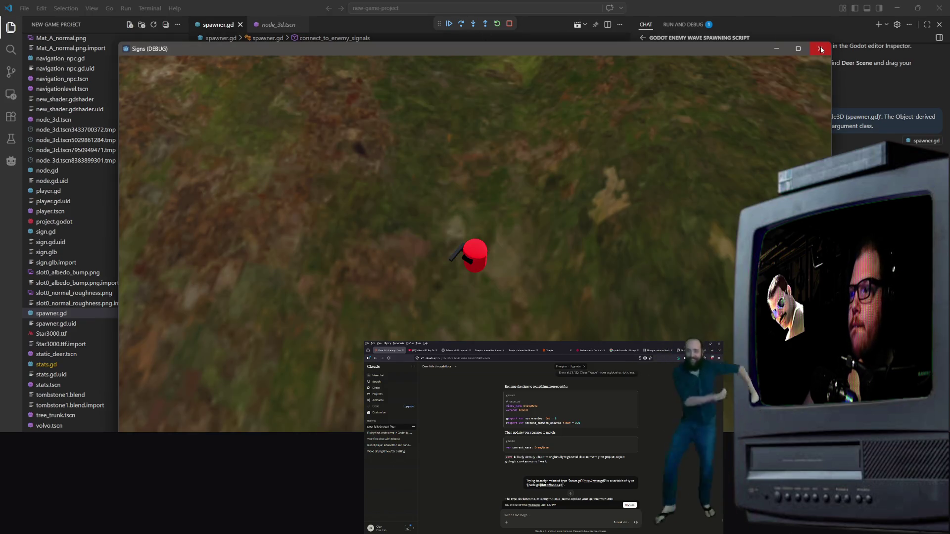
Close the running game window and hide the Godot editor
left_click(820, 49)
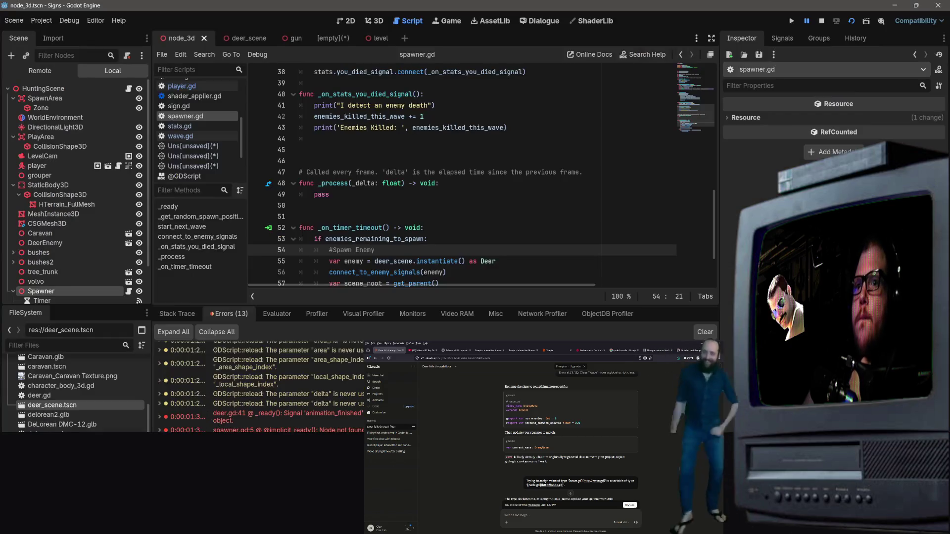
double_click(716, 16)
left_click(820, 3)
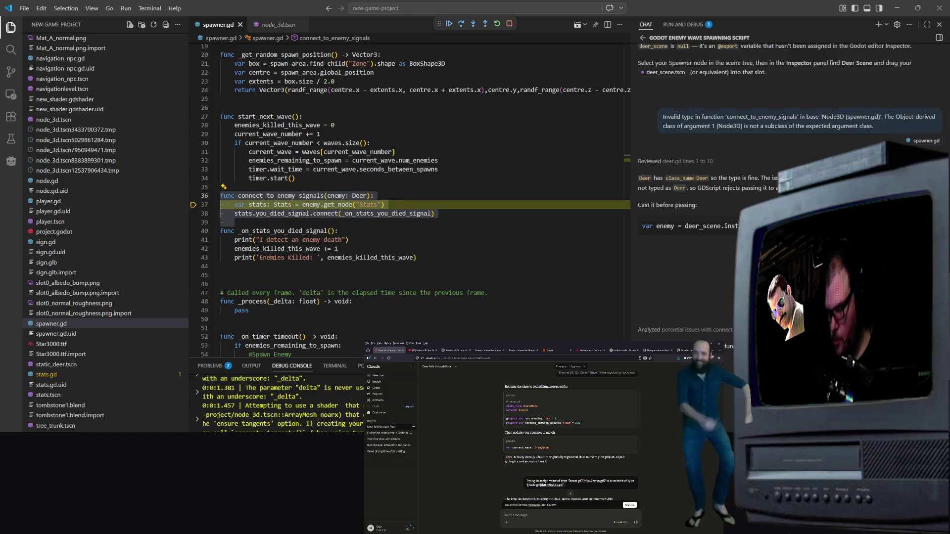
Send the 'Cannot call method get_node on a null value' error with lines 36–39 to the assistant
key("Return")
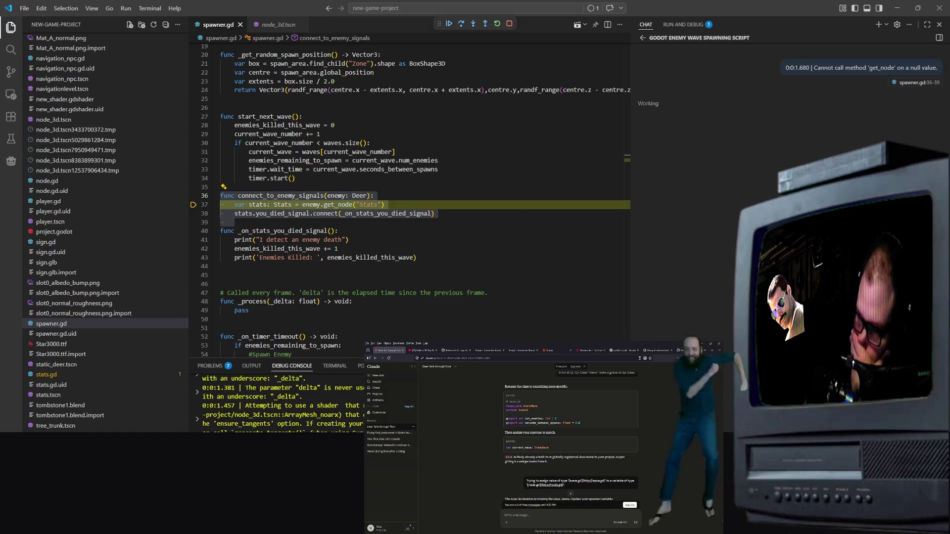
left_click(469, 252)
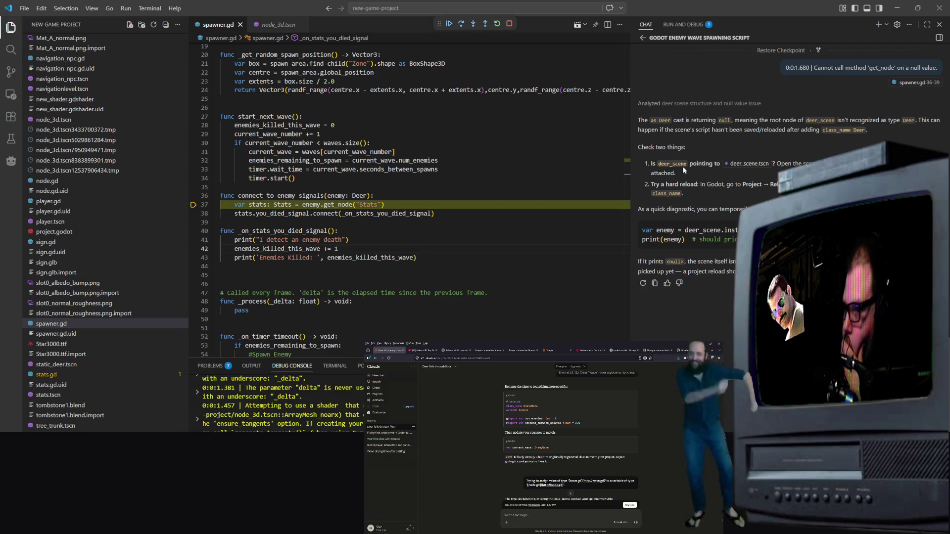
scroll(425, 147, "up", 6)
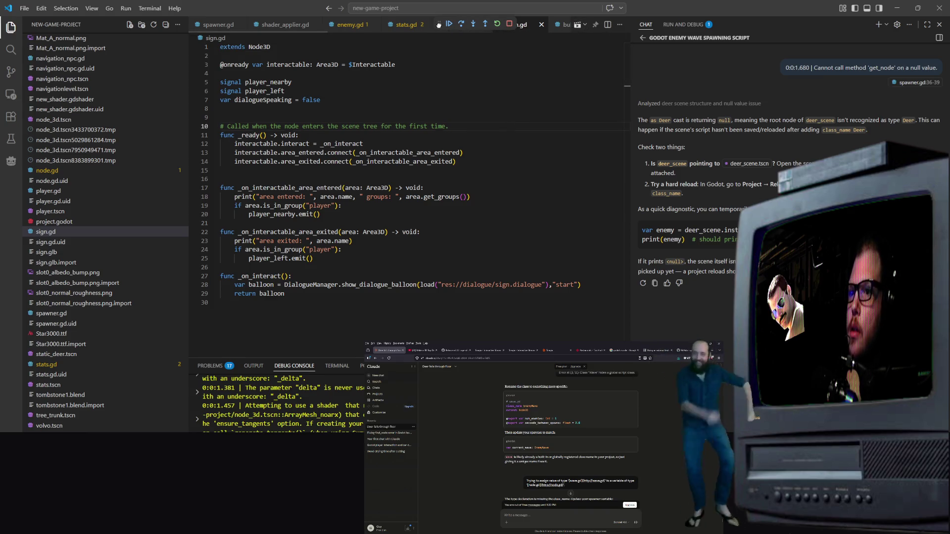
left_click_drag(438, 25, 738, 24)
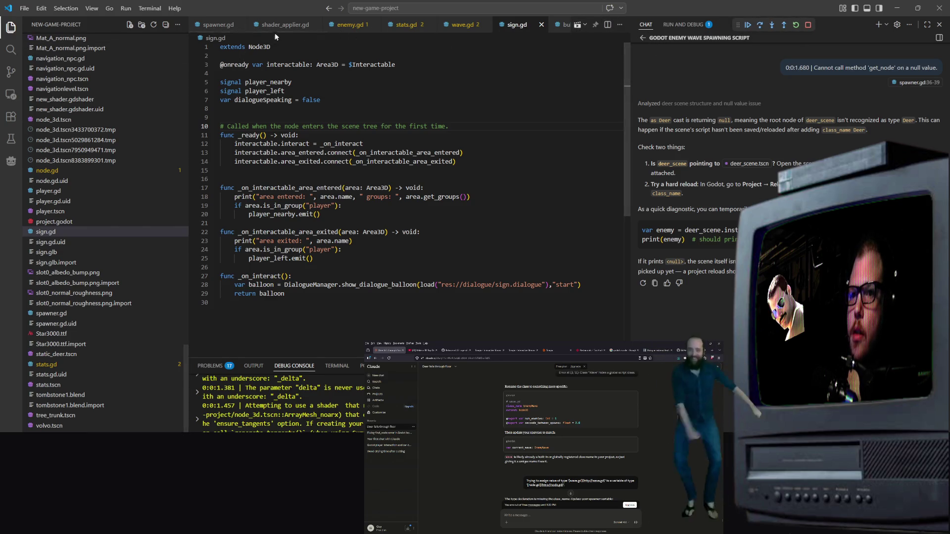
Close the sign, wave, stats, enemy, player, interactable, gun_controller, node, main and delorean script tabs
left_click(541, 25)
left_click(485, 25)
left_click(429, 24)
left_click(375, 25)
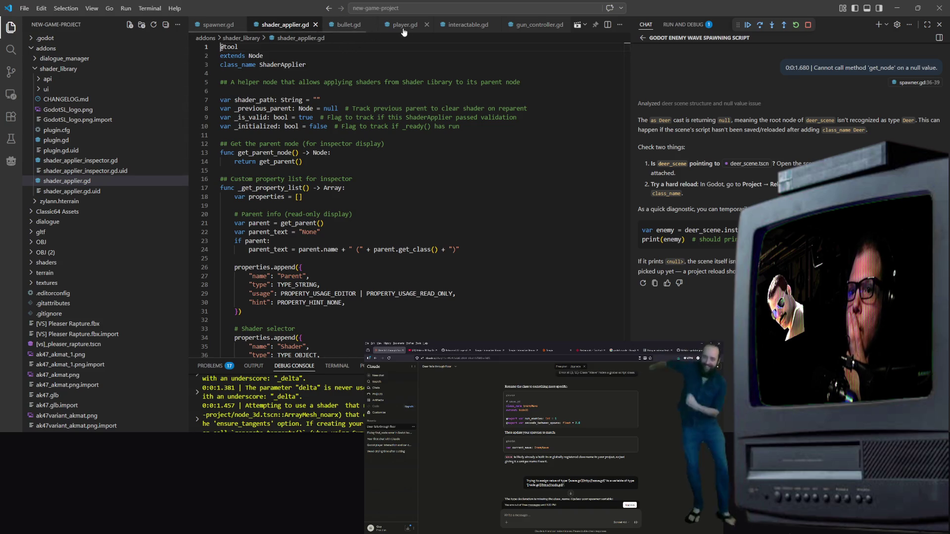
left_click(429, 26)
left_click(429, 26)
left_click(438, 26)
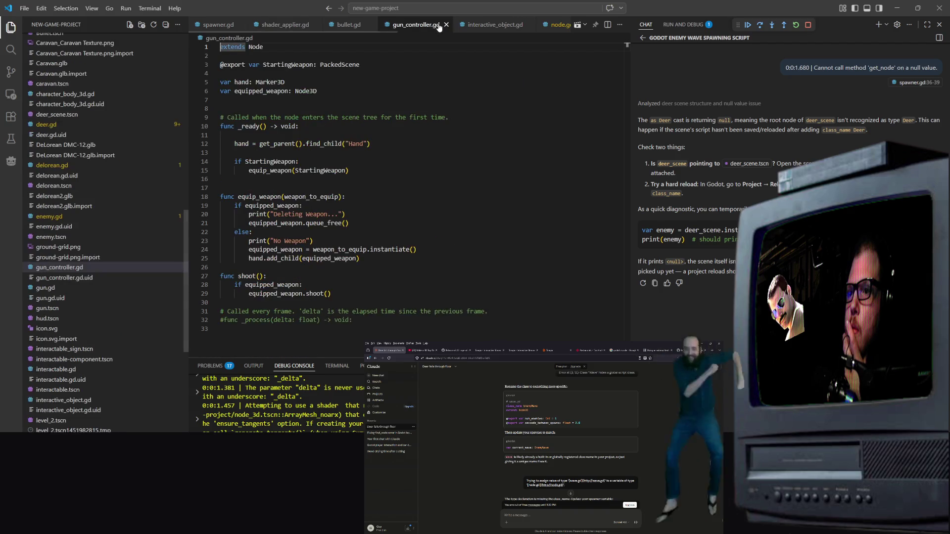
left_click(447, 26)
left_click(450, 26)
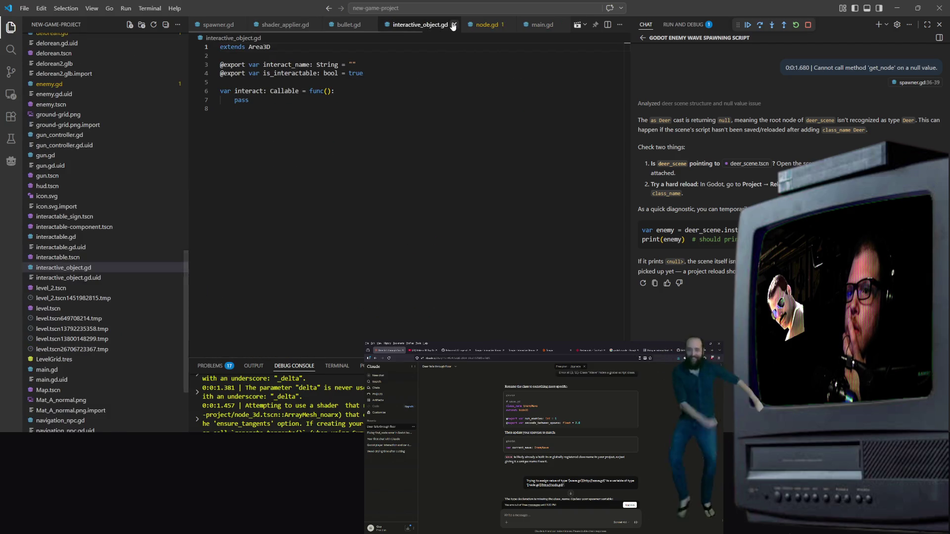
left_click(452, 25)
left_click(431, 26)
left_click(434, 25)
left_click(435, 25)
Look over deer.gd, then close it and shader_applier.gd
left_click(414, 26)
scroll(406, 184, "down", 12)
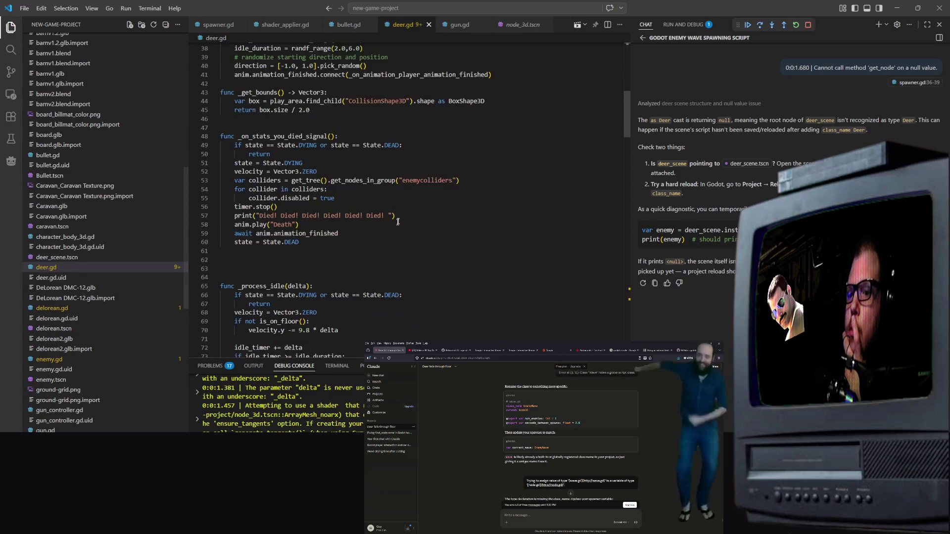
scroll(405, 184, "down", 20)
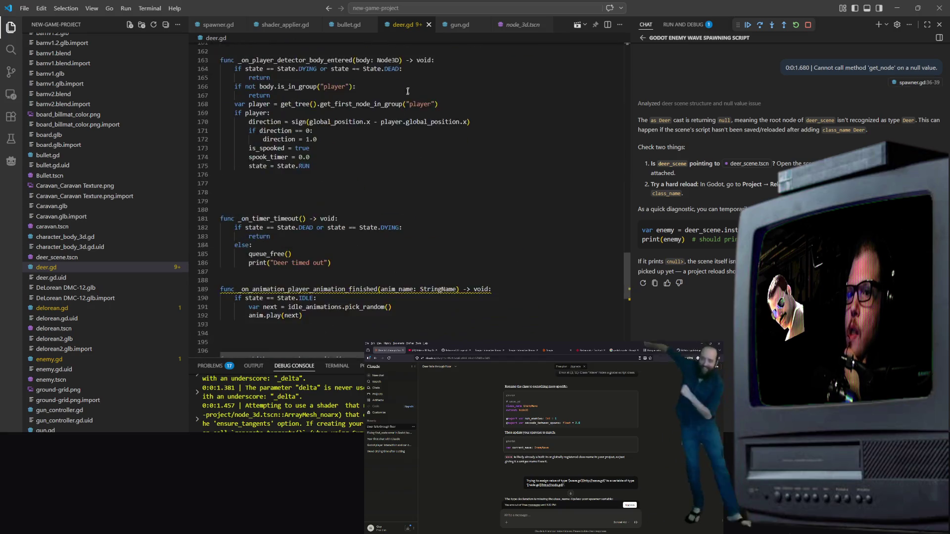
left_click(429, 25)
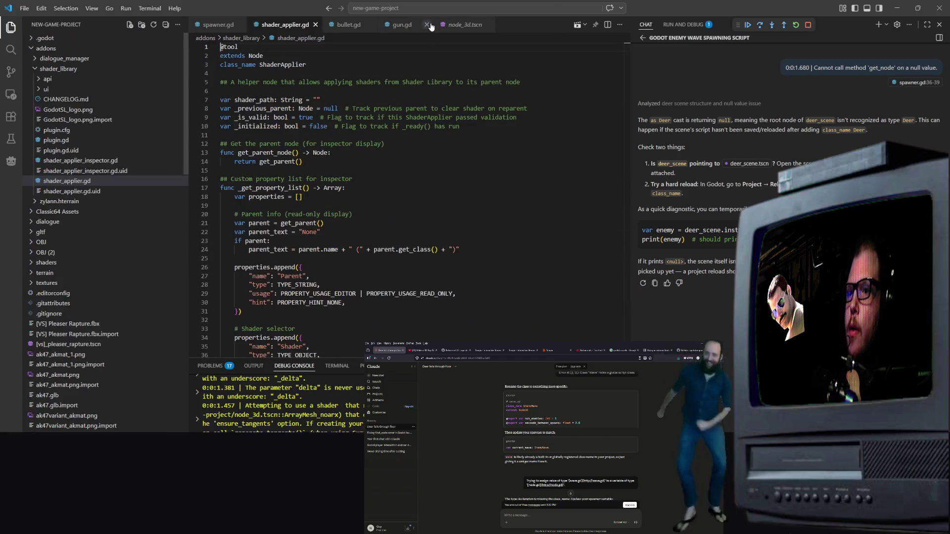
left_click(315, 24)
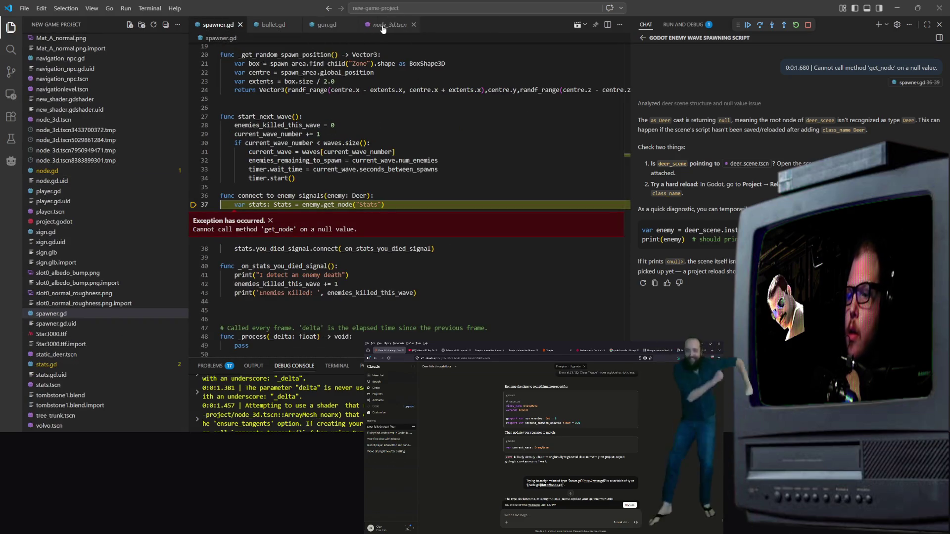
Start a fresh debug run from node_3d.tscn, then close the Signs (DEBUG) window
left_click(387, 26)
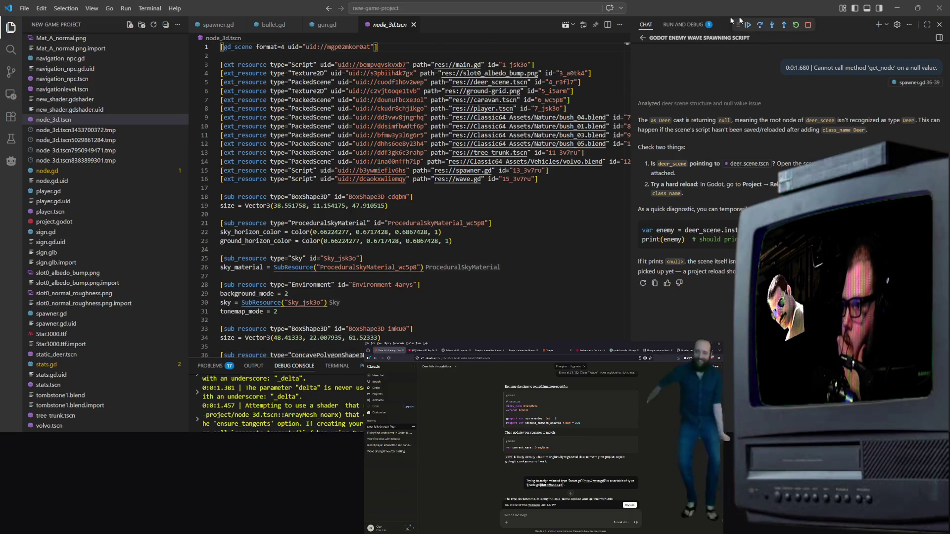
left_click(567, 26)
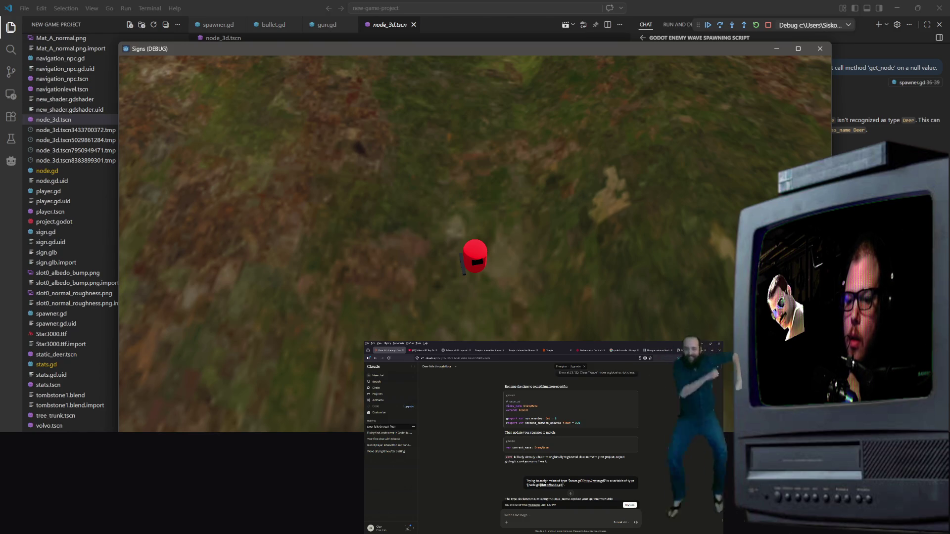
key("alt+Tab")
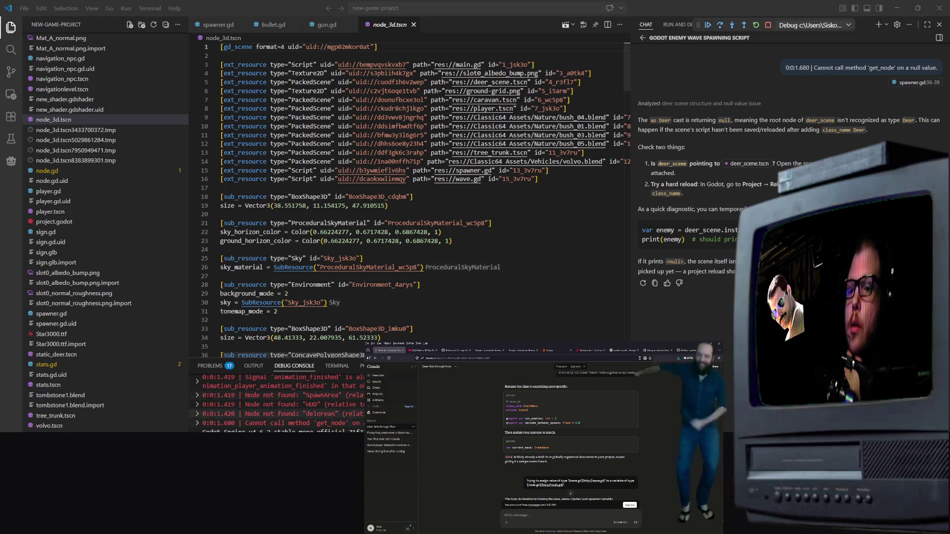
key("alt+Tab")
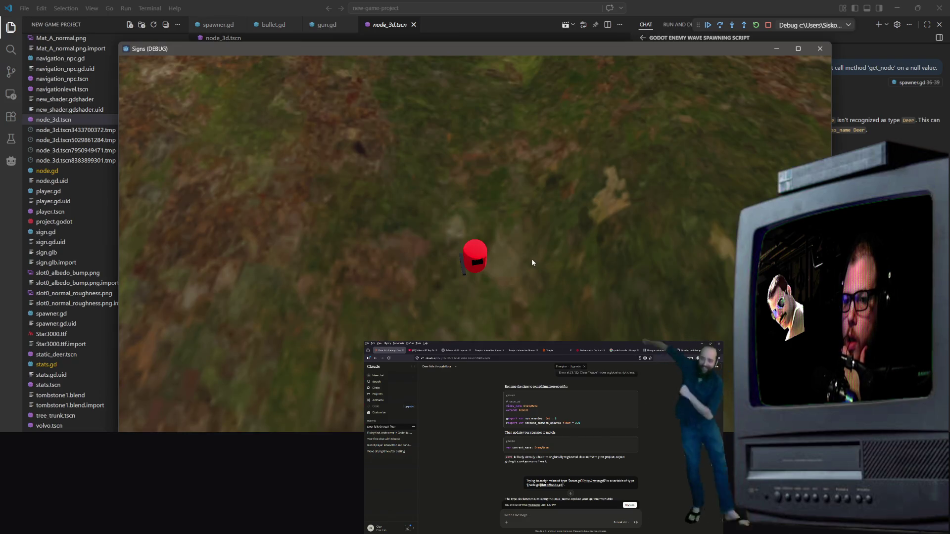
left_click(820, 49)
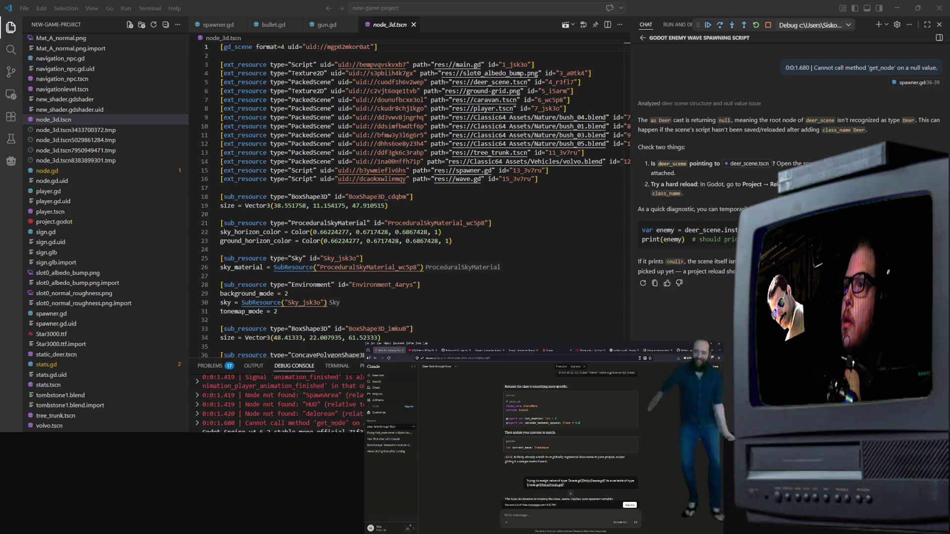
scroll(416, 198, "down", 4)
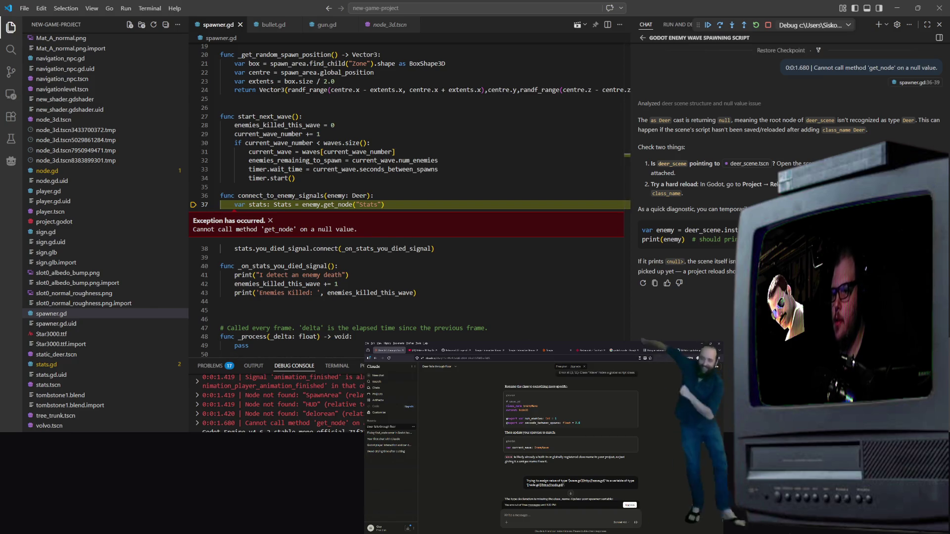
key("Return")
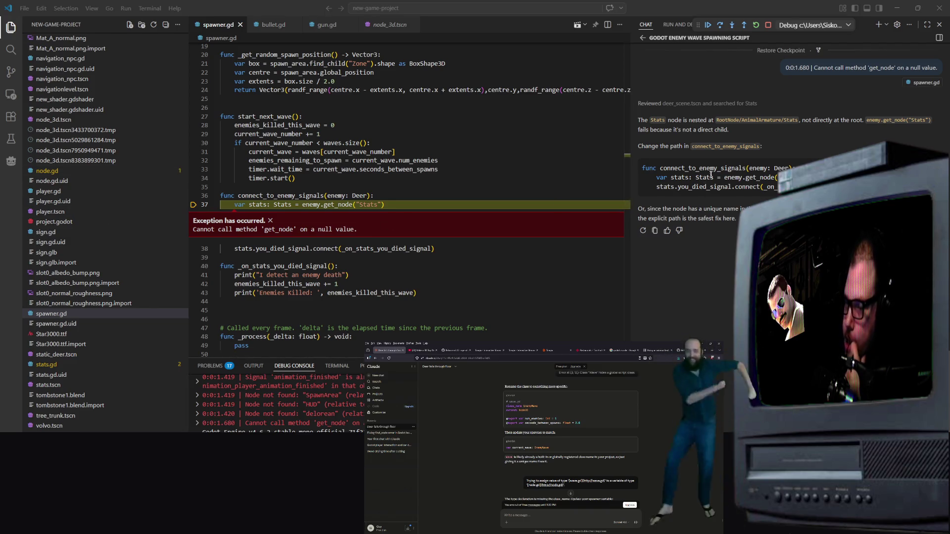
scroll(90, 202, "up", 10)
scroll(89, 202, "up", 5)
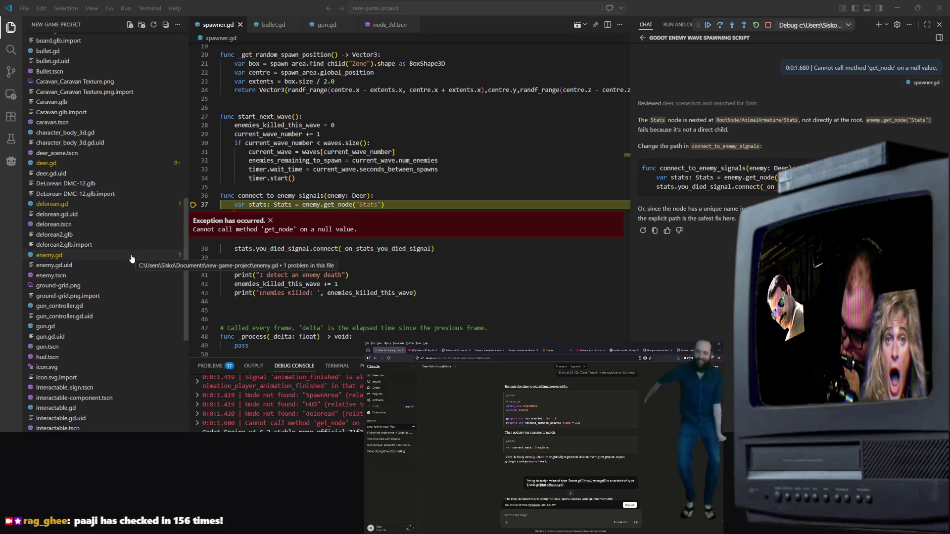
scroll(90, 227, "up", 1)
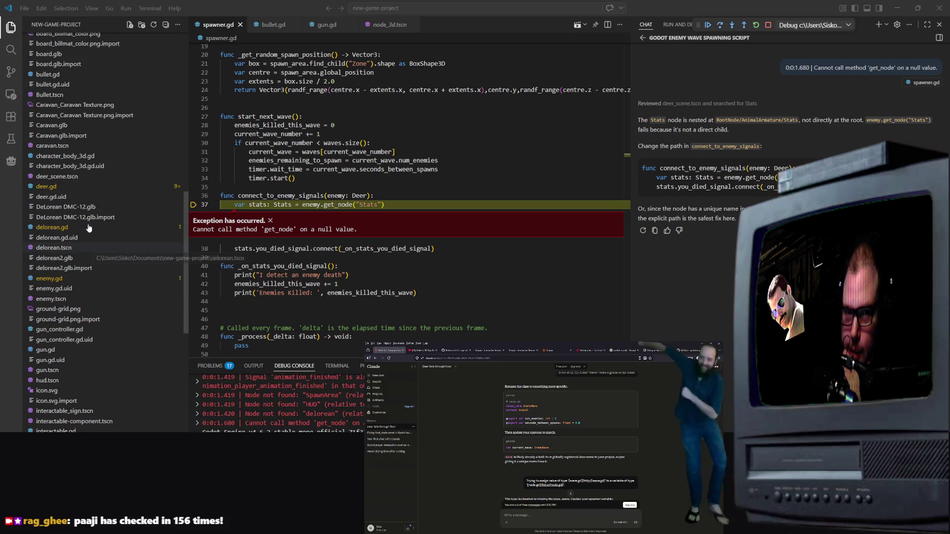
Check deer_scene.tscn, accept the get_node("RootNode/AnimalArmature/Stats") fix on line 37, and close the exception peek
left_click(72, 179)
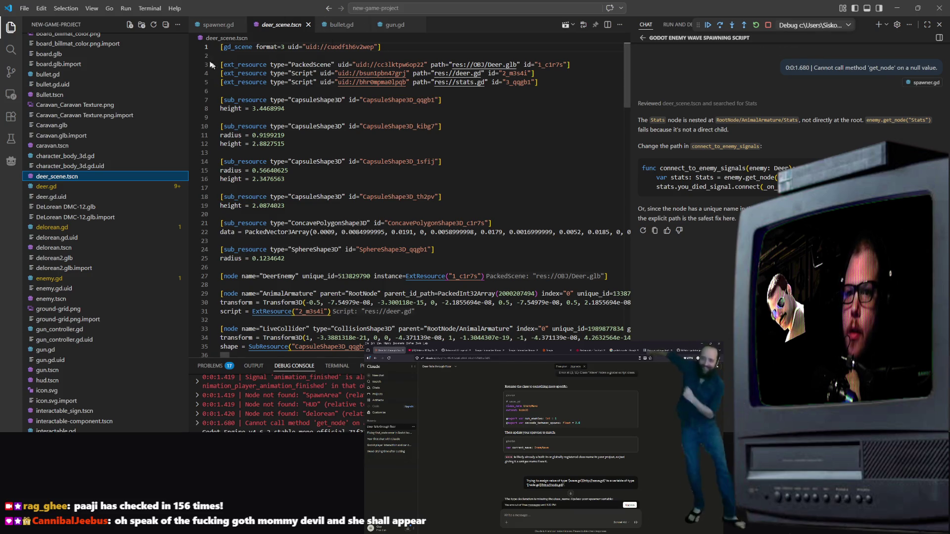
left_click(218, 24)
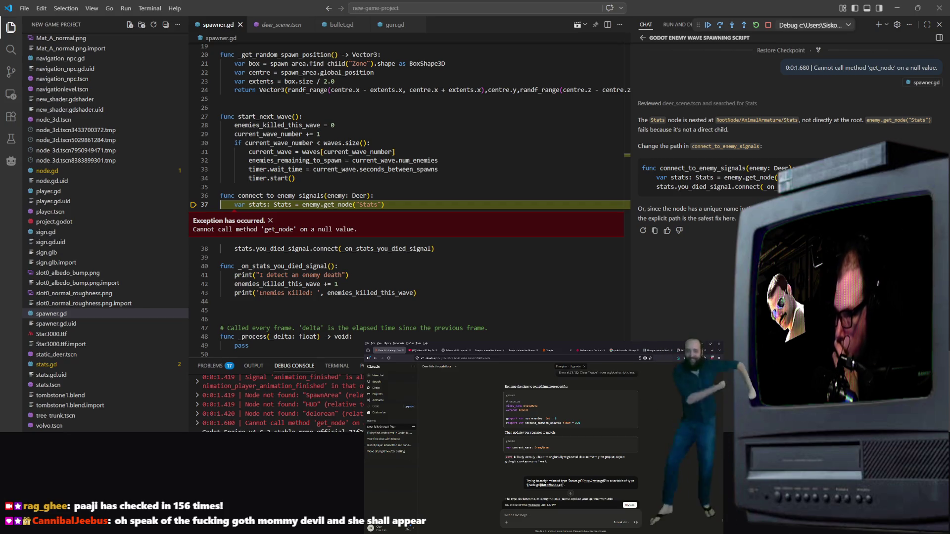
key("ctrl+shift+p")
left_click(381, 27)
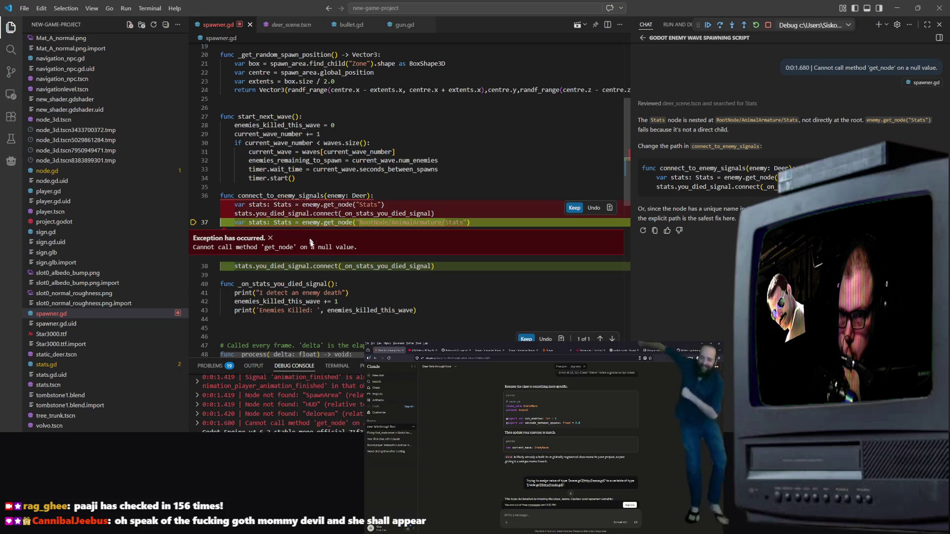
key("ctrl+y")
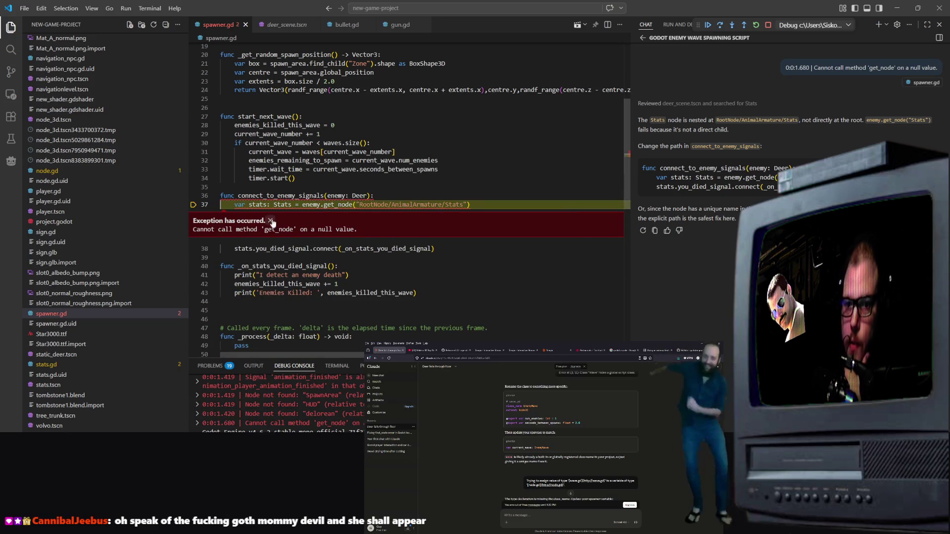
left_click(271, 220)
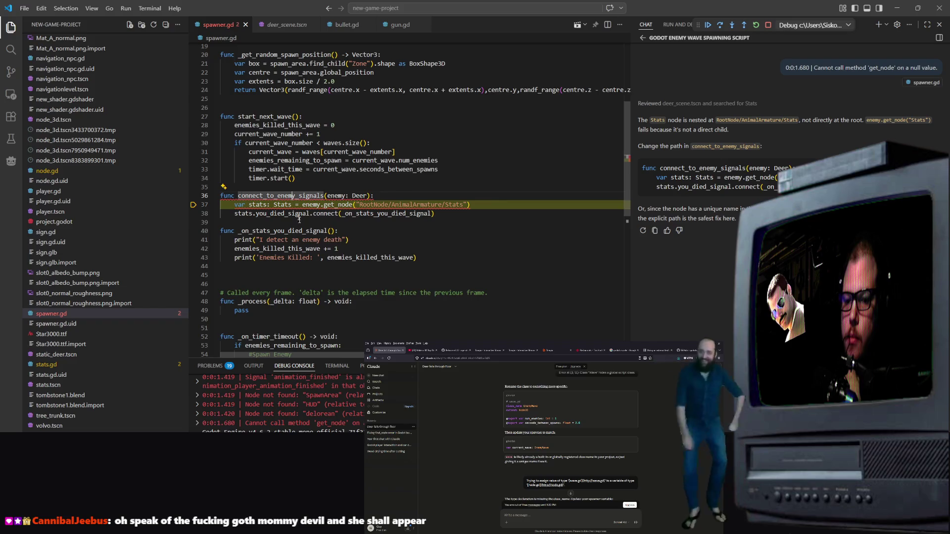
Inspect the get_node error's stack trace and the function's lines, then check the Problems list
scroll(292, 196, "down", 5)
left_click(289, 424)
scroll(290, 406, "up", 3)
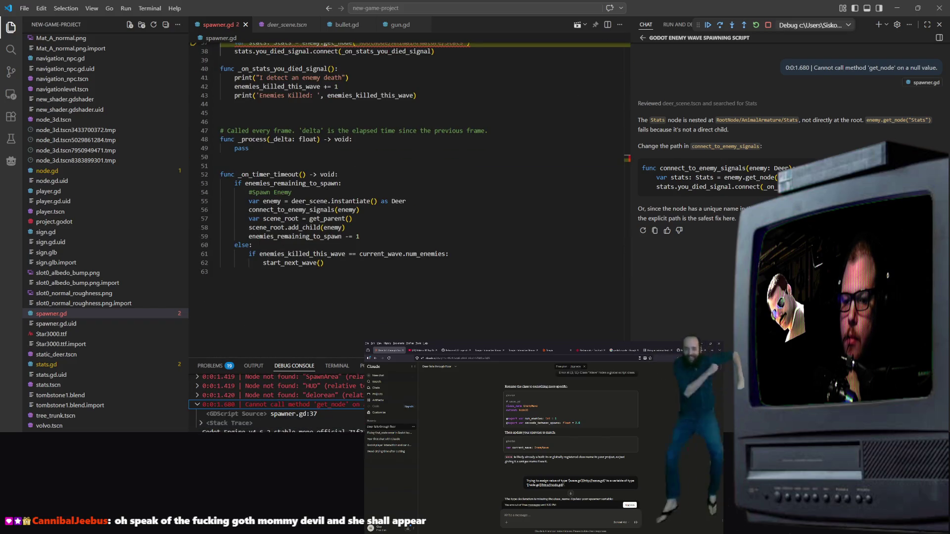
scroll(302, 120, "up", 3)
left_click(302, 120)
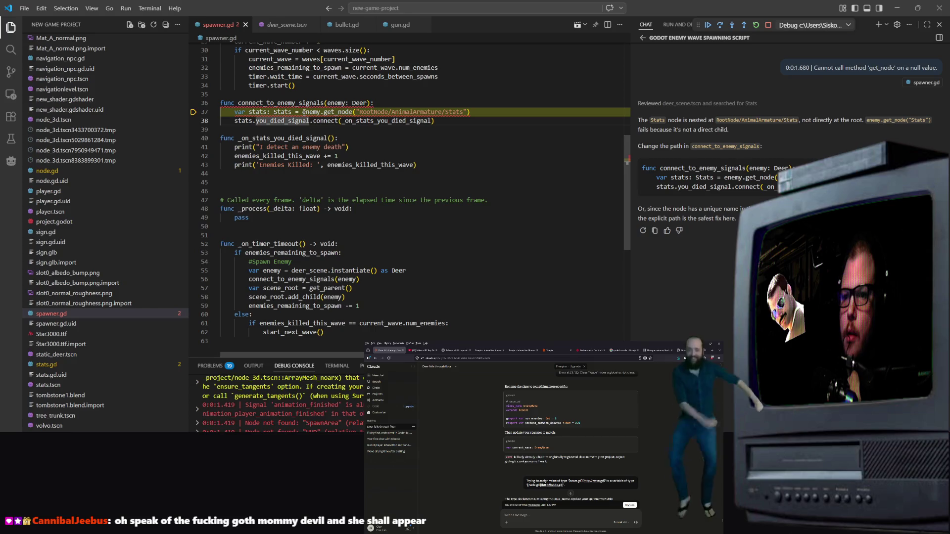
left_click(303, 111)
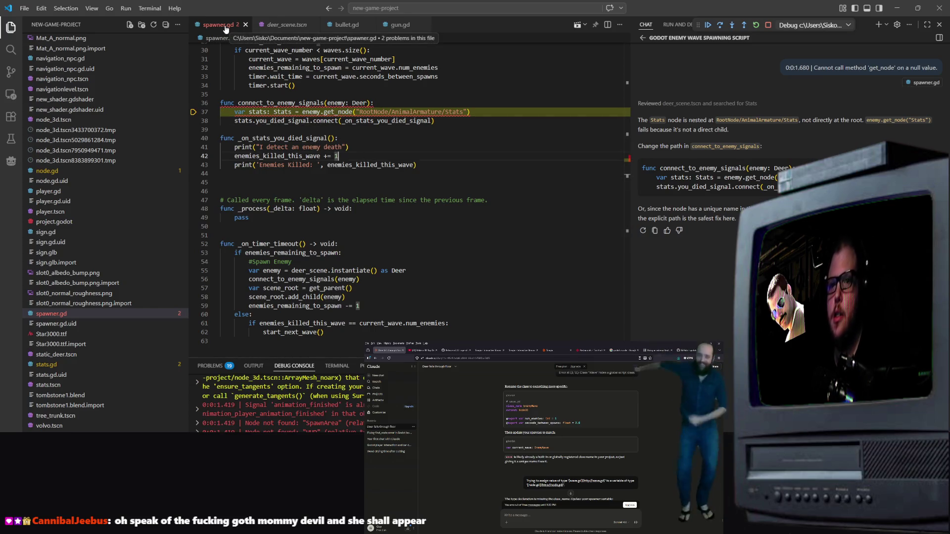
left_click(340, 167)
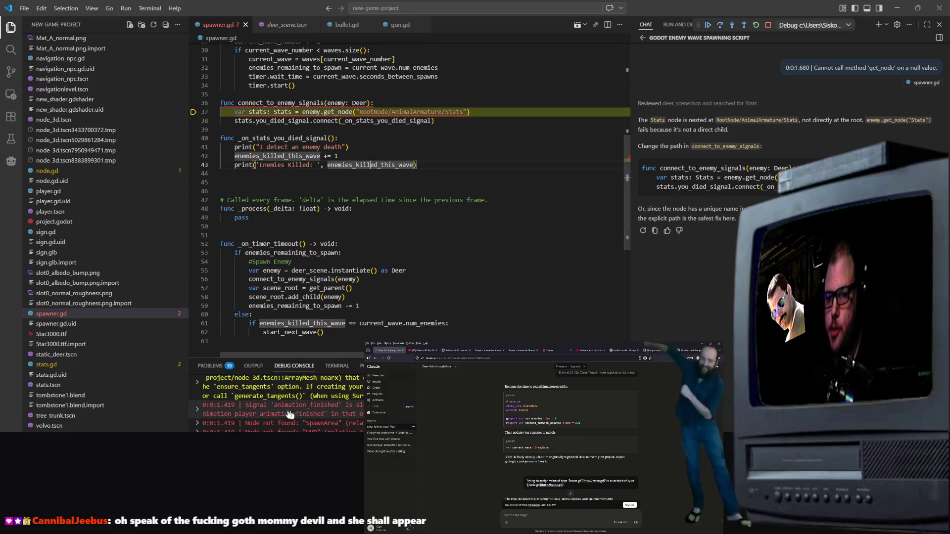
left_click(217, 367)
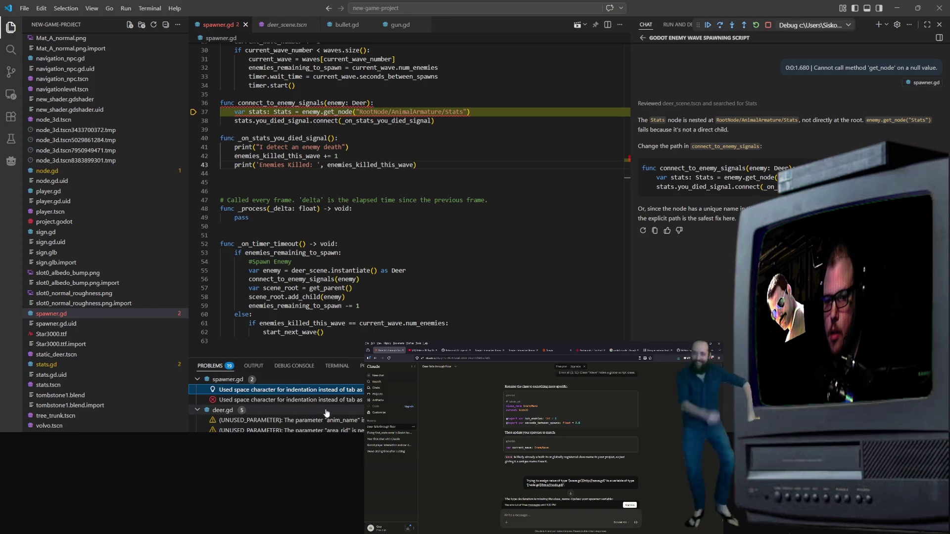
Re-indent the stats line, undoing an accidental indentation move
left_click(234, 112)
key("BackSpace")
key("BackSpace")
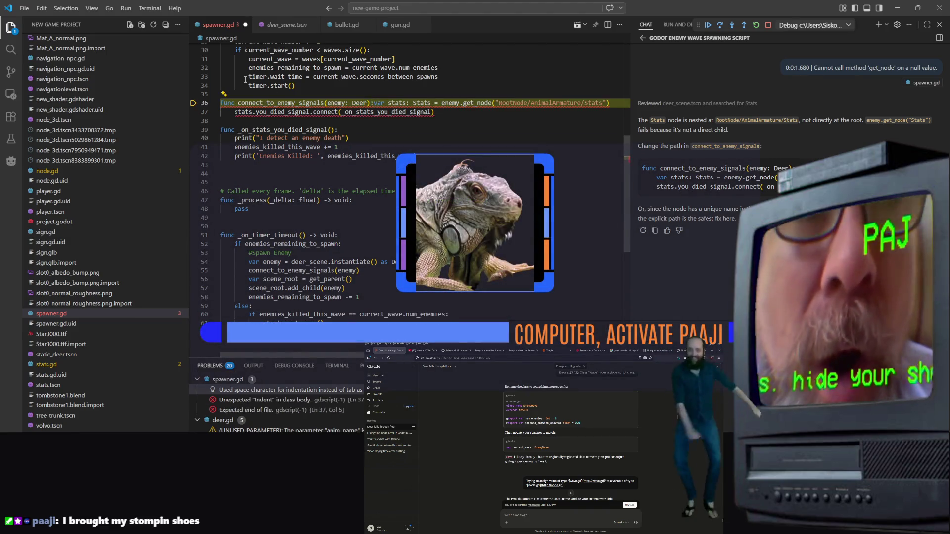
key("Return")
key("Tab")
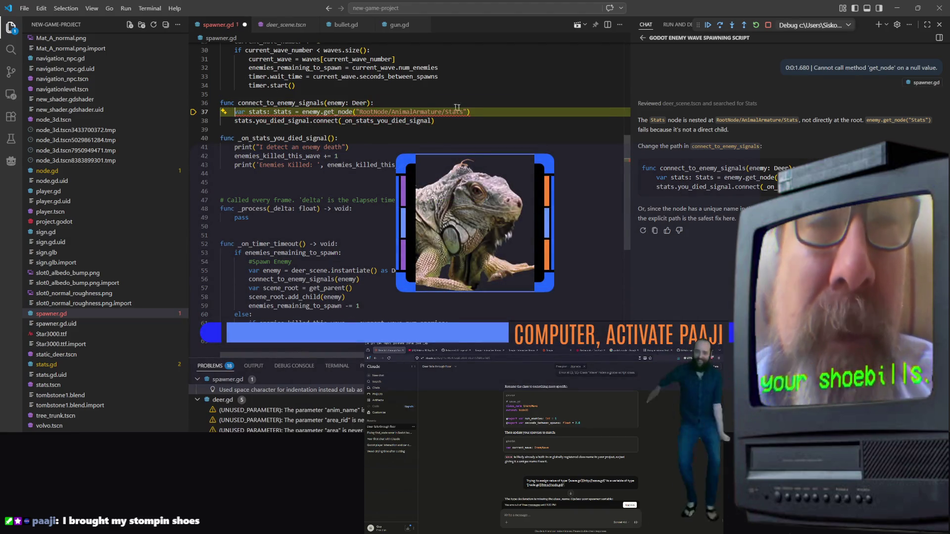
left_click(443, 123)
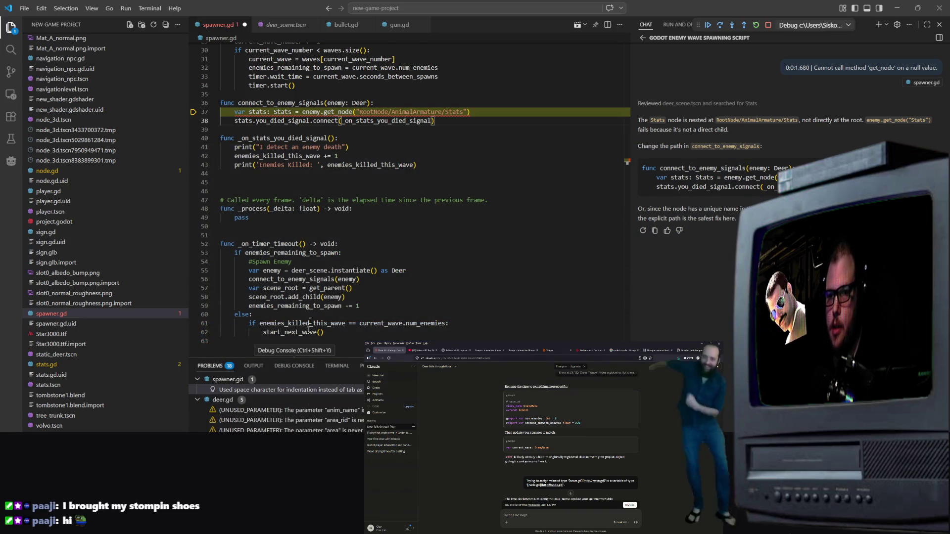
scroll(257, 155, "up", 3)
mouse_move(249, 147)
left_mouse_down()
mouse_move(235, 146)
mouse_move(244, 159)
left_mouse_up()
key("ctrl+z")
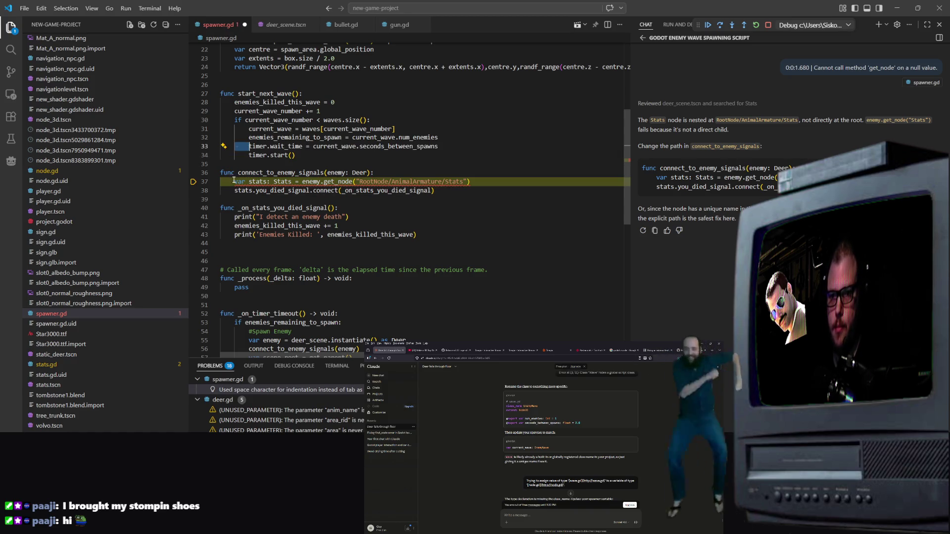
Replace line 38's space indentation with a tab and save spawner.gd
left_click(234, 182)
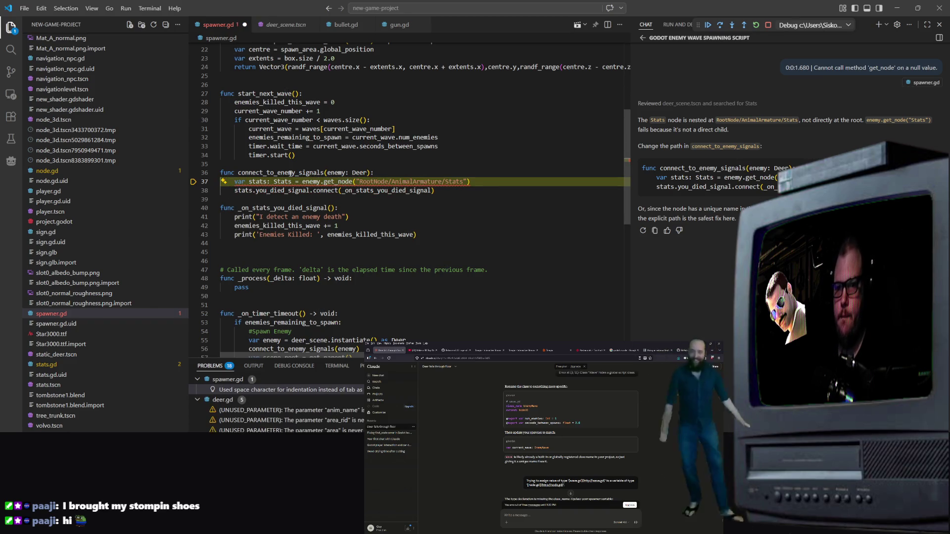
key("Down")
key("BackSpace")
key("Tab")
left_click(377, 171)
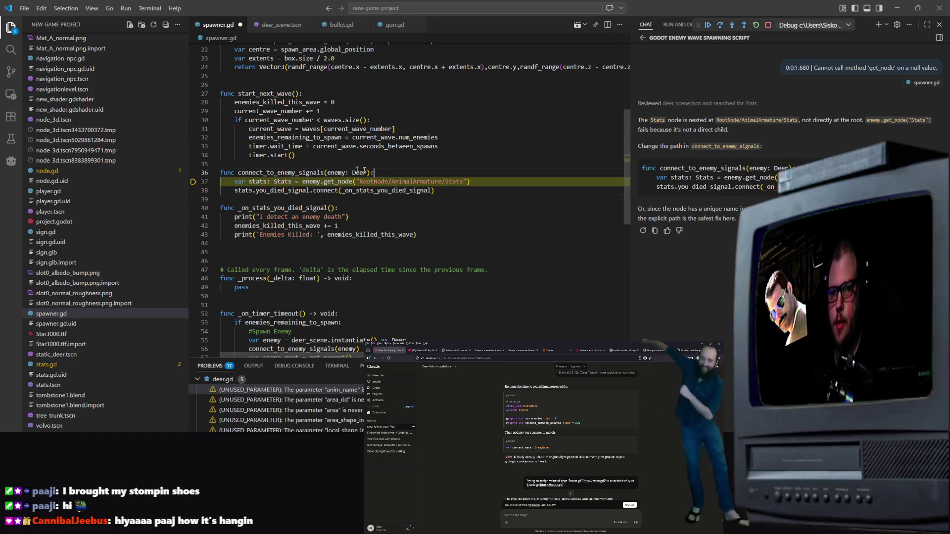
left_click(494, 191)
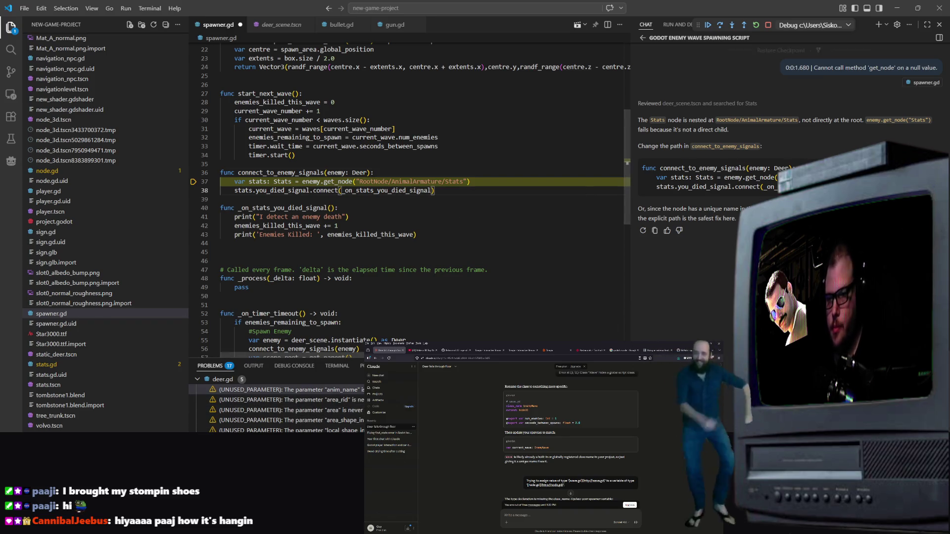
key("ctrl+s")
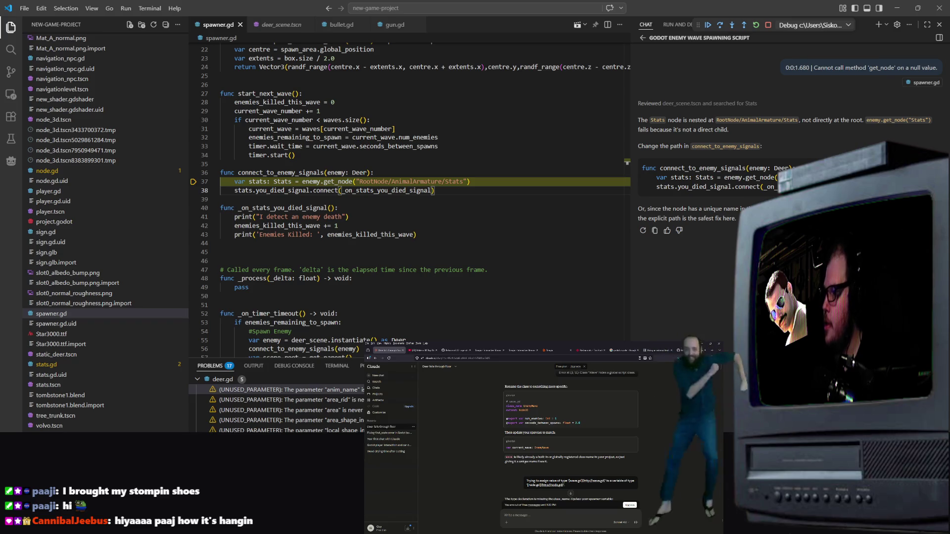
left_click(541, 234)
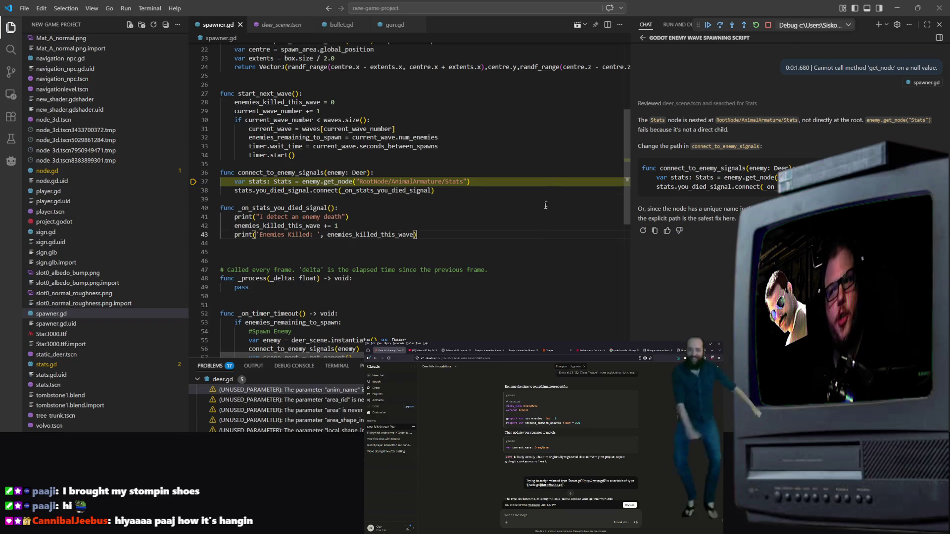
key("ctrl+Tab")
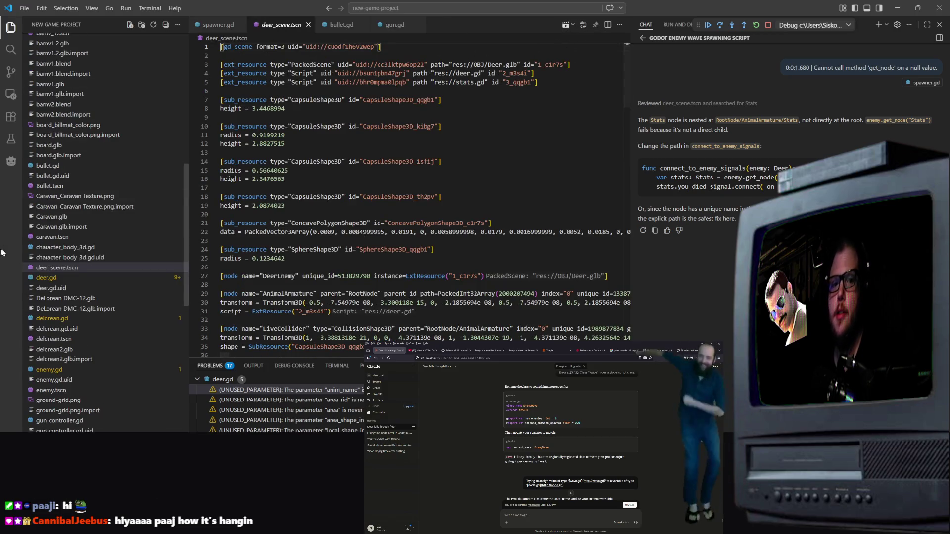
Open node_3d.tscn from the Explorer and close the Signs (DEBUG) game window
scroll(153, 308, "up", 3)
scroll(153, 308, "down", 10)
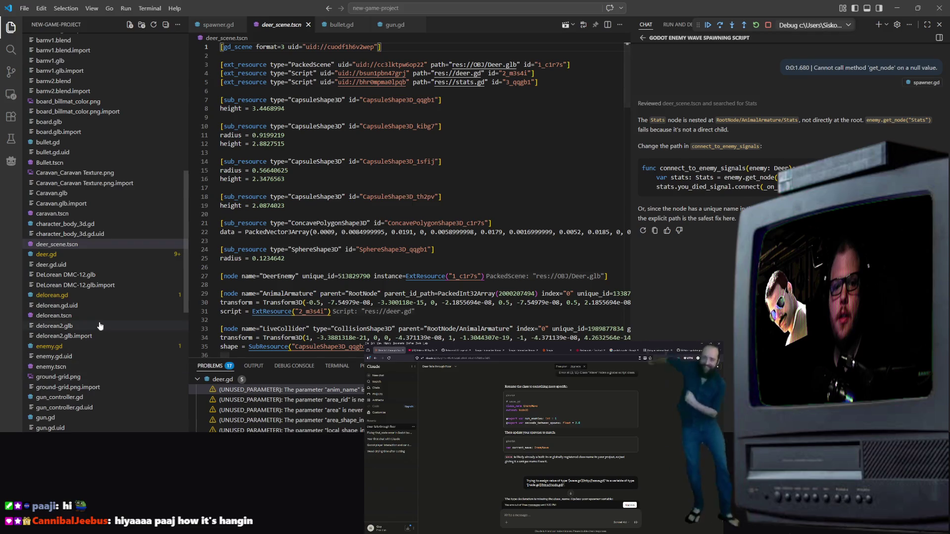
scroll(121, 271, "up", 5)
scroll(99, 257, "down", 12)
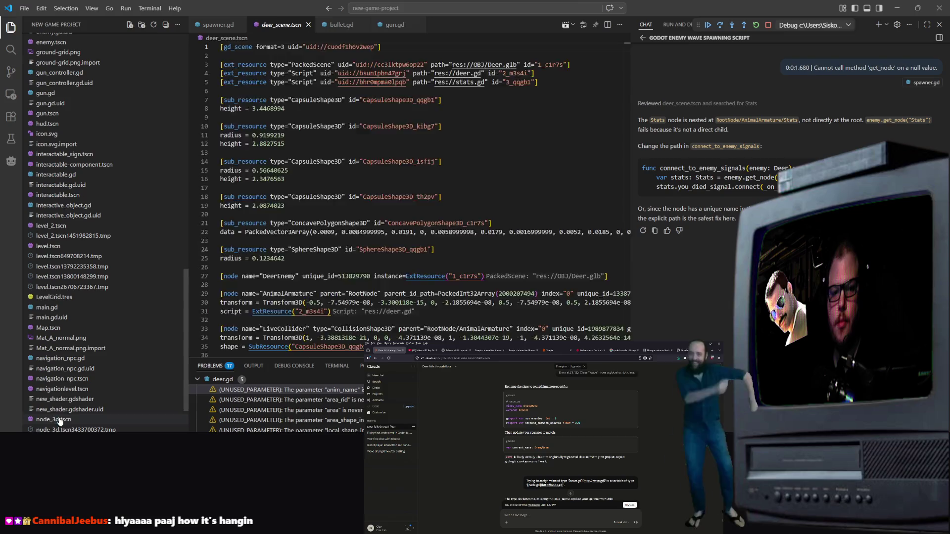
left_click(57, 419)
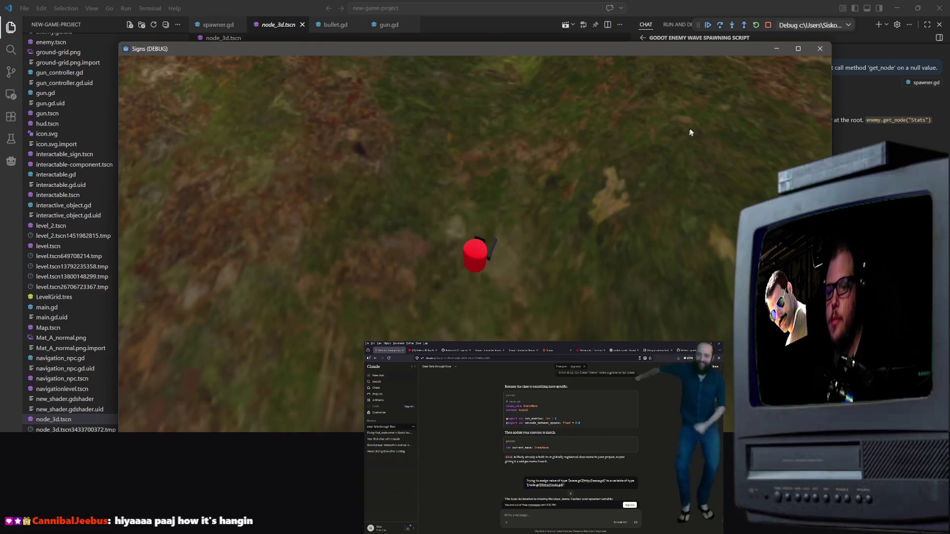
left_click(820, 49)
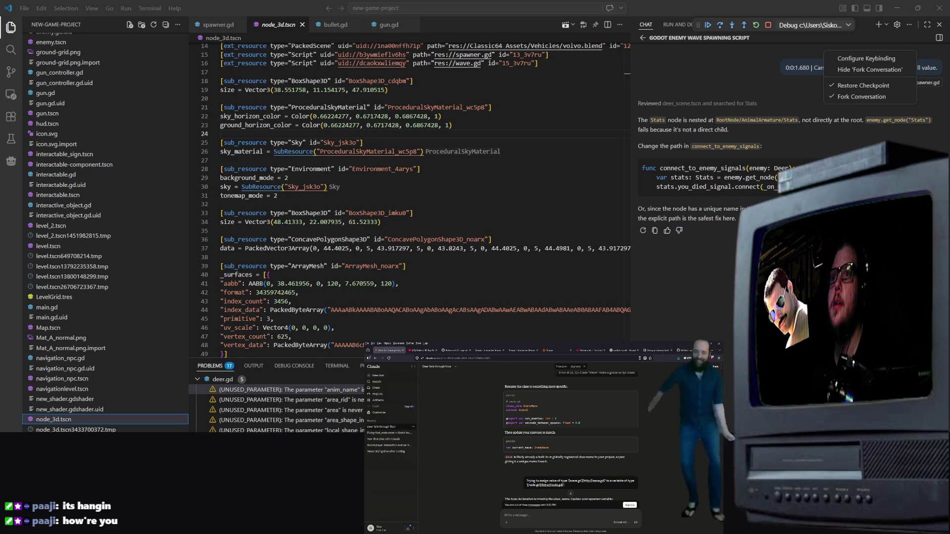
Review the Output and Debug Console logs, then hide the bottom panel with Ctrl+J
left_click(469, 181)
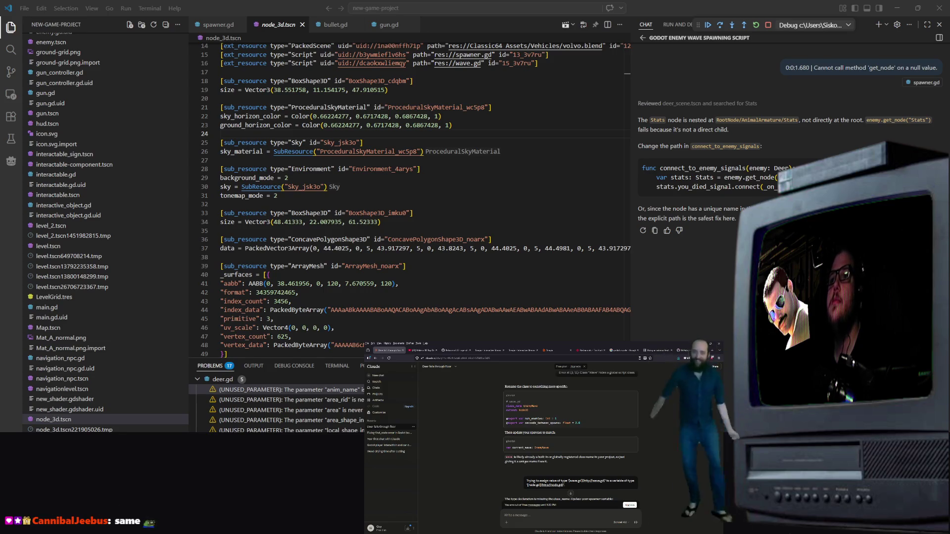
scroll(277, 403, "down", 2)
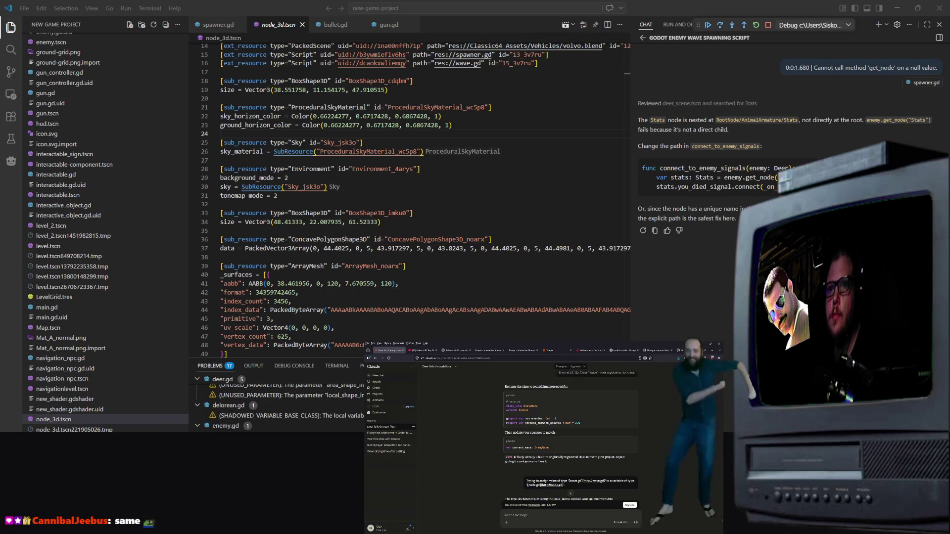
scroll(231, 384, "up", 3)
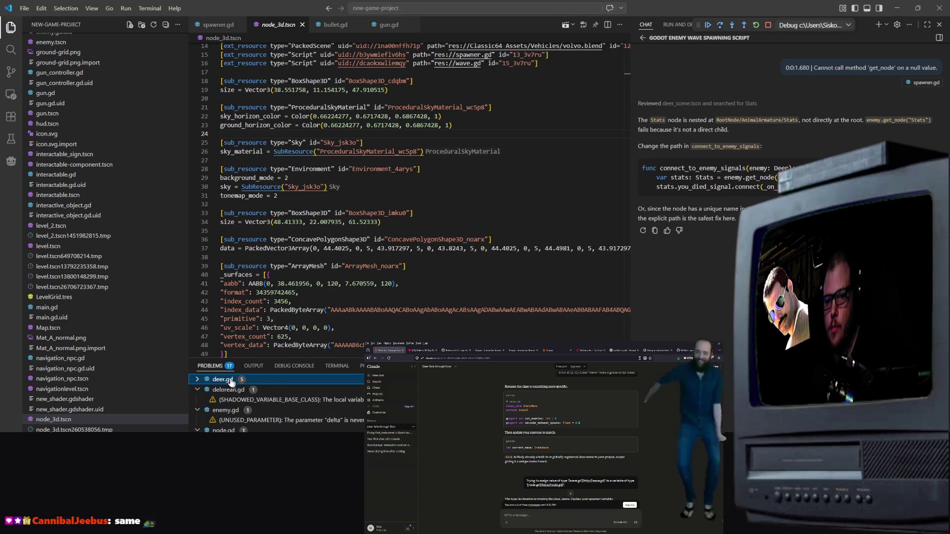
left_click(254, 366)
left_click(294, 366)
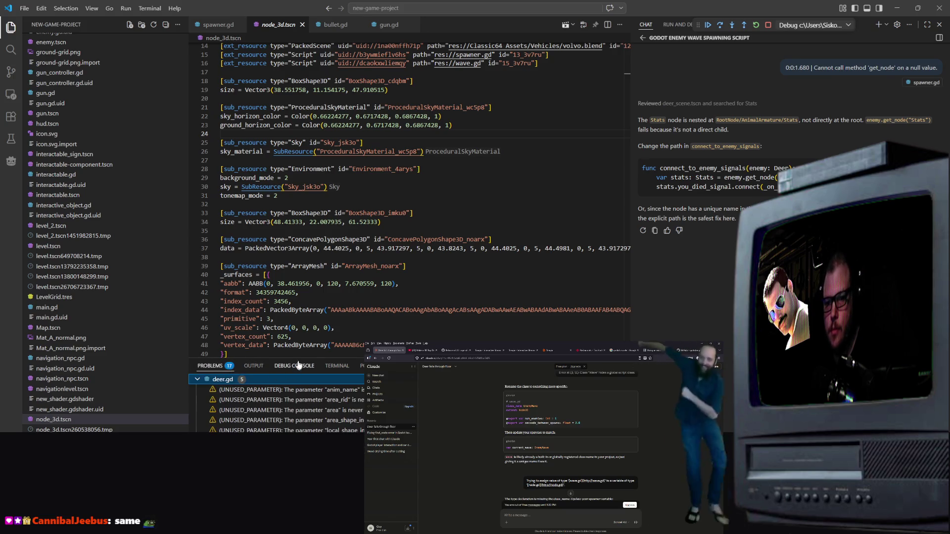
scroll(282, 400, "up", 10)
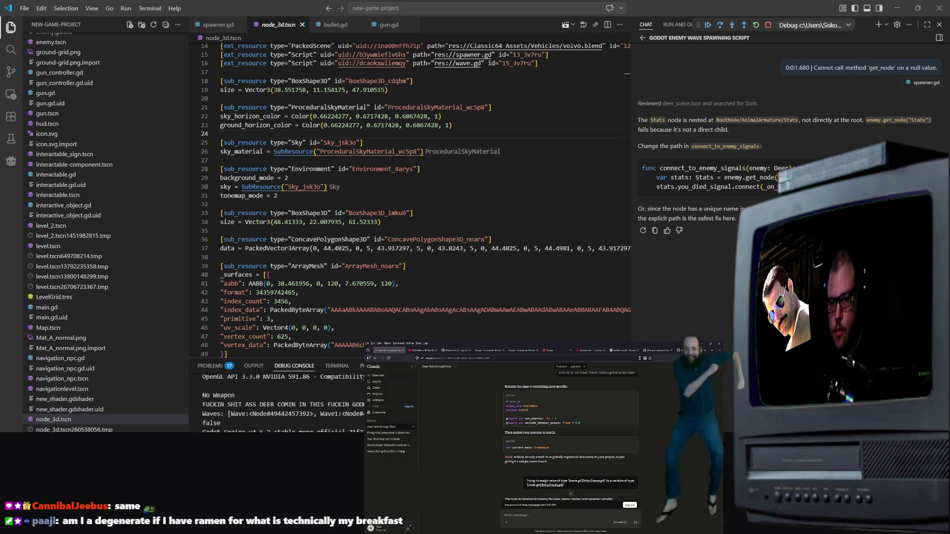
scroll(282, 401, "down", 1)
scroll(282, 401, "down", 1)
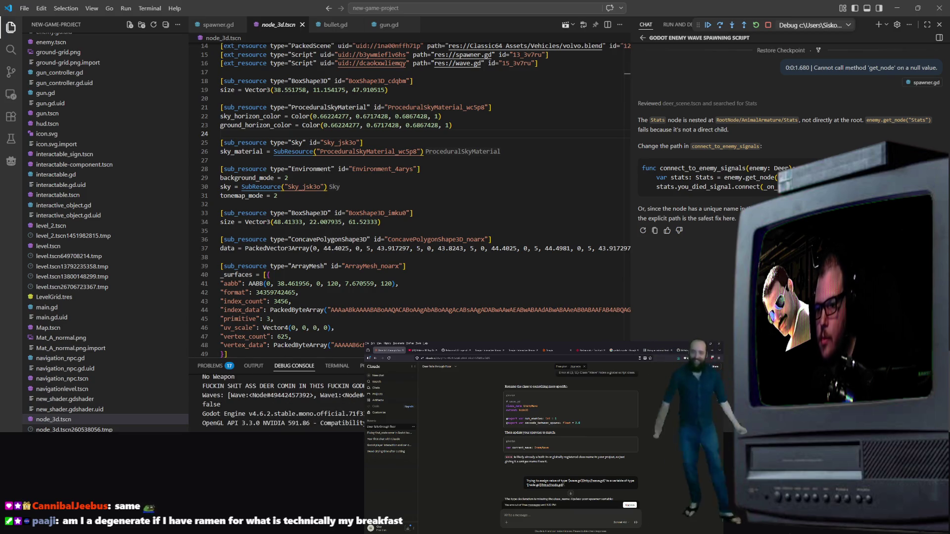
key("ctrl+j")
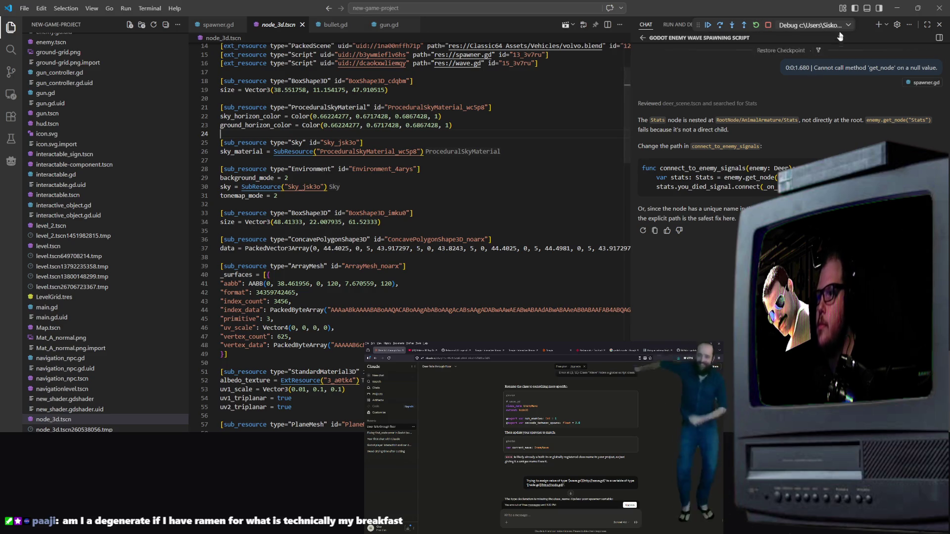
Resume past the line 37 exception and stop the crashed debug session
left_click(708, 26)
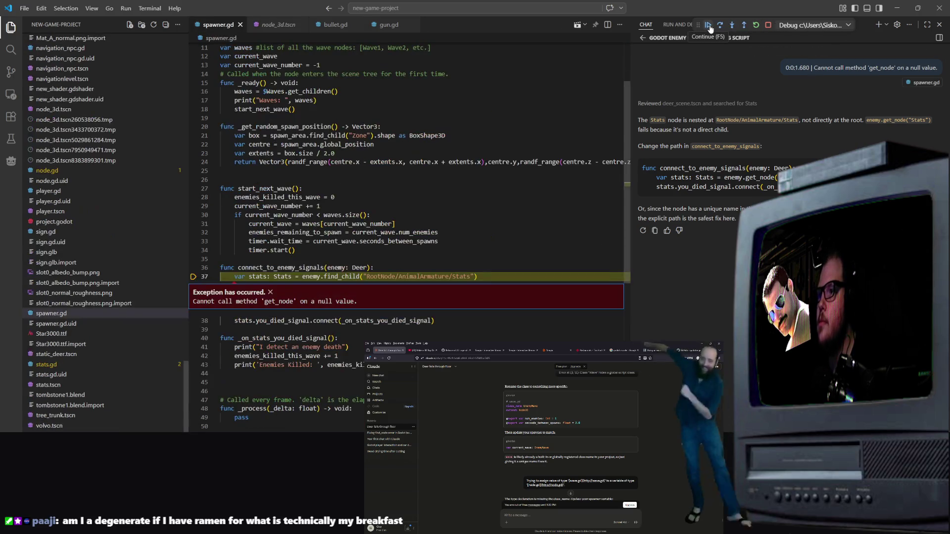
left_click(709, 26)
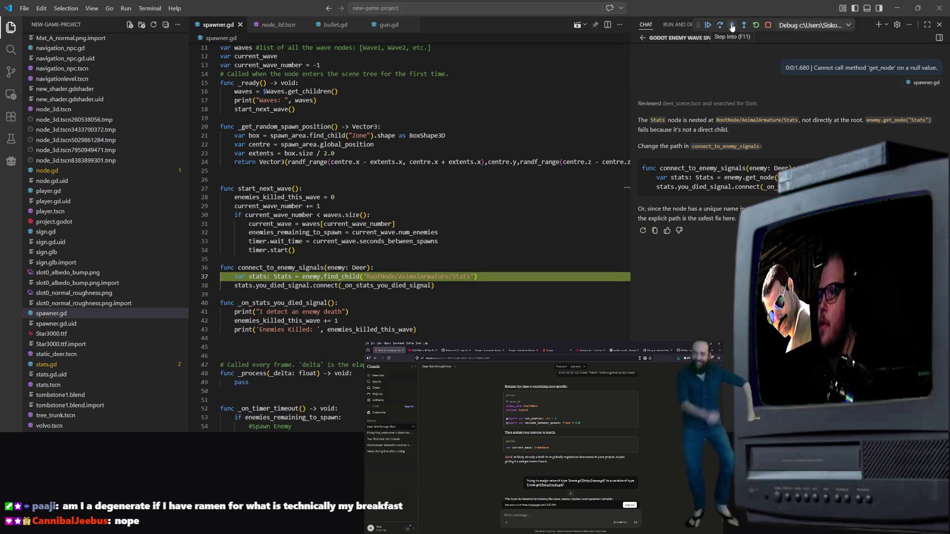
left_click(768, 25)
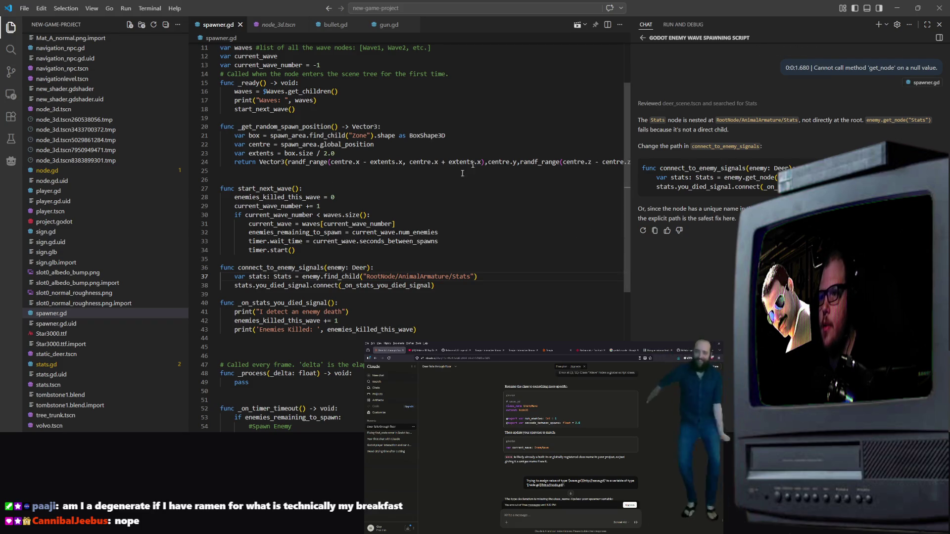
Start a fresh debug run of the game from the node_3d.tscn scene
left_click(683, 24)
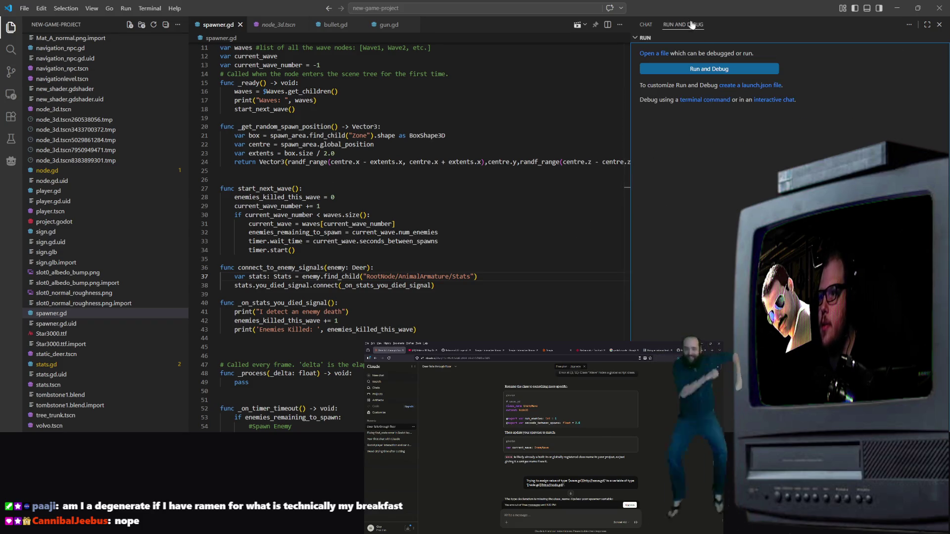
left_click(734, 71)
key("Escape")
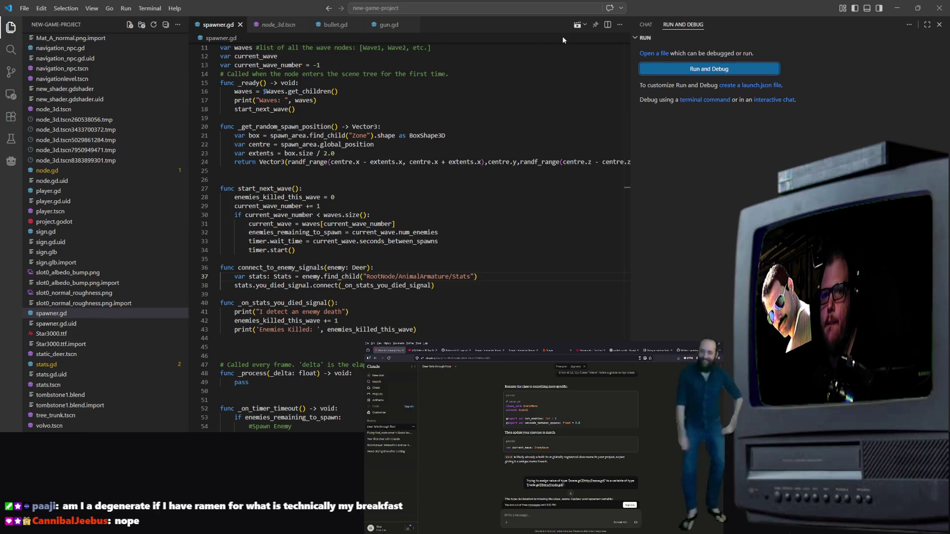
left_click(279, 24)
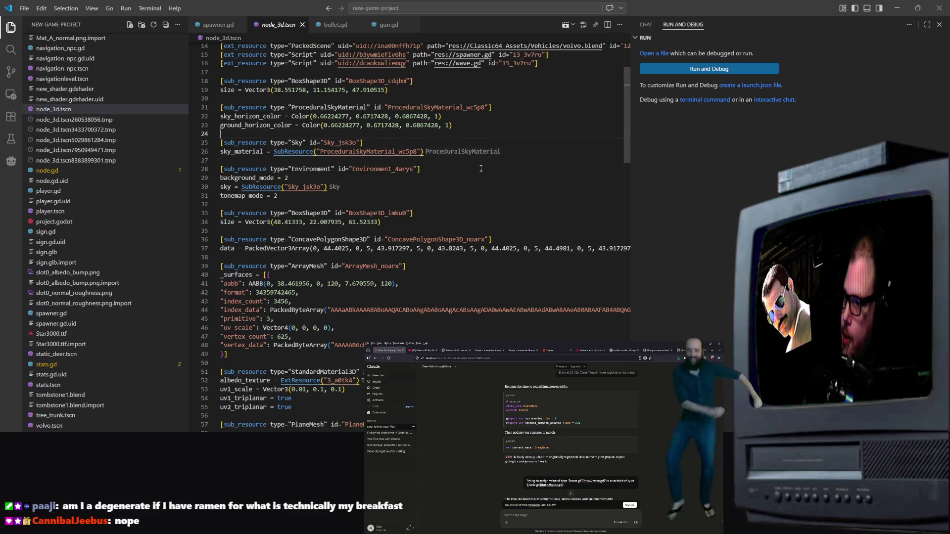
left_click(565, 25)
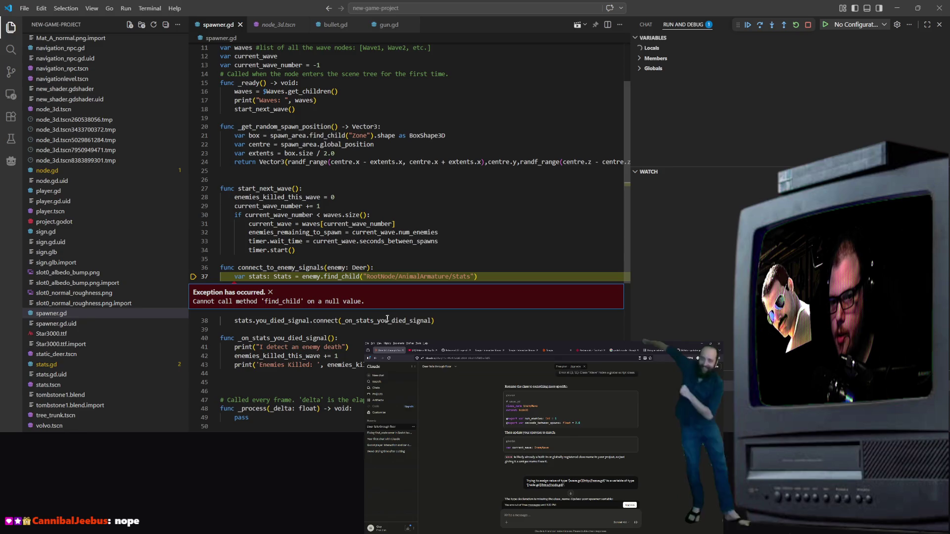
Check the running game, then highlight the find_child call on line 37
key("F5")
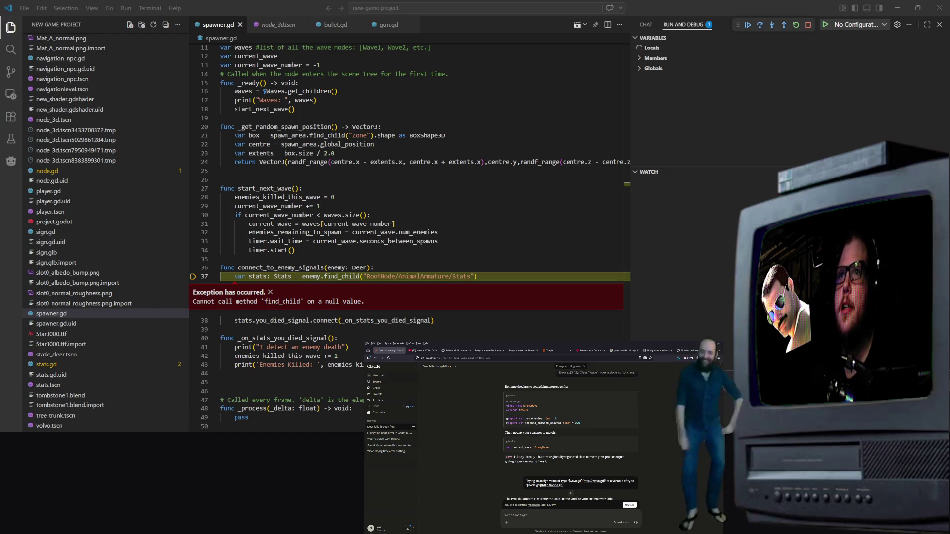
left_click(401, 135)
left_click_drag(487, 275, 309, 276)
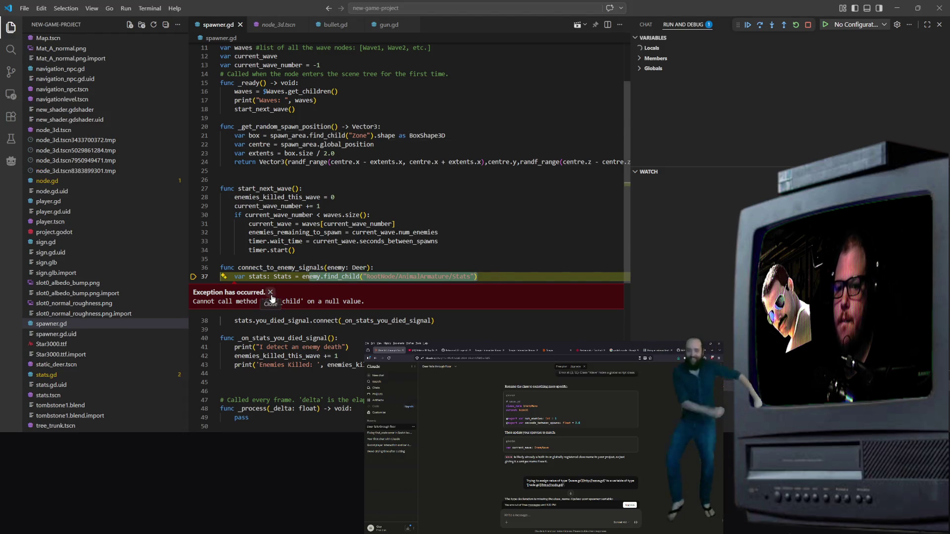
left_click(375, 268)
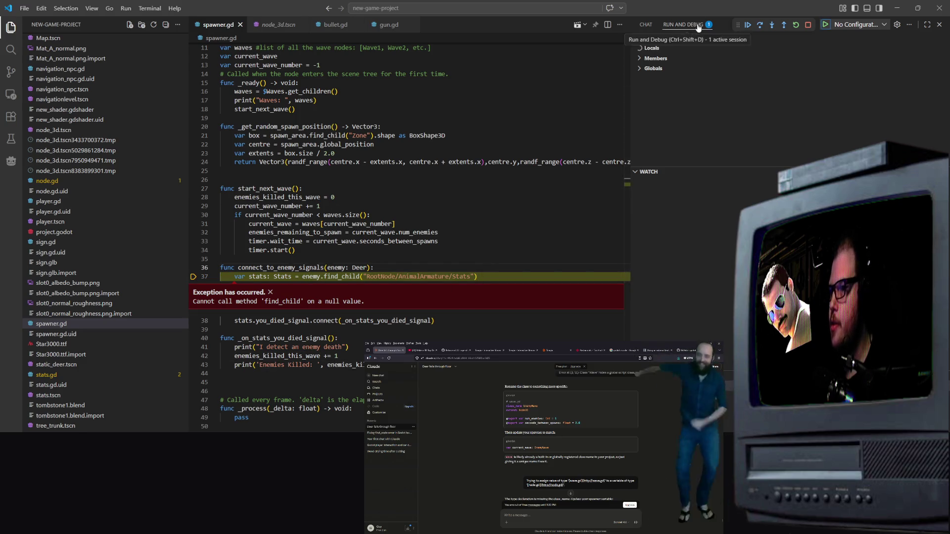
Continue the debugger until the session ends, then select lines 36–37 of spawner.gd
left_click(748, 25)
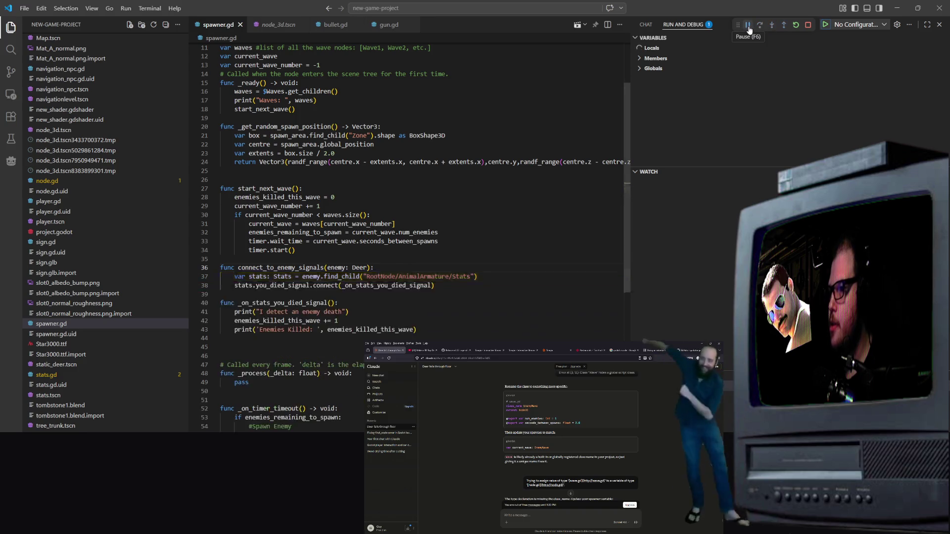
left_click(759, 25)
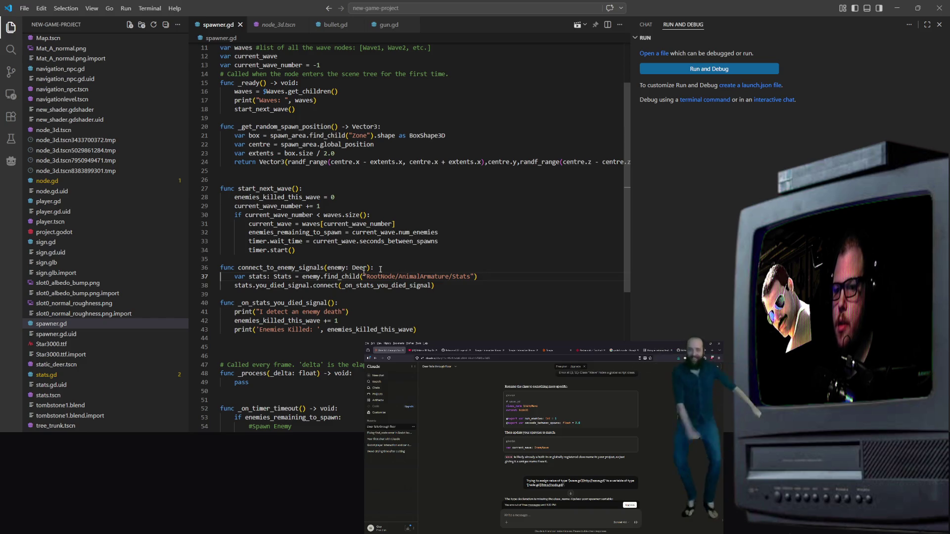
mouse_move(498, 276)
left_mouse_down()
mouse_move(229, 270)
mouse_move(230, 278)
left_mouse_up()
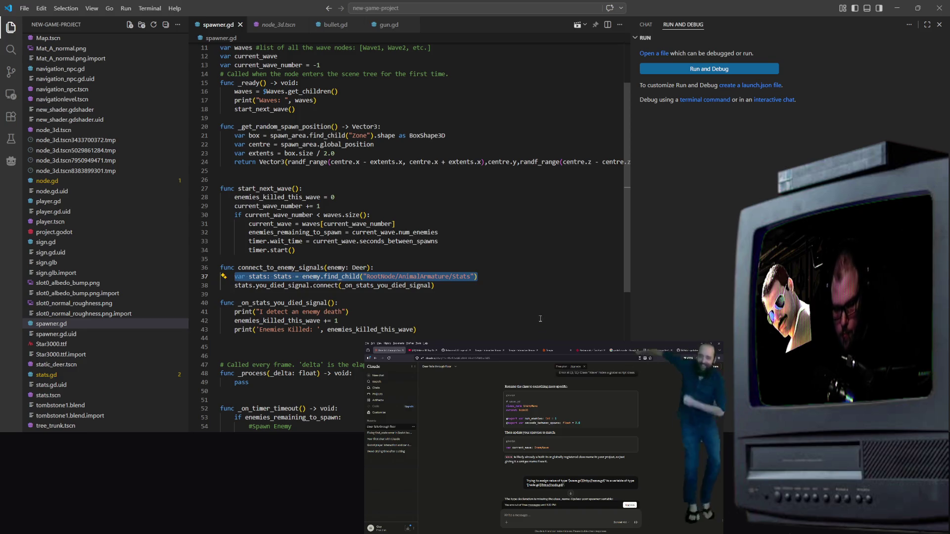
left_click(646, 25)
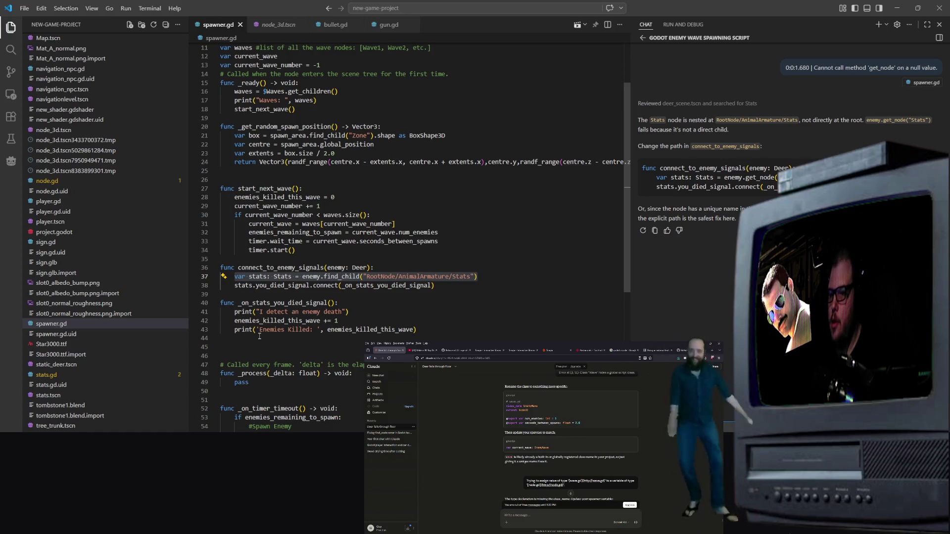
Send line 37 with the note 'still occurring' to the assistant and read its get_node fix
key("Return")
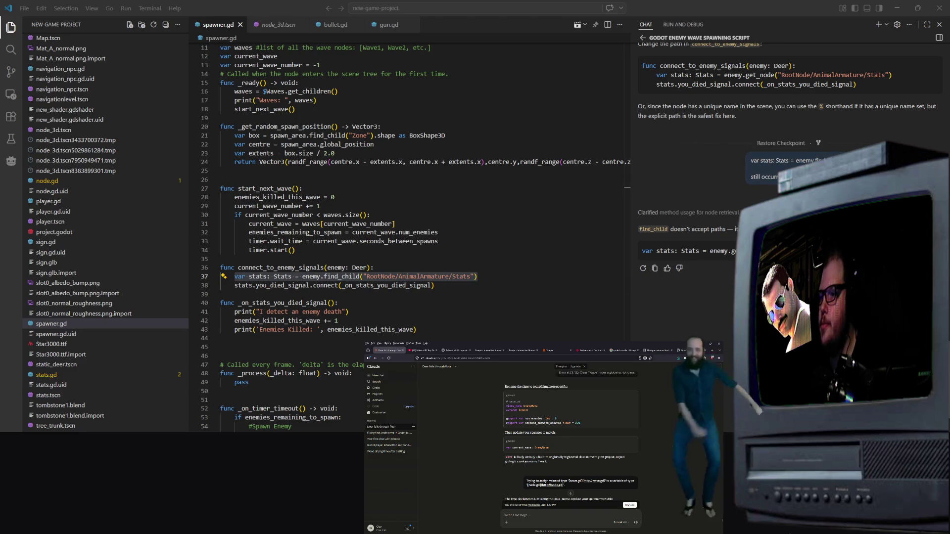
scroll(99, 247, "down", 1)
left_click(376, 8)
key("Escape")
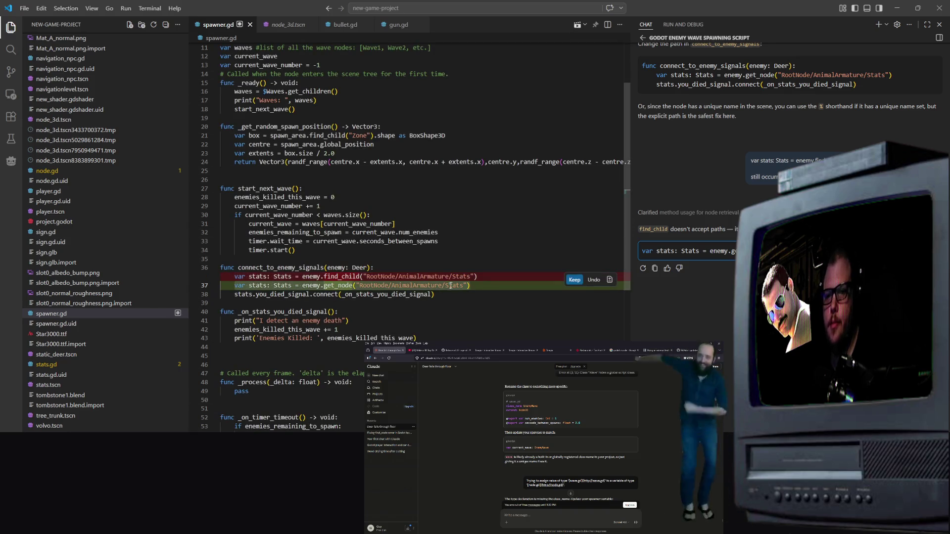
Keep the assistant's get_node replacement for line 37 in spawner.gd
left_click(490, 232)
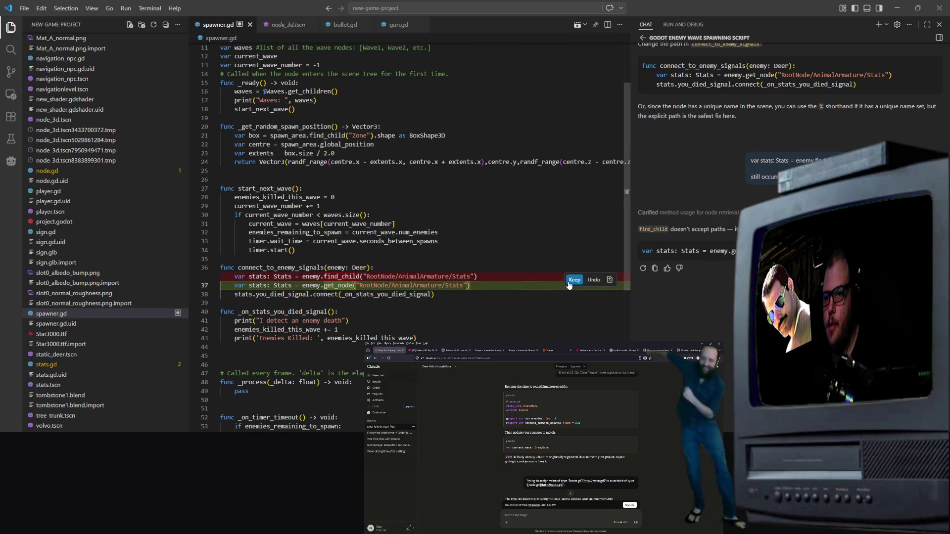
left_click(573, 280)
left_click(553, 249)
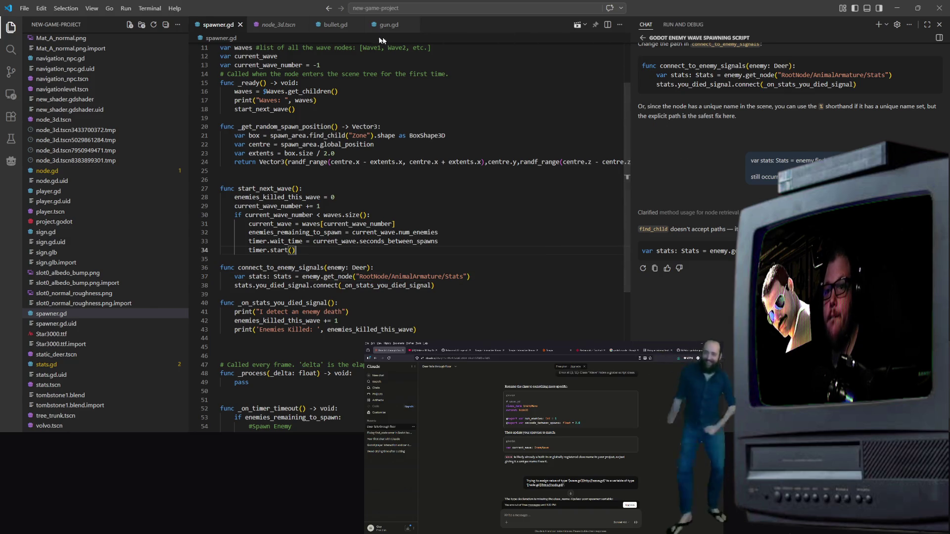
Rerun the game from node_3d.tscn and select the resulting get_node null-value error text
left_click(279, 25)
left_click(567, 25)
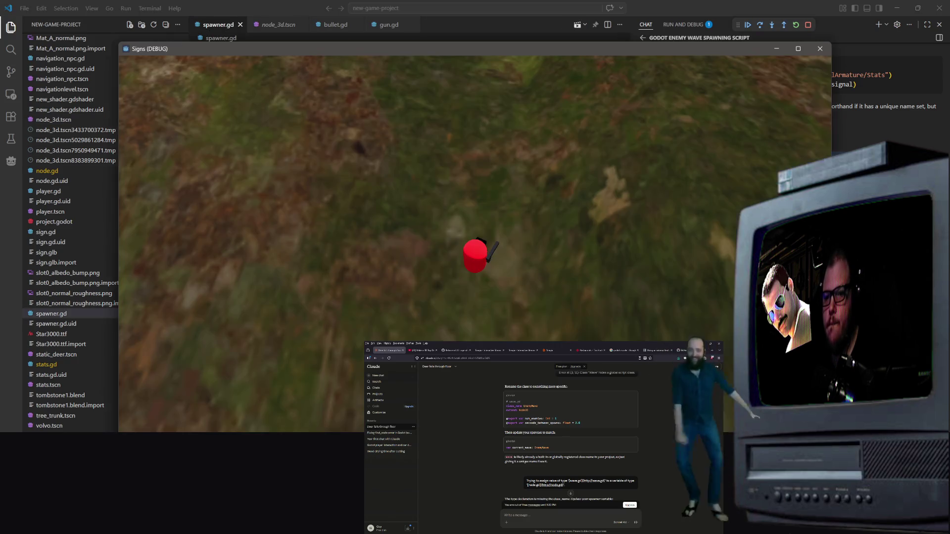
left_click(820, 50)
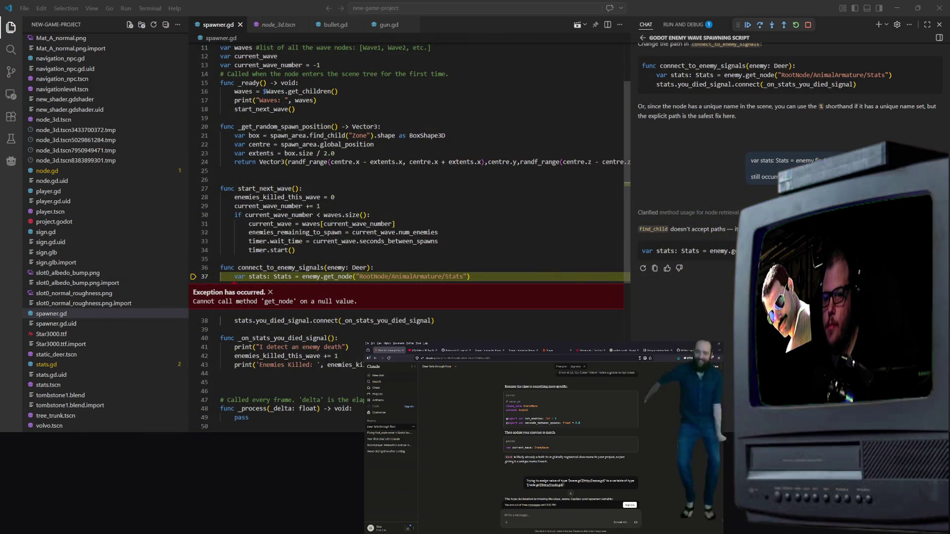
left_click_drag(193, 301, 216, 313)
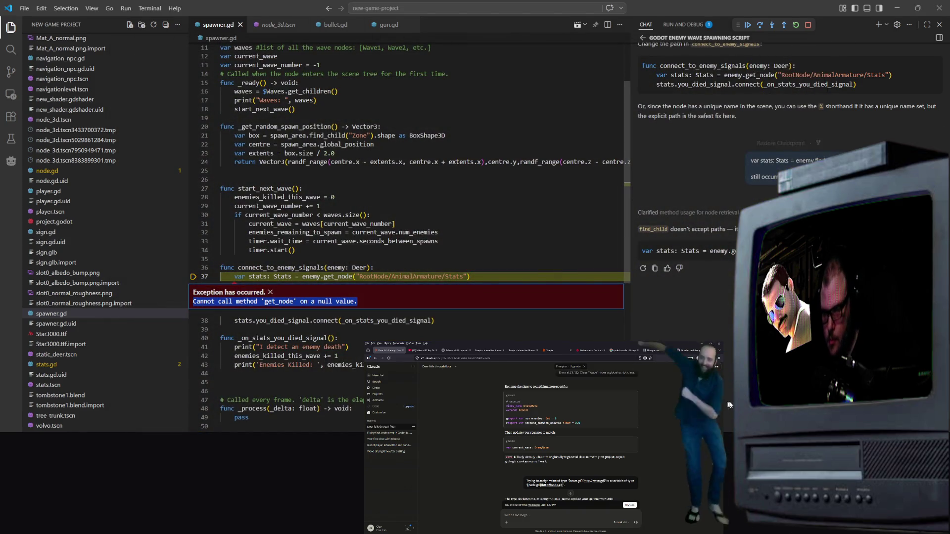
left_click(393, 296)
Send the get_node null-value error to the assistant, stop debugging, and read its 'as Deer' explanation
key("Return")
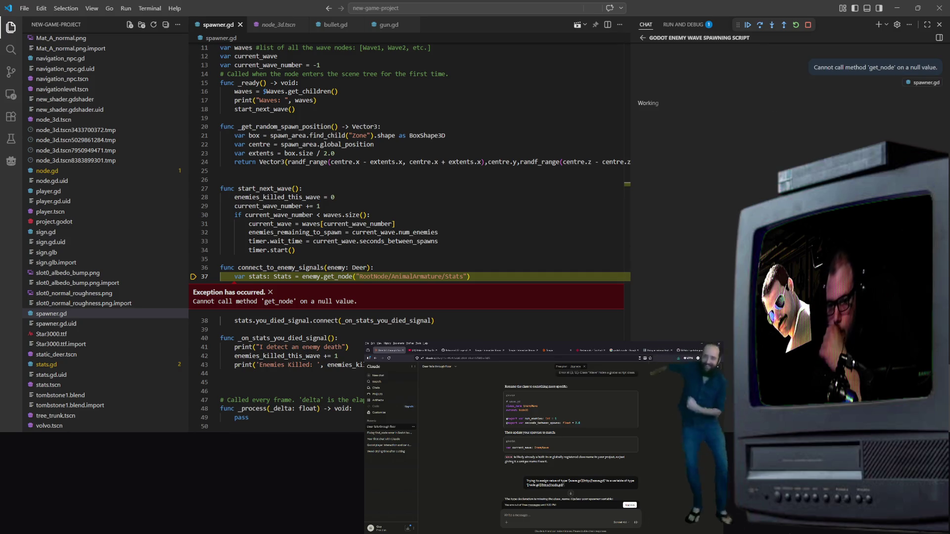
left_click(808, 24)
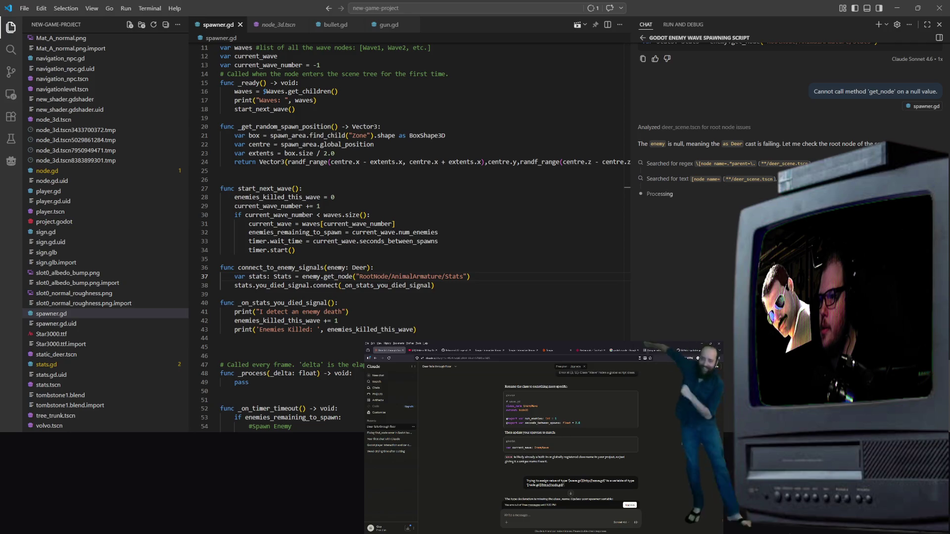
scroll(411, 233, "down", 3)
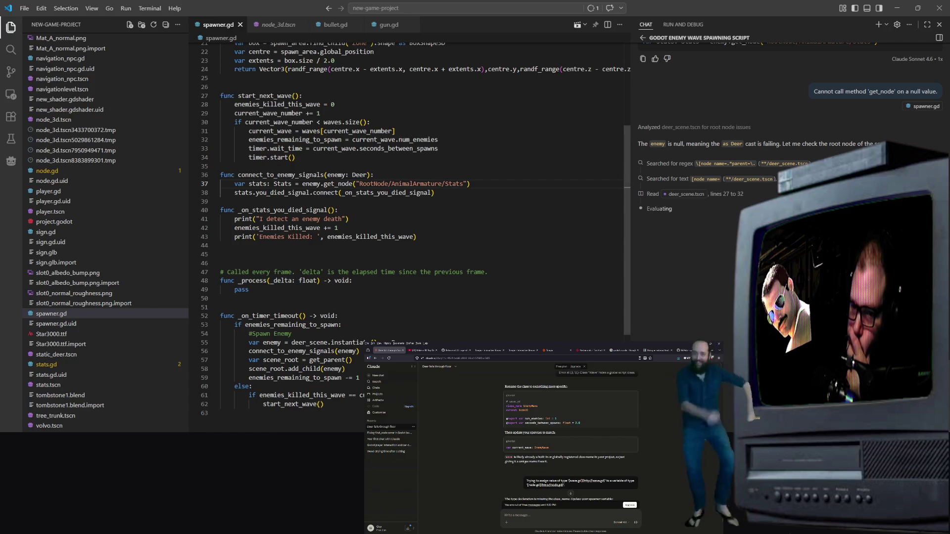
scroll(411, 233, "up", 2)
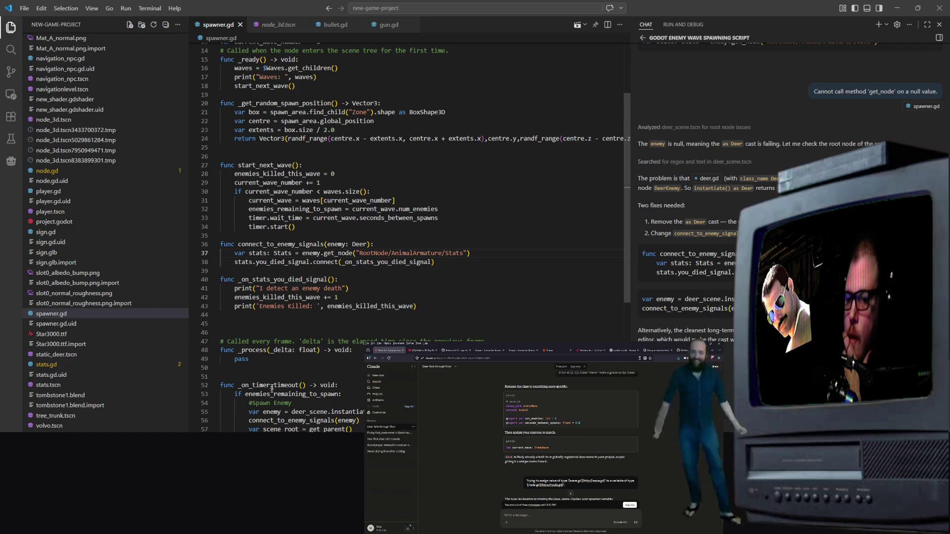
scroll(375, 337, "down", 7)
scroll(374, 336, "up", 6)
scroll(375, 336, "up", 5)
scroll(374, 337, "down", 6)
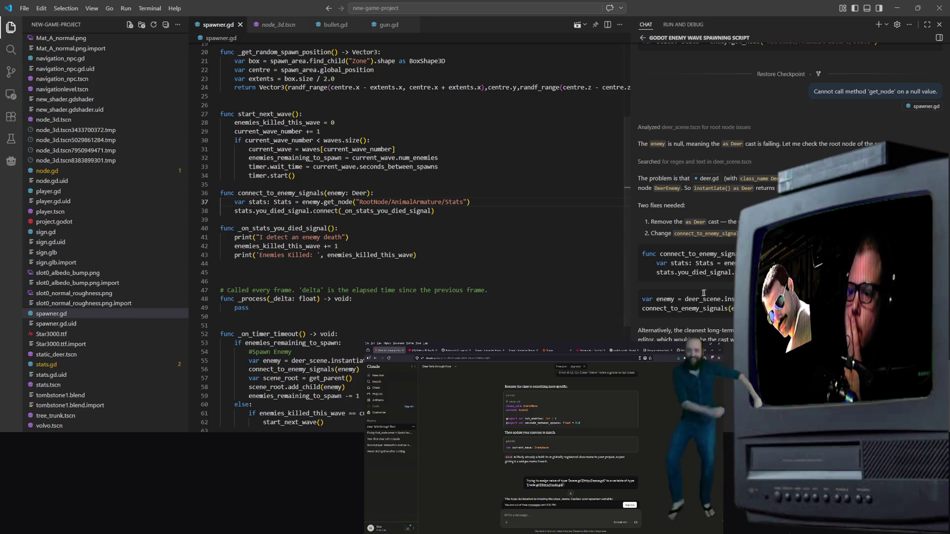
scroll(340, 244, "up", 6)
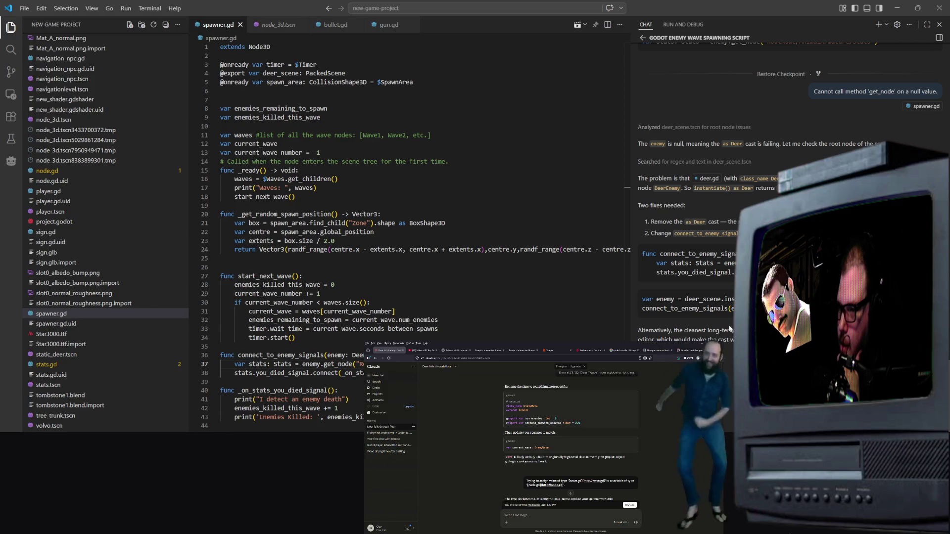
Following the assistant's suggestion, change the enemy parameter type on line 36 from Deer to Node and save
left_click(658, 263)
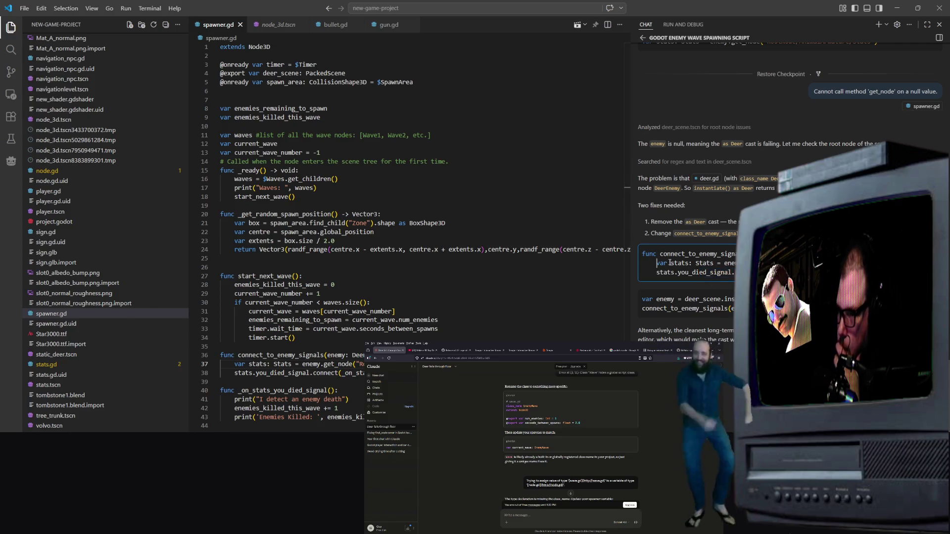
double_click(676, 234)
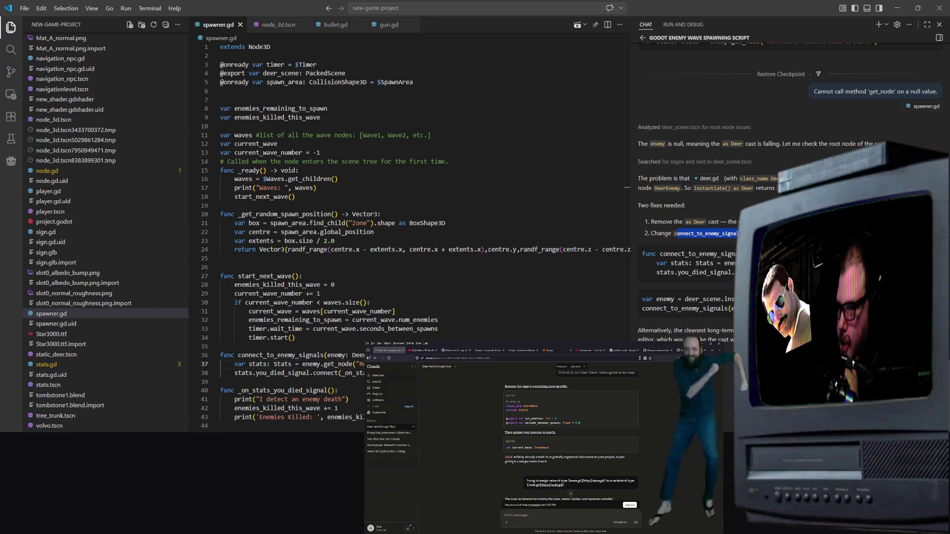
left_click(706, 247)
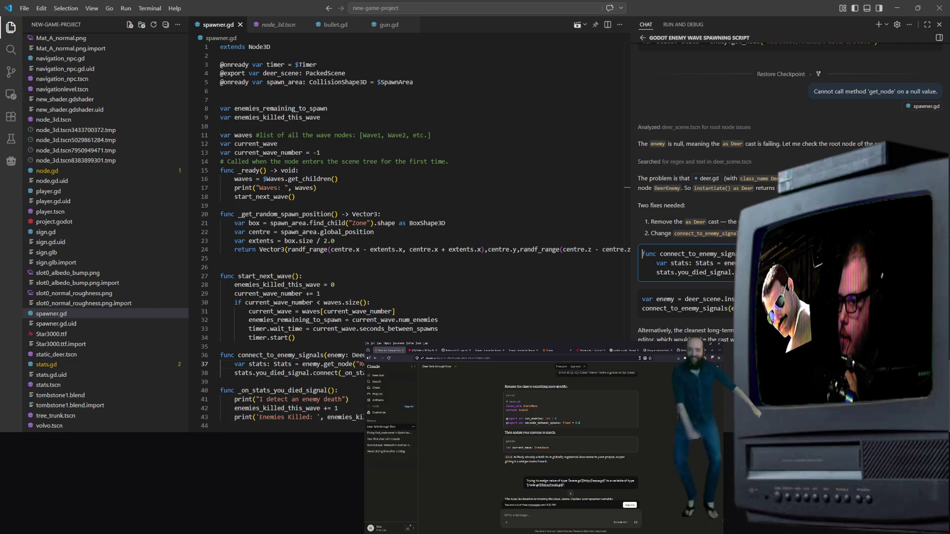
triple_click(326, 329)
scroll(353, 342, "down", 1)
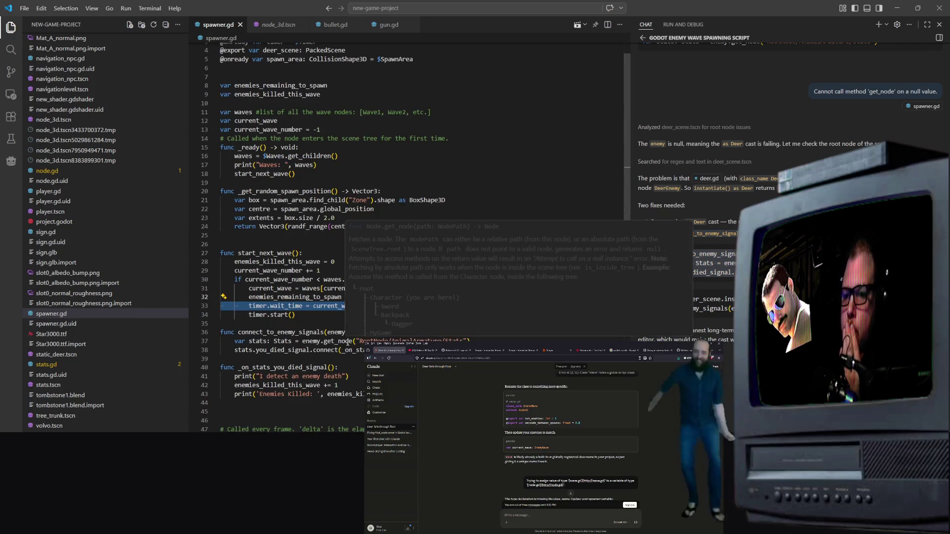
left_click_drag(352, 332, 367, 332)
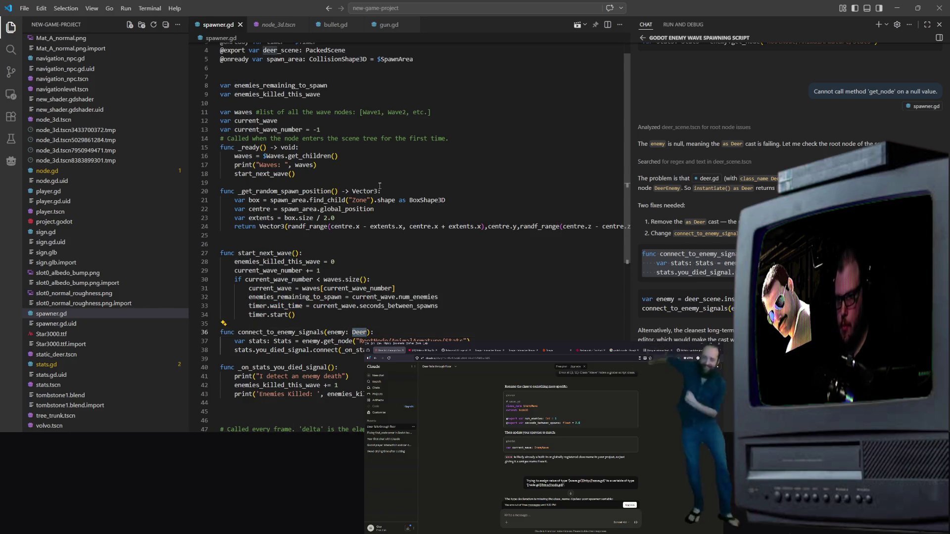
type("Node")
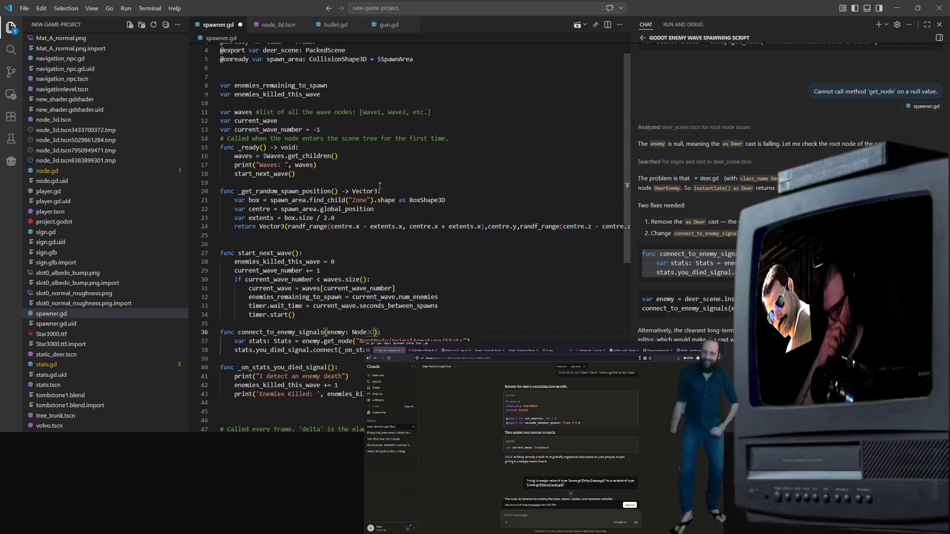
left_click(406, 285)
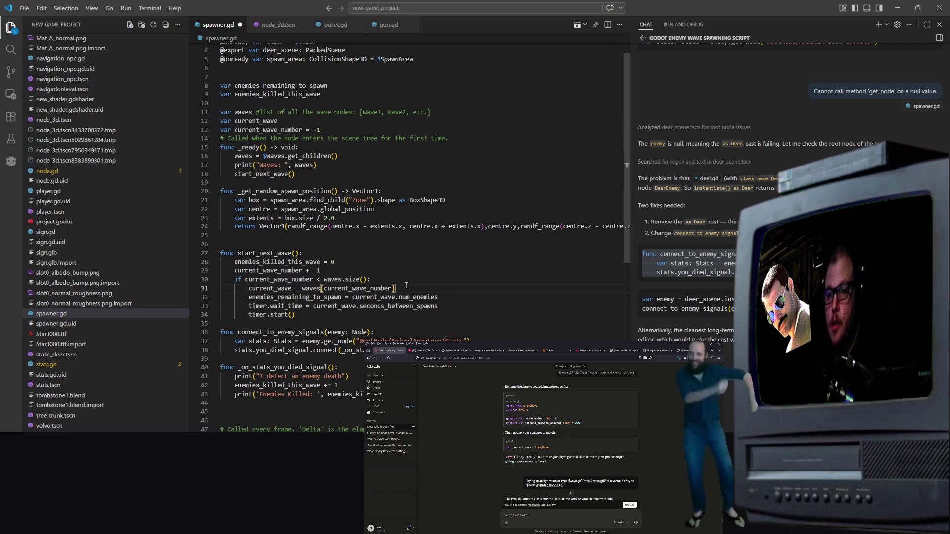
key("ctrl+s")
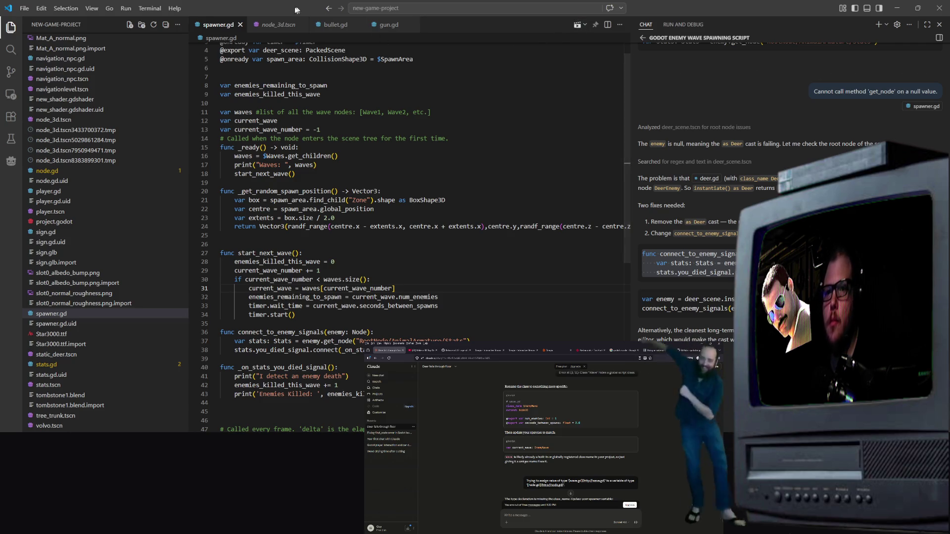
Run the game again under the debugger and dismiss the null-value exception message
left_click(276, 23)
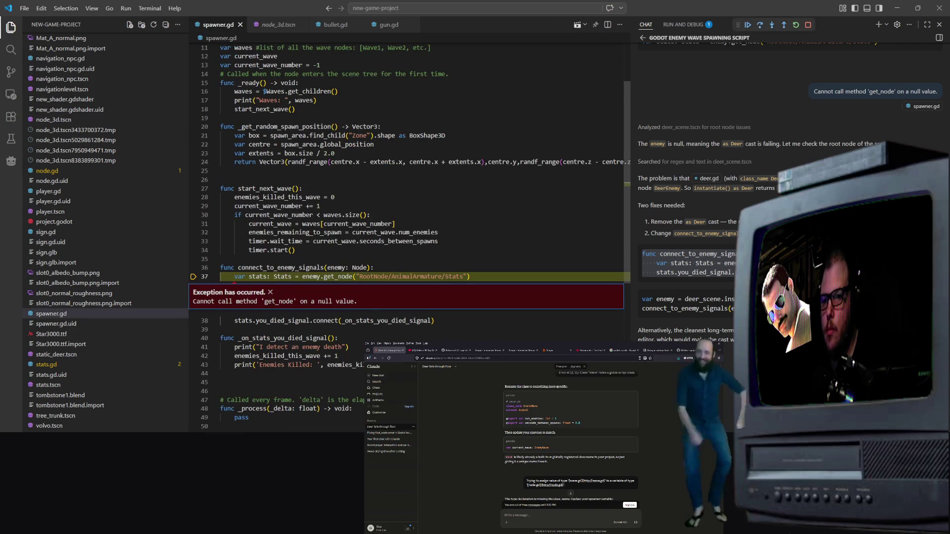
key("Up")
key("Up")
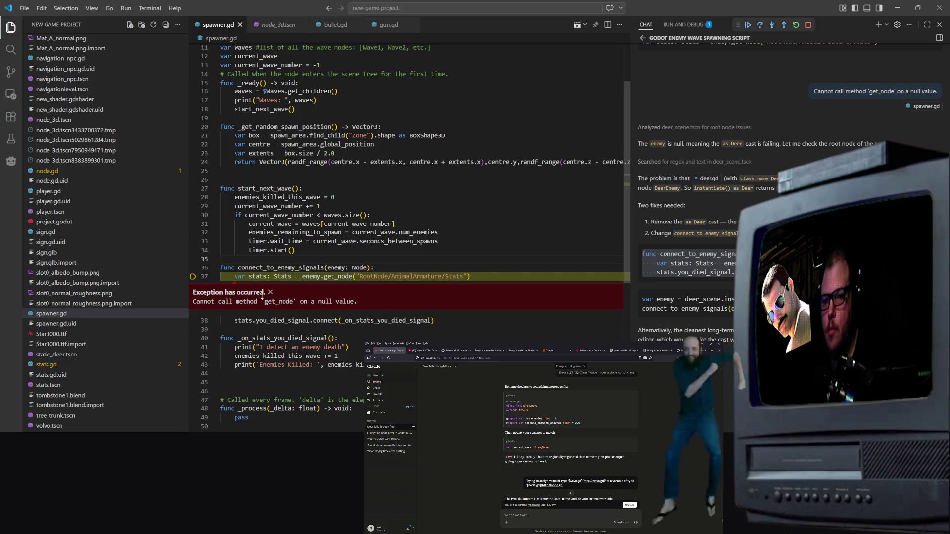
left_click(270, 292)
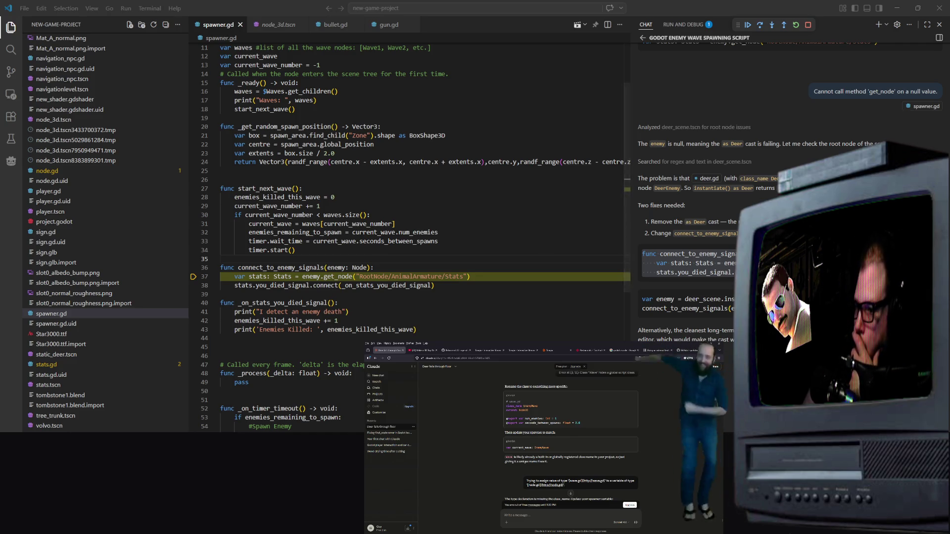
left_click(687, 262)
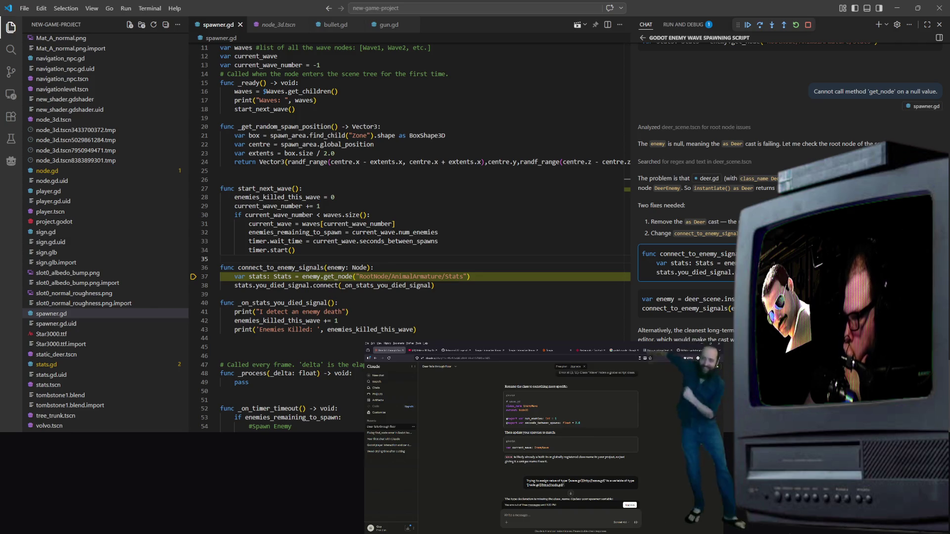
scroll(410, 306, "down", 4)
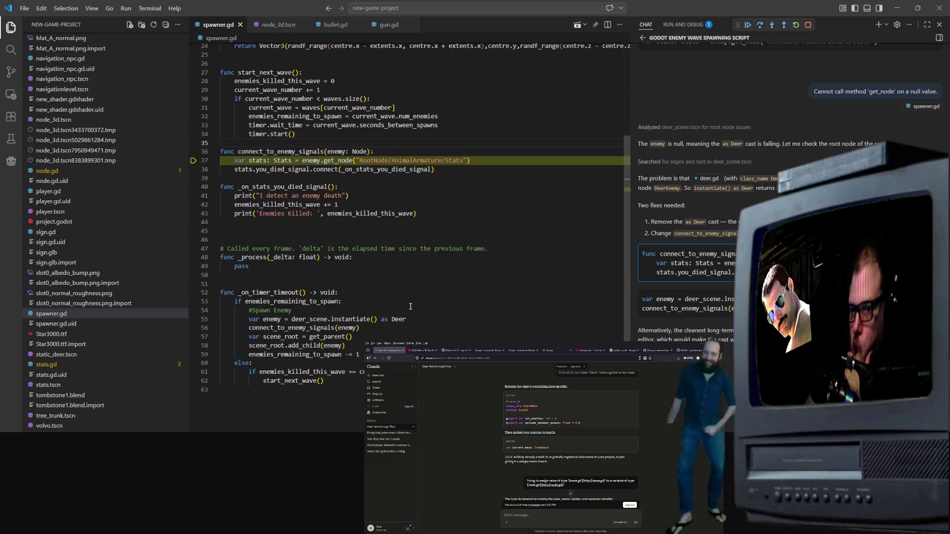
Replace ' as Deer' on line 55 with 'as DeerEnemy' and check the error it reports
left_click_drag(416, 317, 378, 321)
key("BackSpace")
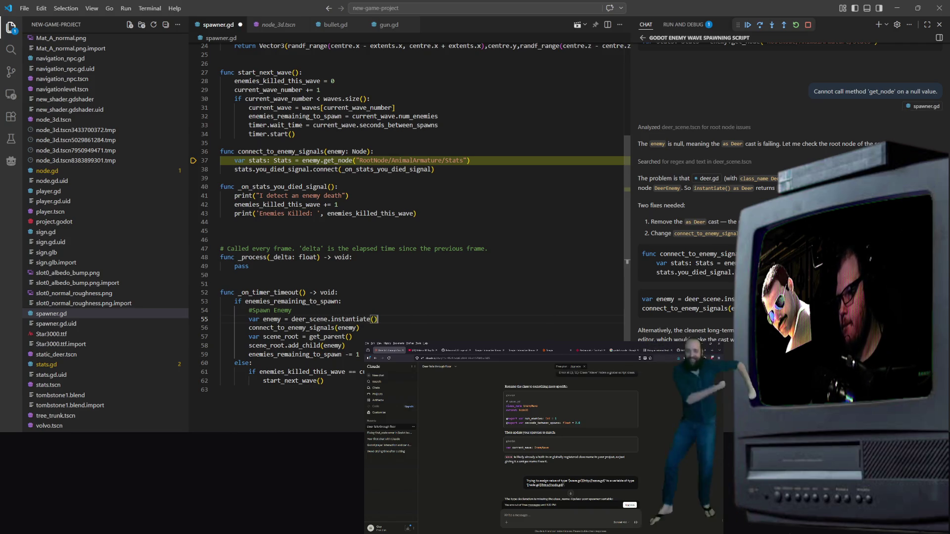
type("as ")
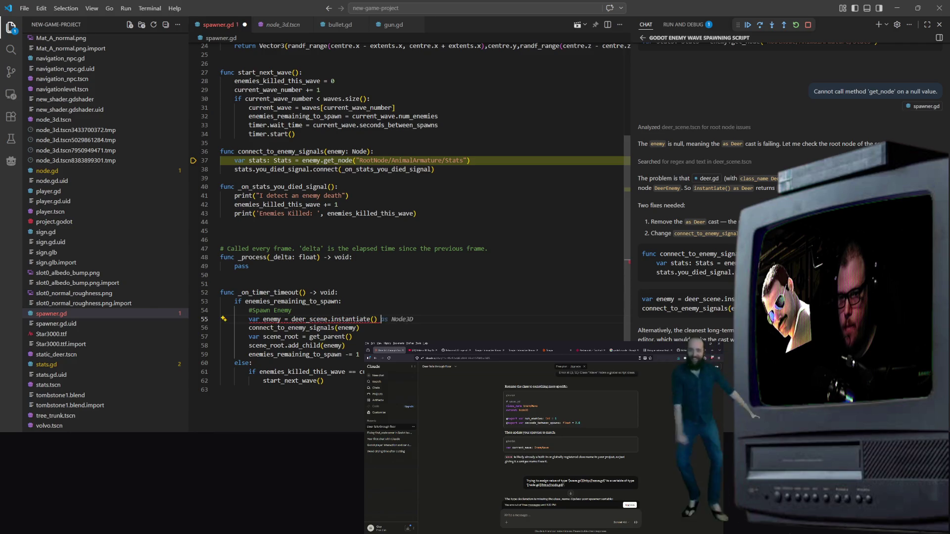
type("DeerEn")
key("BackSpace")
key("BackSpace")
type("y")
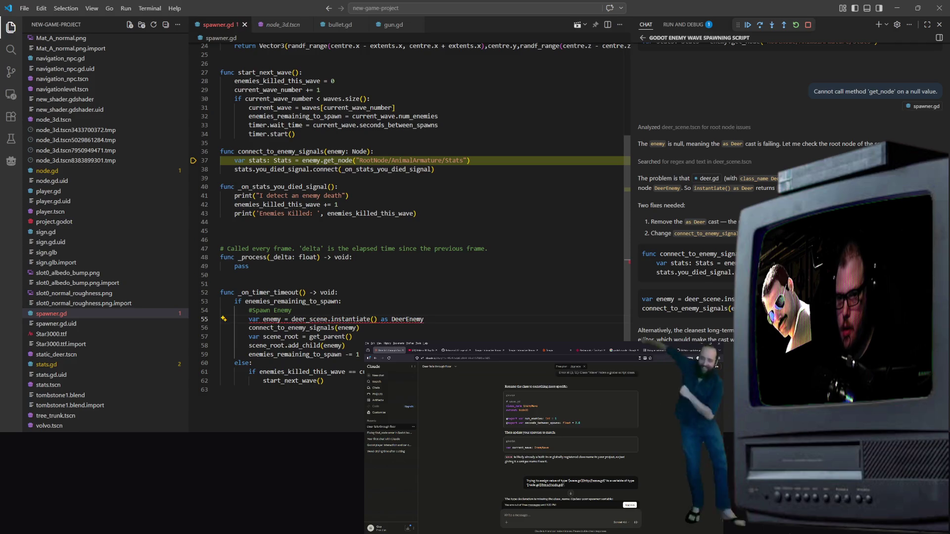
left_click_drag(419, 213, 235, 222)
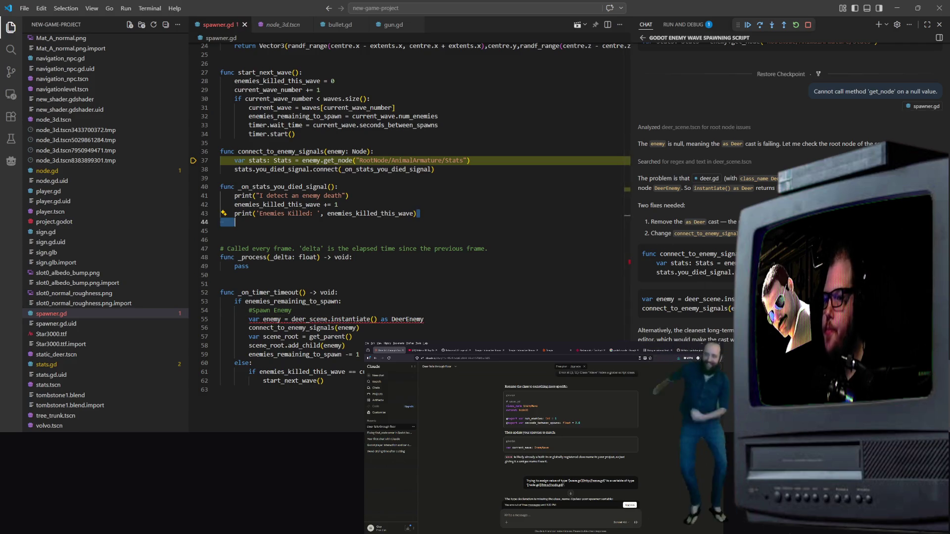
left_click(358, 320)
left_click(363, 333)
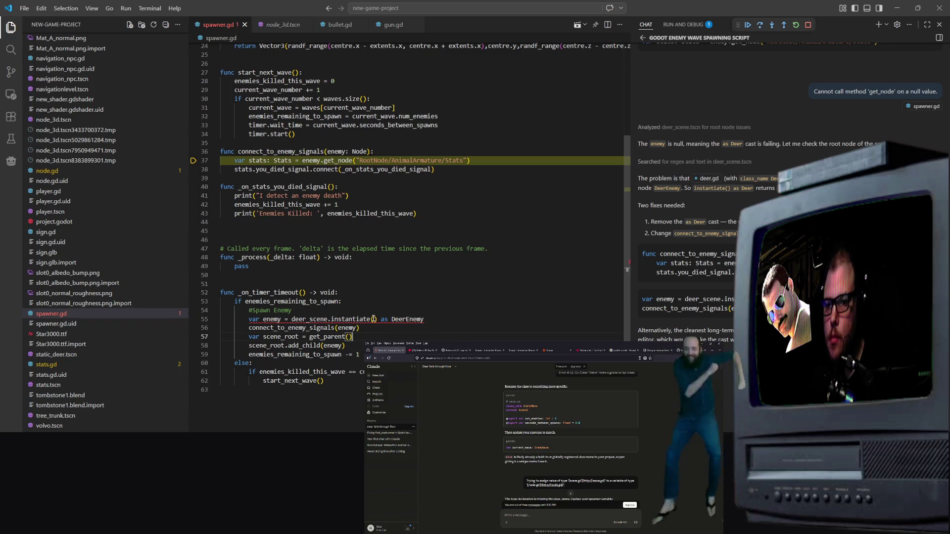
left_click(364, 319)
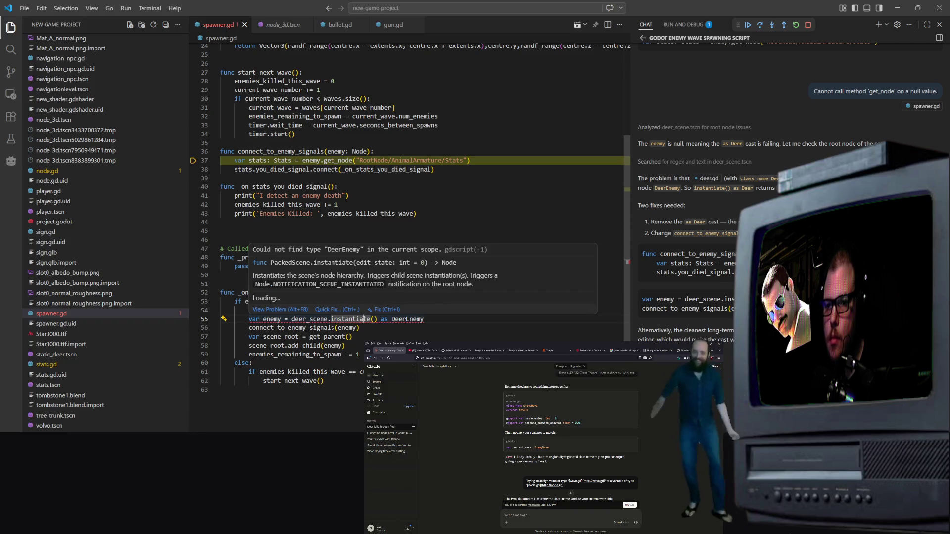
Open deer.gd from the Explorer
scroll(304, 123, "up", 5)
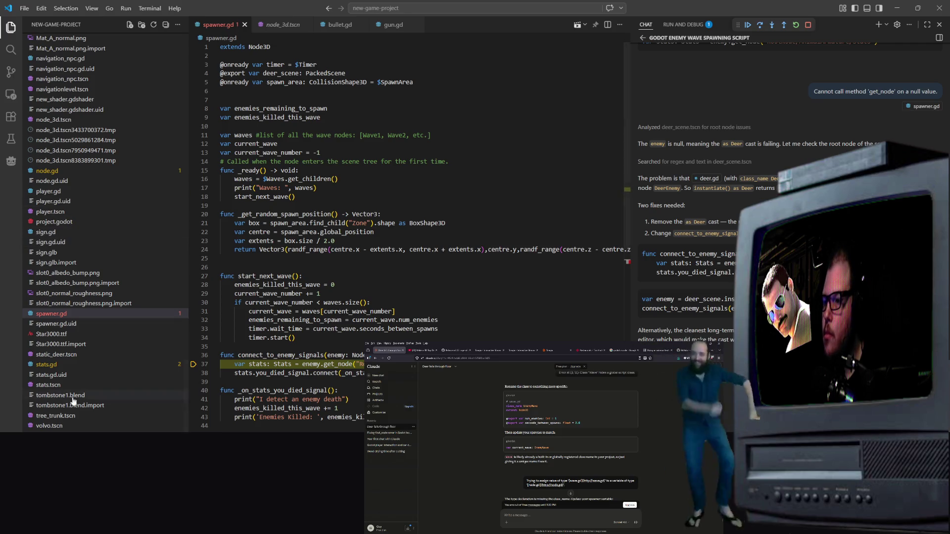
scroll(67, 381, "up", 5)
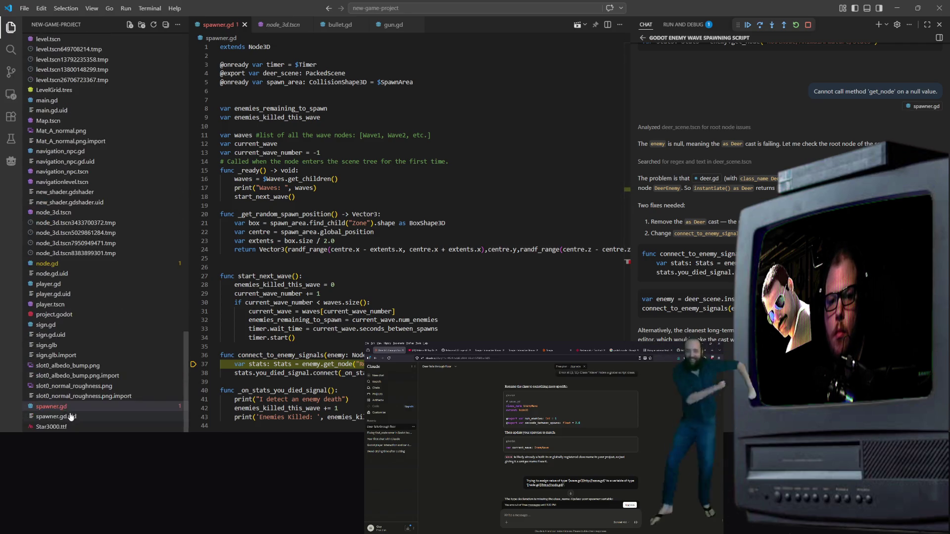
scroll(65, 383, "up", 15)
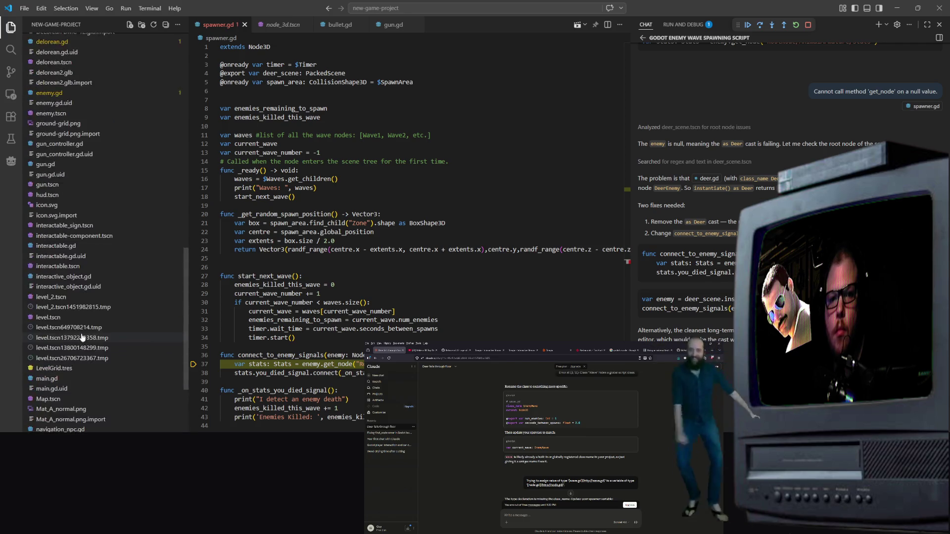
left_click(73, 284)
scroll(256, 110, "down", 15)
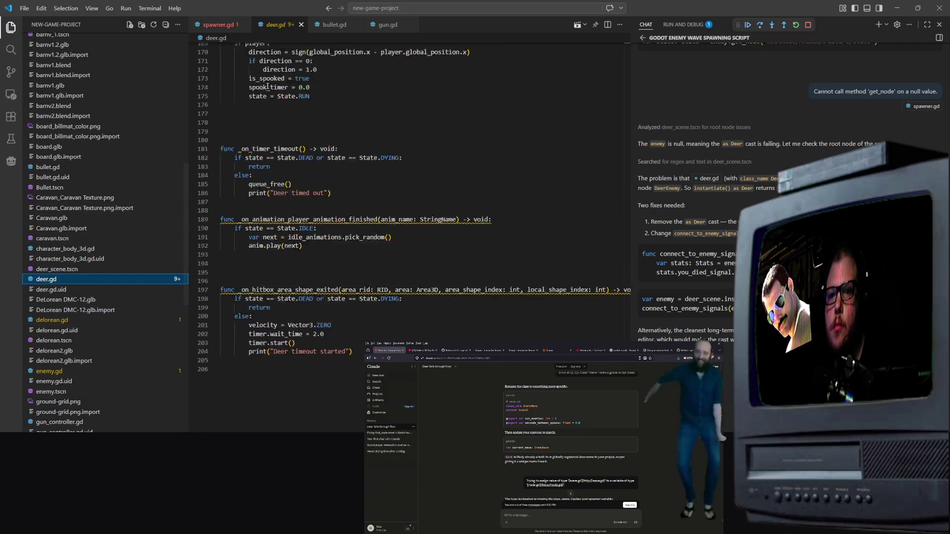
Change line 3 of deer.gd to 'class_name DeerEnemy'
scroll(255, 110, "up", 20)
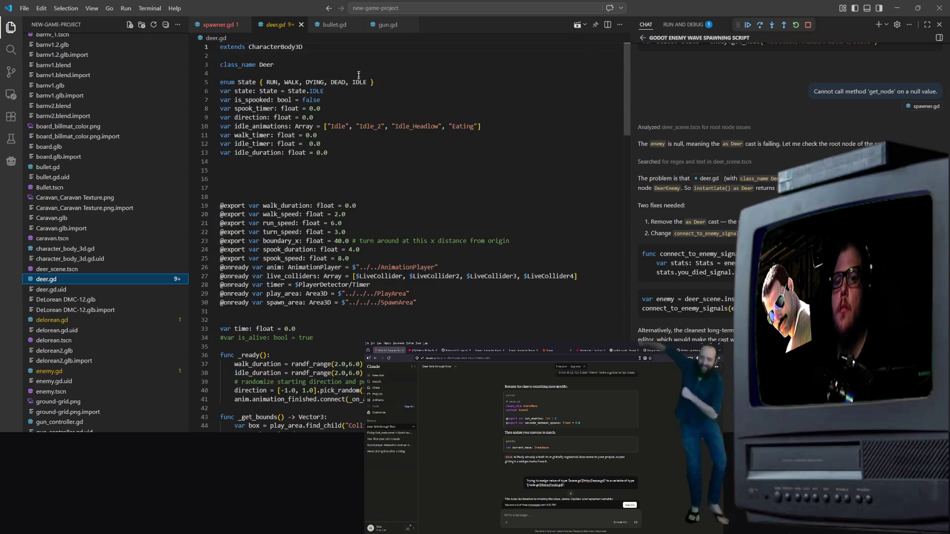
left_click(273, 65)
type("Enemy")
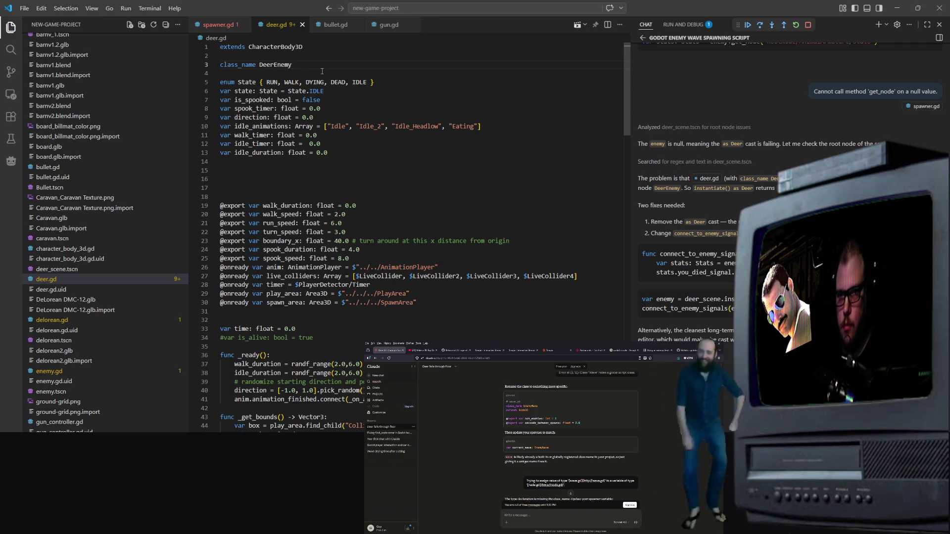
left_click(483, 300)
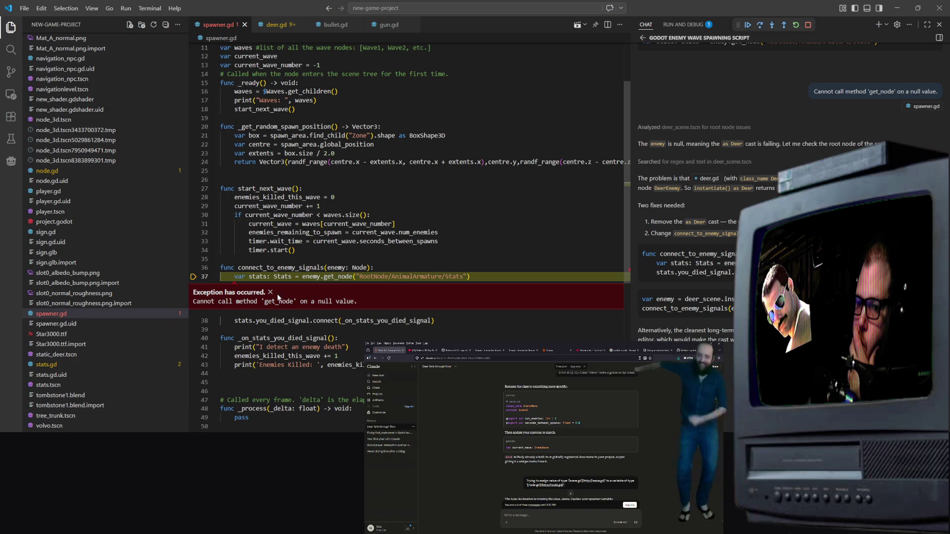
Back in spawner.gd, dismiss the exception banner and inspect the instantiate call on line 55
left_click(270, 292)
scroll(322, 267, "down", 5)
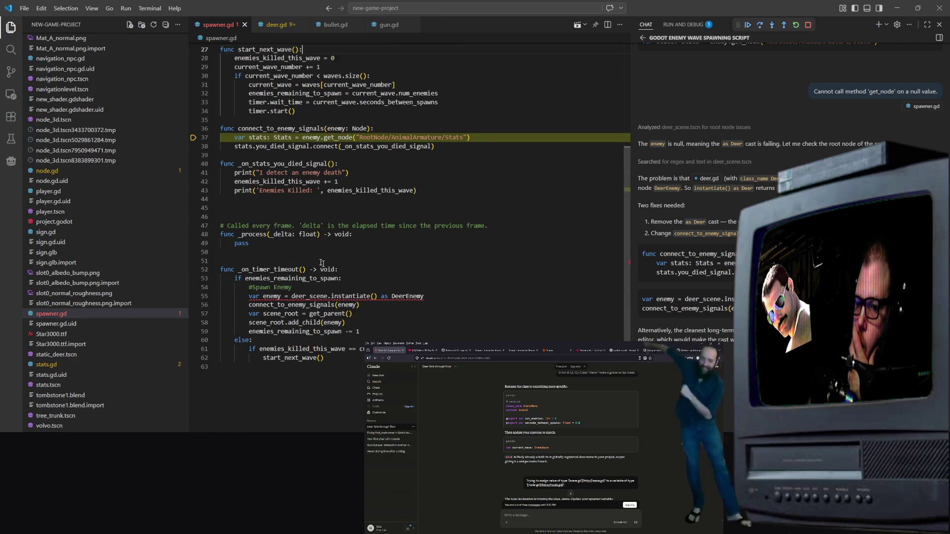
double_click(361, 295)
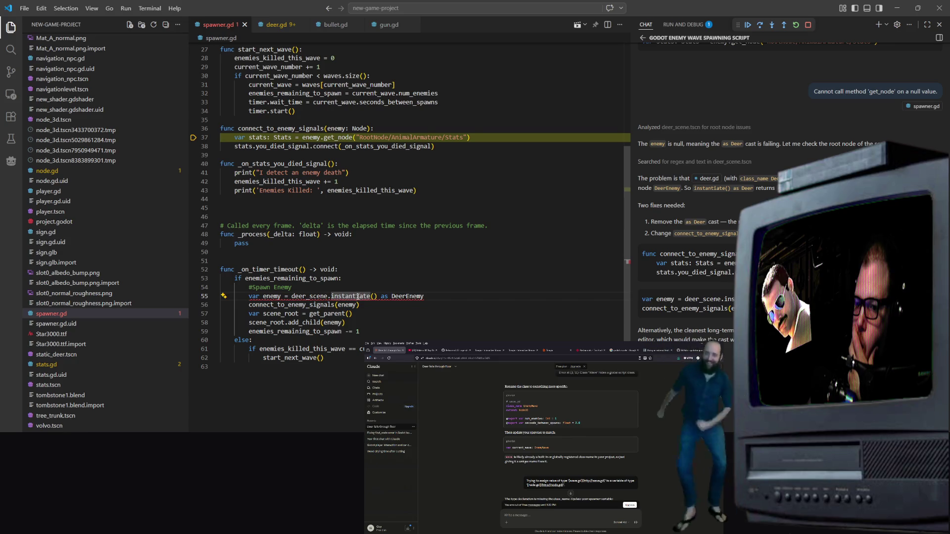
right_click(353, 300)
left_click(352, 300)
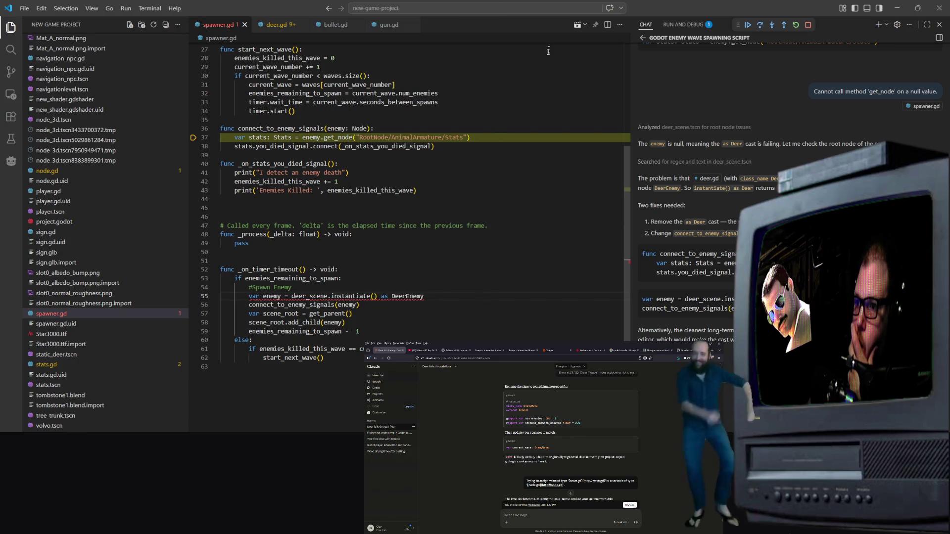
left_click(459, 8)
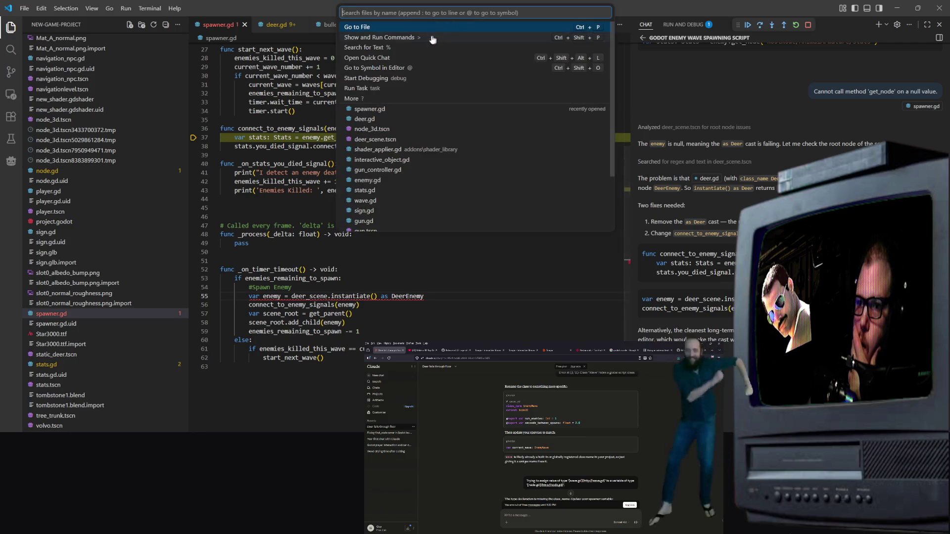
left_click(277, 58)
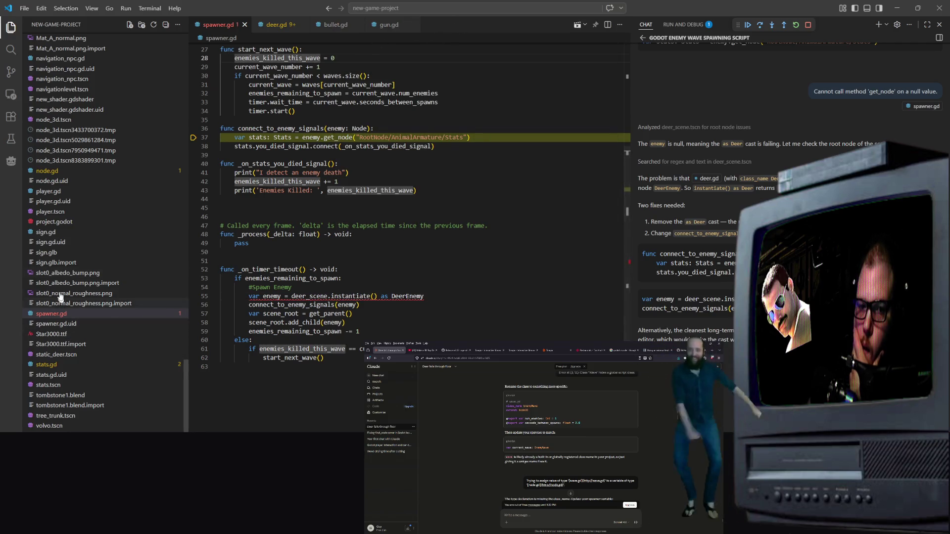
Open node_3d.tscn and scroll to its SpawnArea and Zone node entries
scroll(65, 158, "up", 1)
left_click(55, 143)
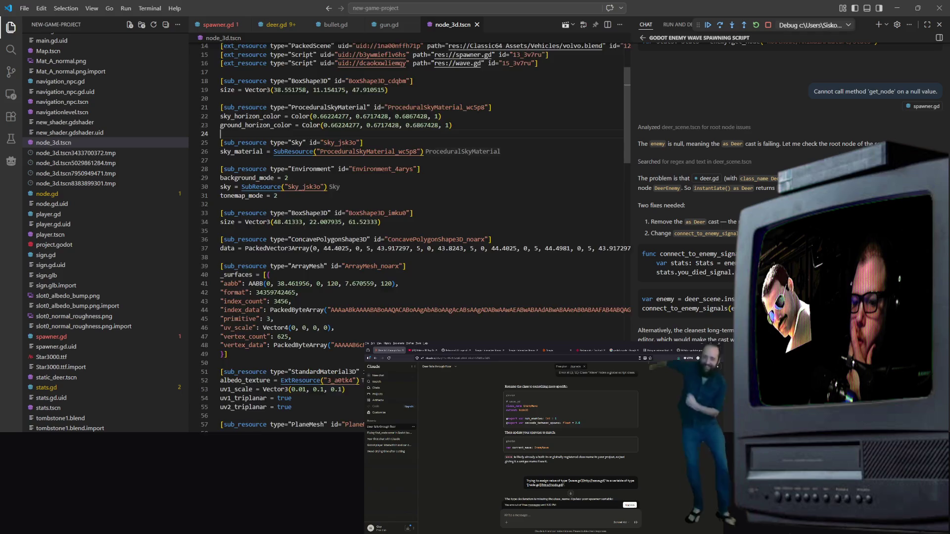
scroll(411, 237, "down", 10)
key("alt+Tab")
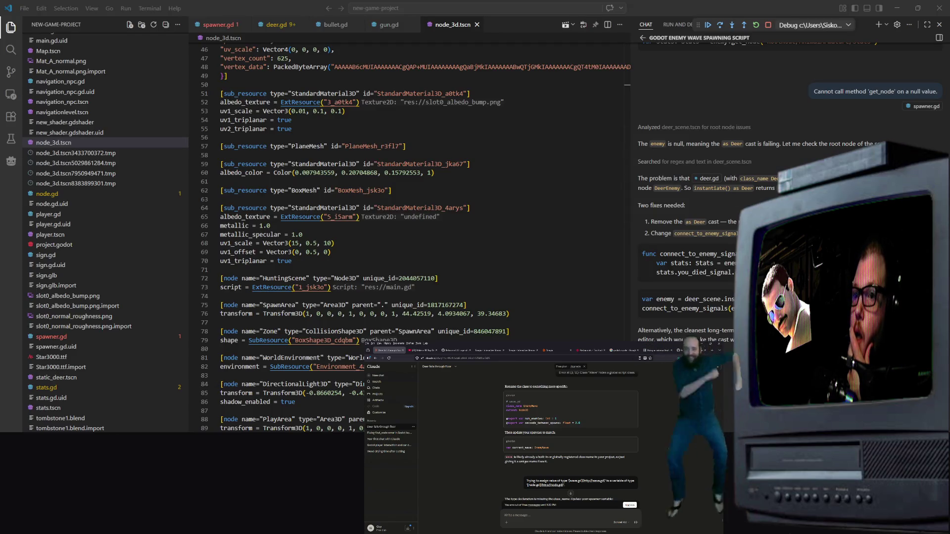
scroll(411, 237, "down", 13)
scroll(410, 237, "down", 19)
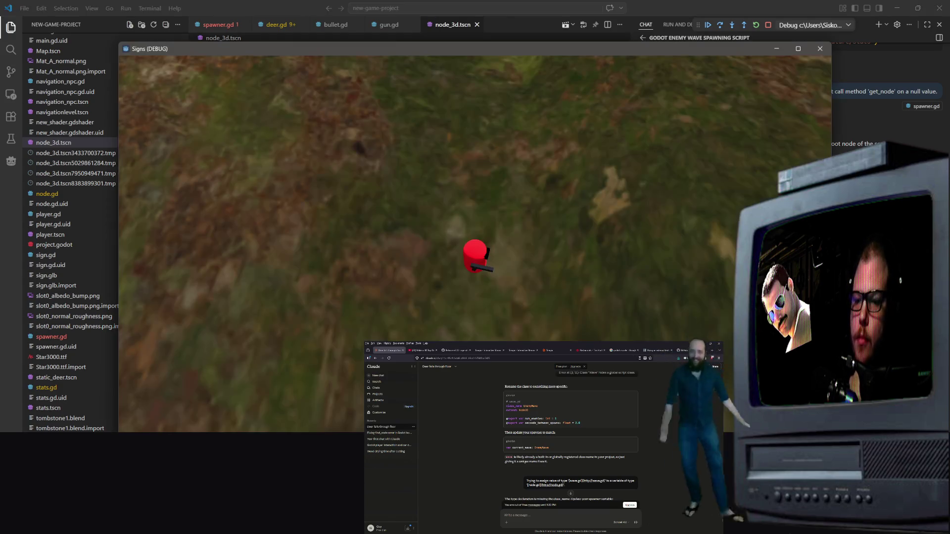
Close the game, stop debugging and rerun node_3d.tscn, which breaks again at spawner.gd line 37
left_click(829, 50)
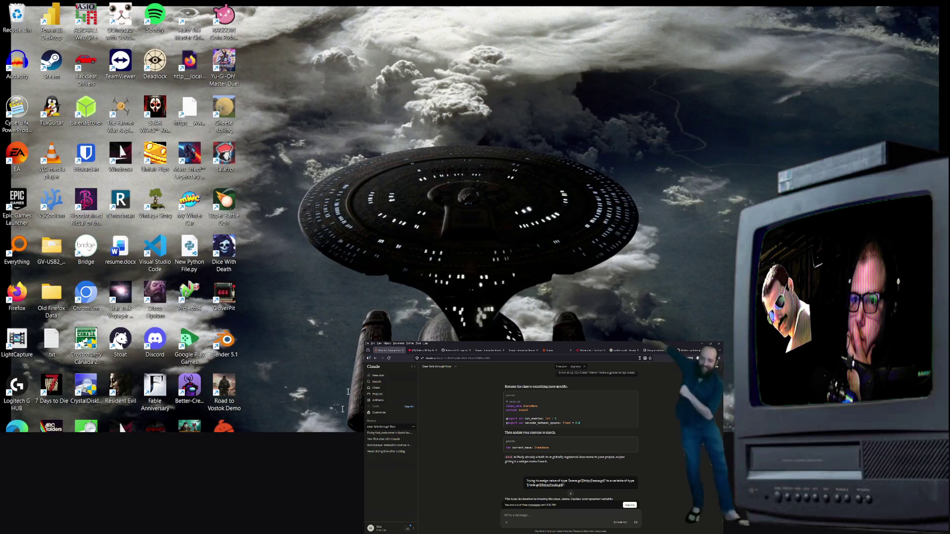
scroll(327, 335, "down", 6)
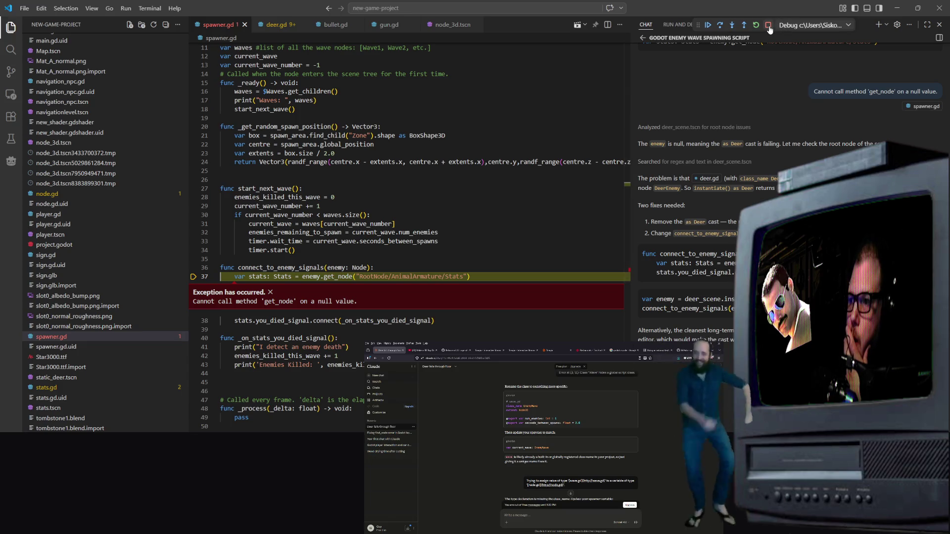
key("shift+F5")
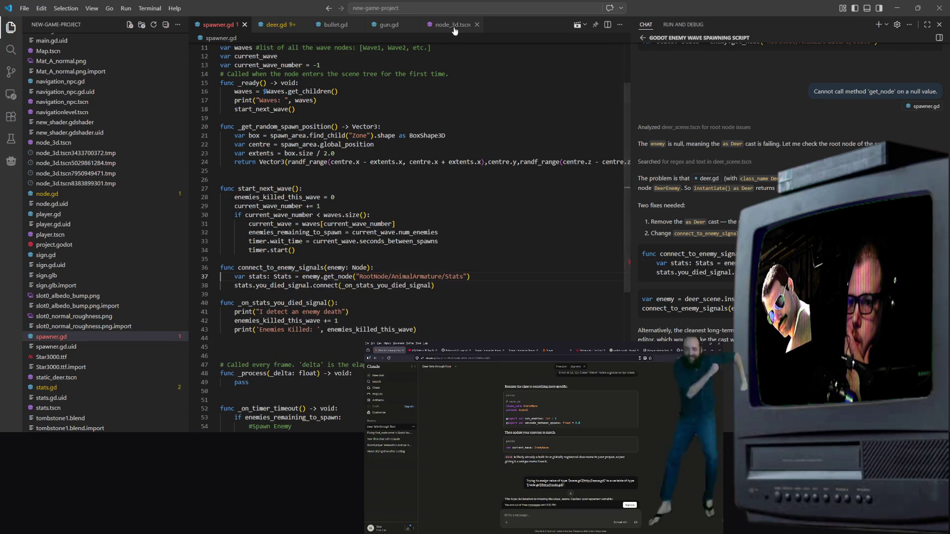
left_click(450, 25)
left_click(564, 24)
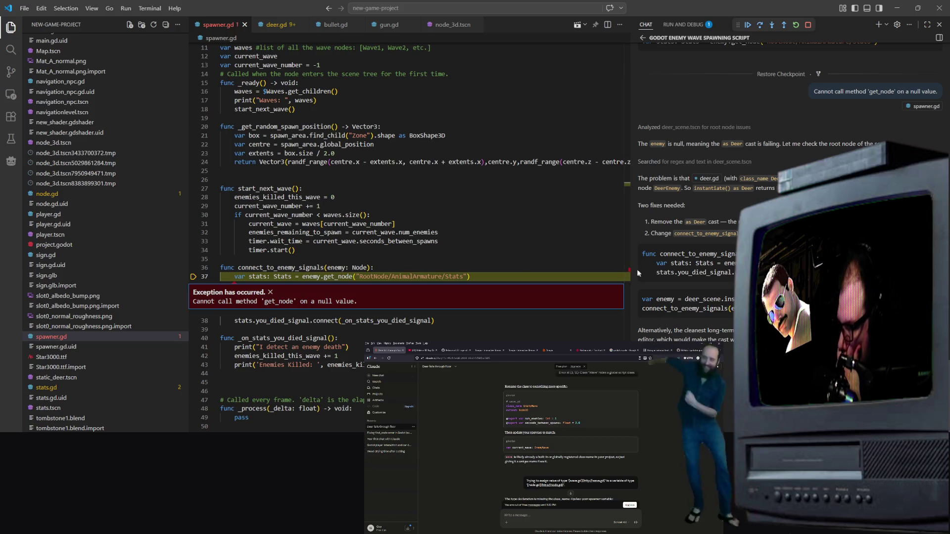
left_click(504, 147)
scroll(504, 149, "up", 1)
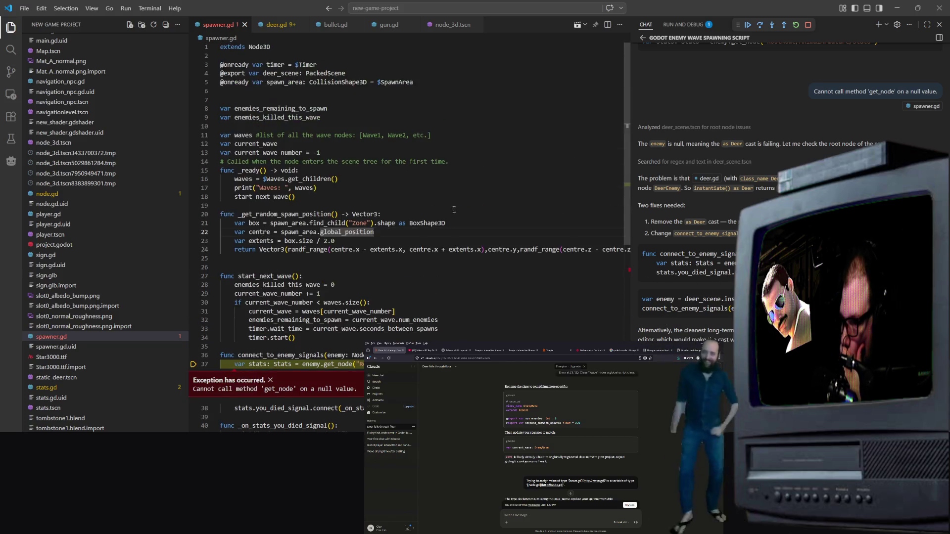
Add deer.gd to the AI chat as context
right_click(283, 29)
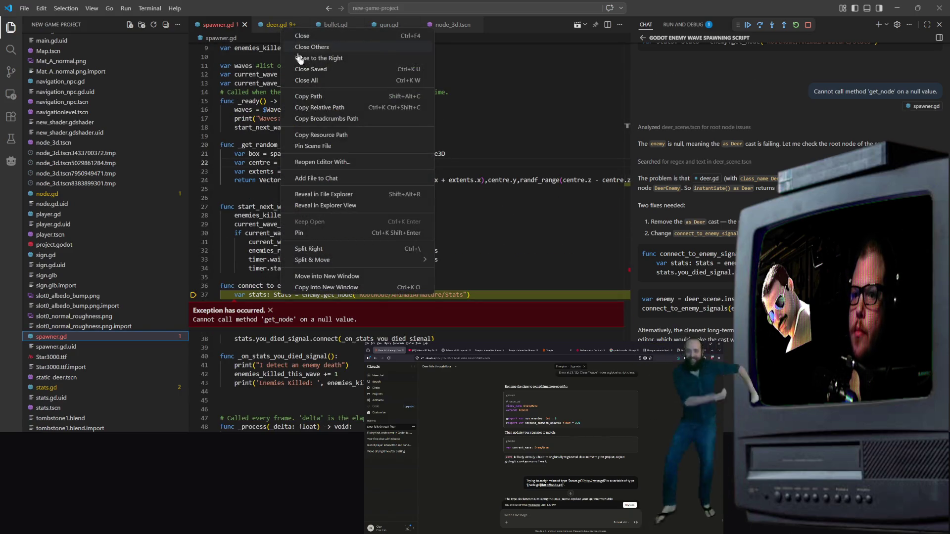
left_click(328, 177)
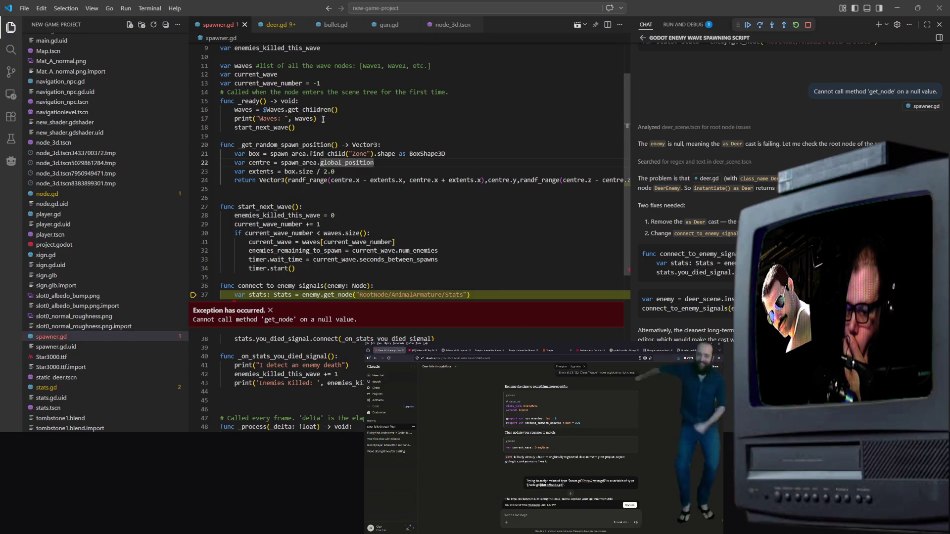
right_click(284, 27)
left_click(283, 27)
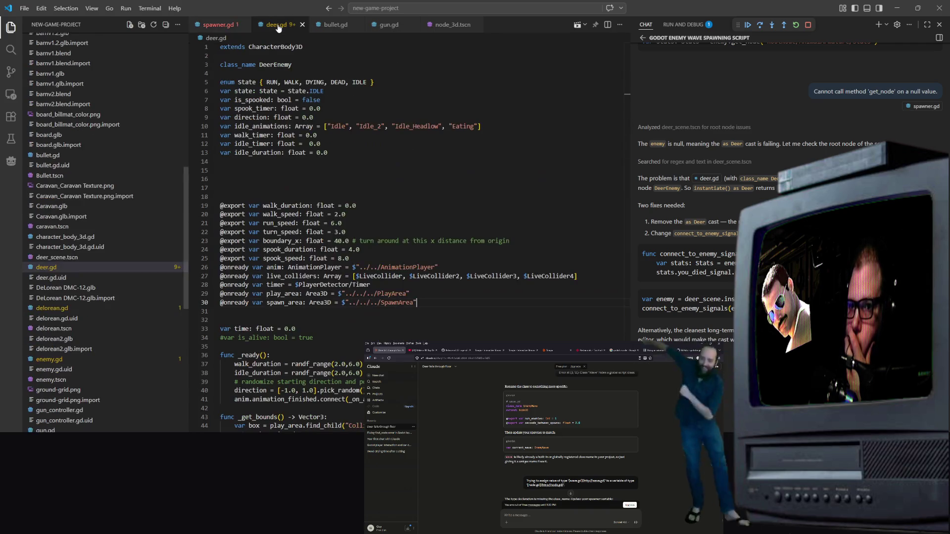
right_click(280, 27)
left_click(343, 177)
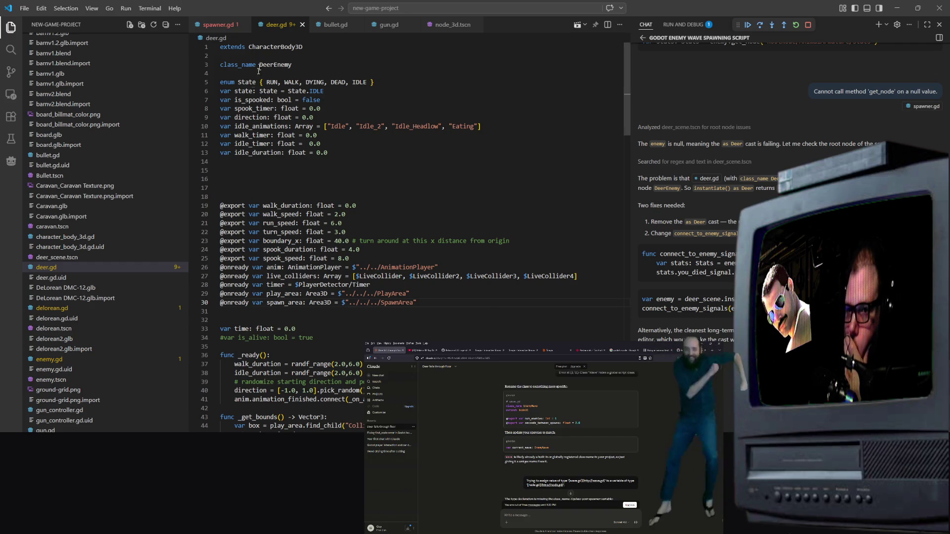
Select the get_node null-value error, add deer_scene.tscn to the chat, and send the question
mouse_move(358, 301)
left_mouse_down()
mouse_move(203, 293)
mouse_move(195, 301)
left_mouse_up()
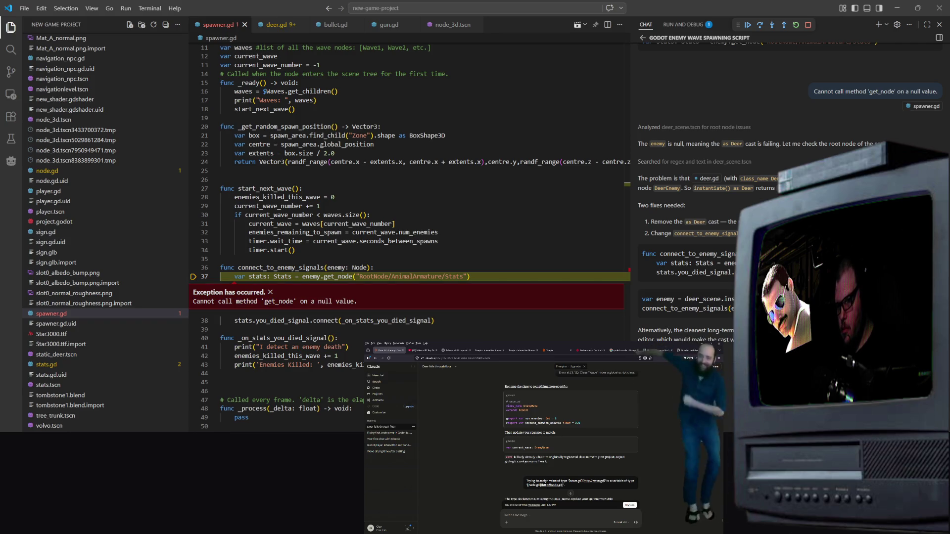
scroll(90, 269, "up", 10)
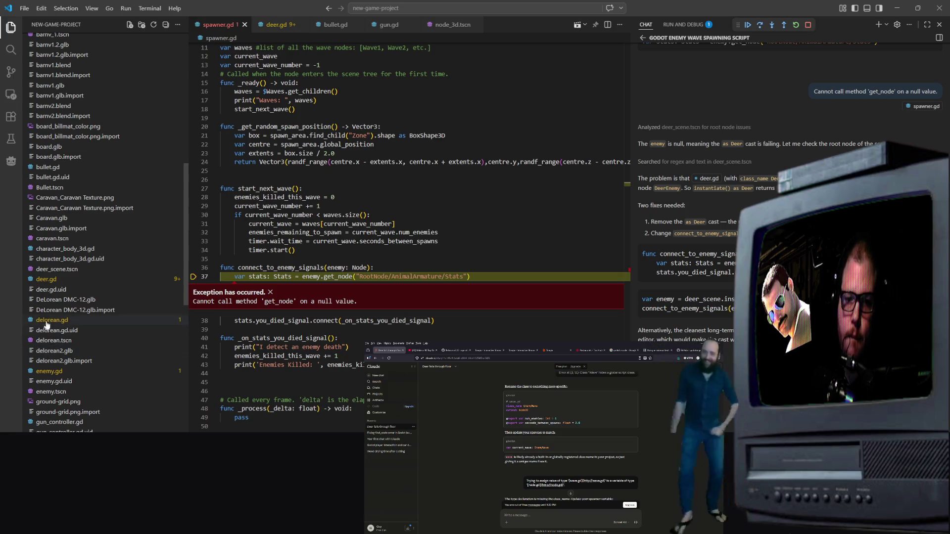
right_click(59, 269)
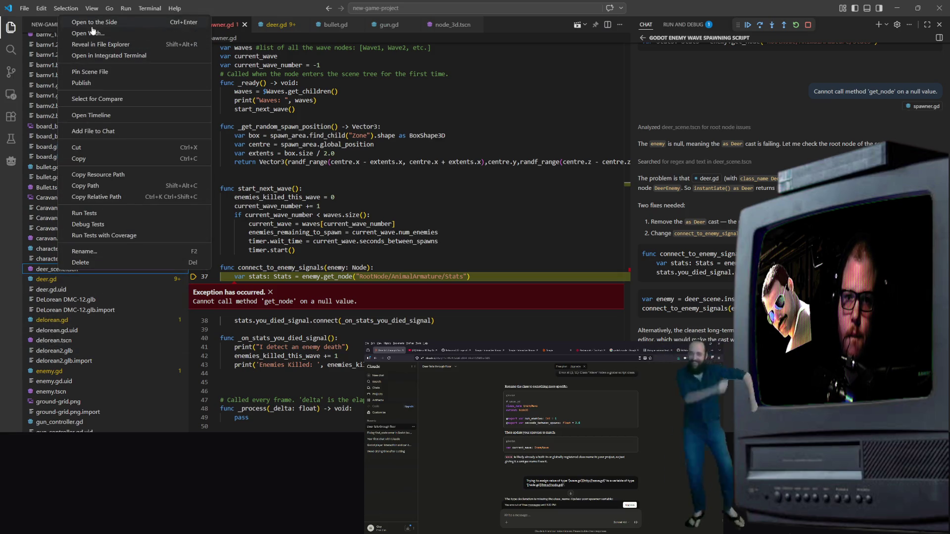
left_click(99, 131)
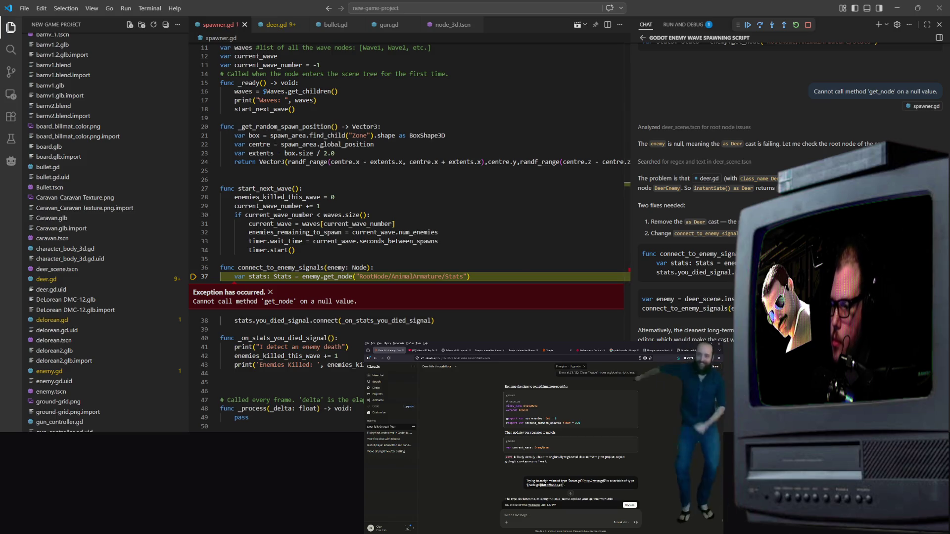
key("Return")
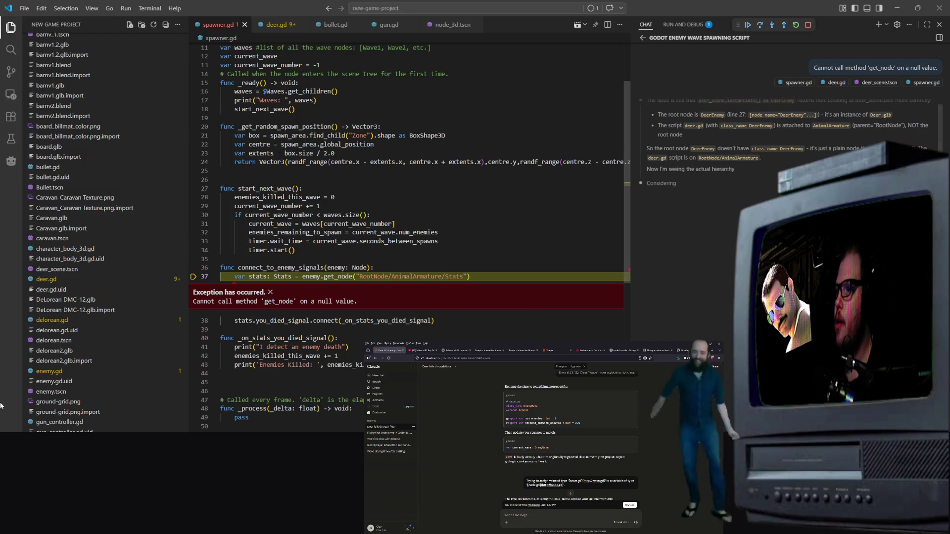
Delete the ' as DeerEnemy' cast from the instantiate line 55 in spawner.gd
scroll(789, 149, "up", 1)
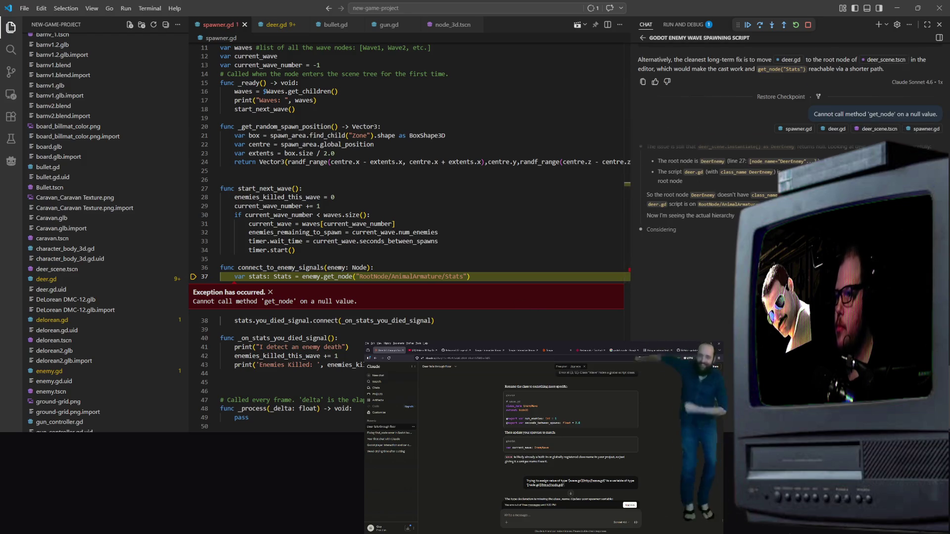
scroll(789, 149, "up", 1)
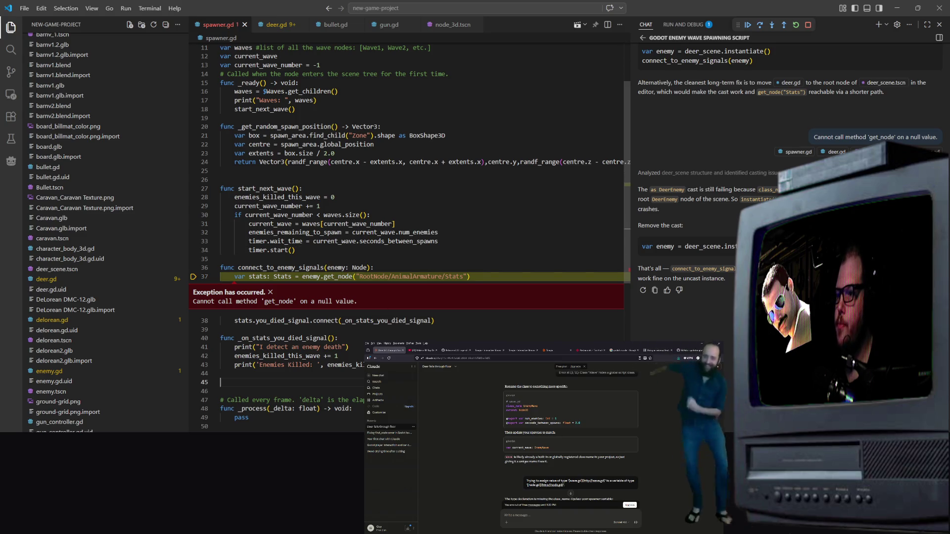
scroll(424, 265, "down", 7)
mouse_move(427, 286)
left_mouse_down()
mouse_move(420, 294)
mouse_move(379, 286)
left_mouse_up()
key("BackSpace")
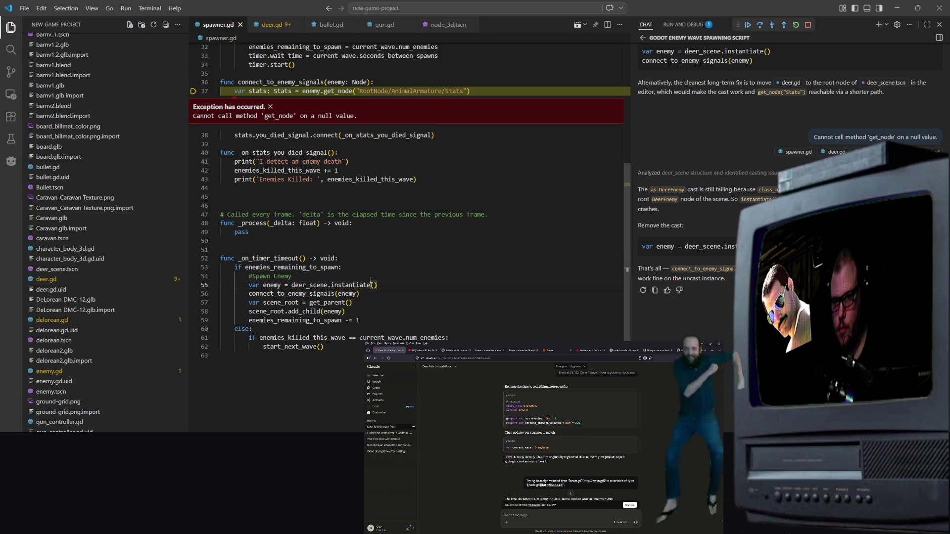
Stop the crashed session and relaunch node_3d.tscn under the debugger with the cast removed
left_click(807, 25)
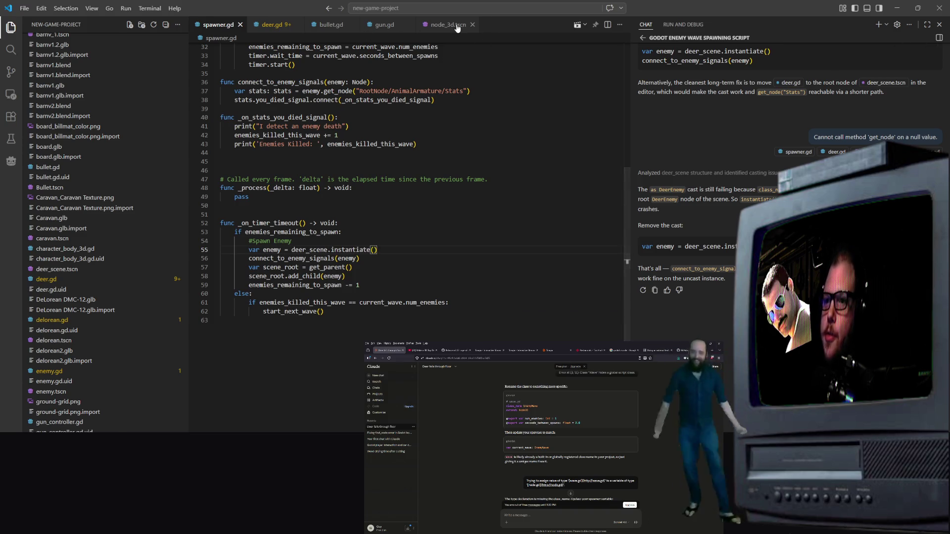
left_click(446, 24)
left_click(564, 26)
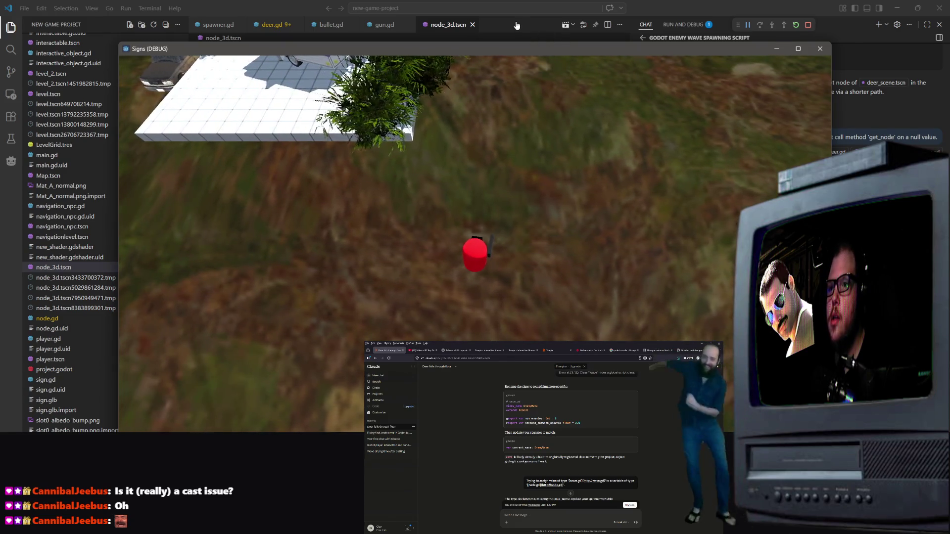
Bring VS Code in front of the game and open a new terminal panel
left_click(516, 24)
right_click(517, 24)
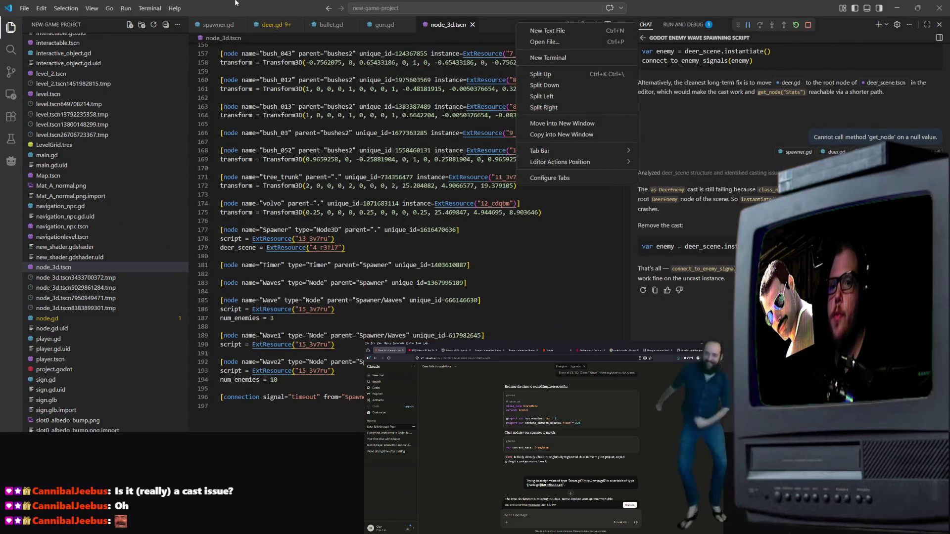
left_click(154, 9)
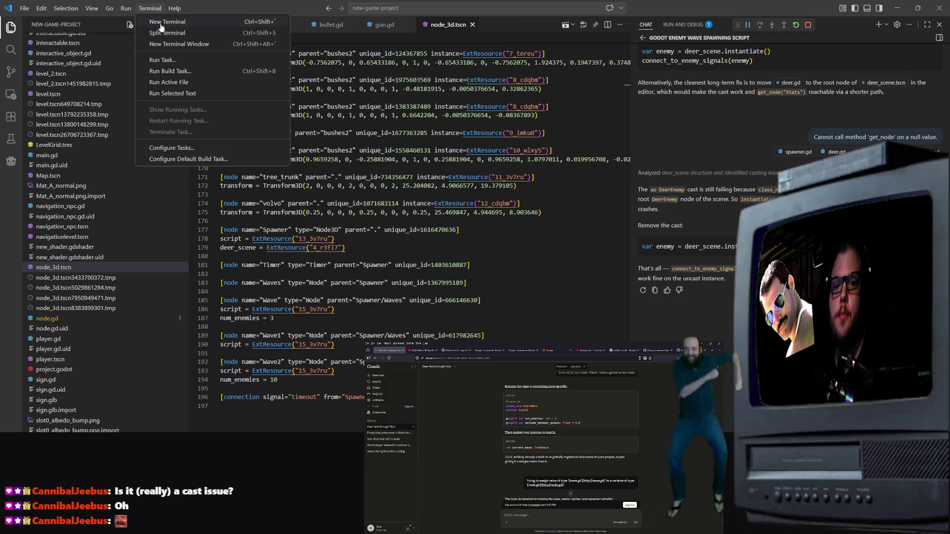
left_click(160, 26)
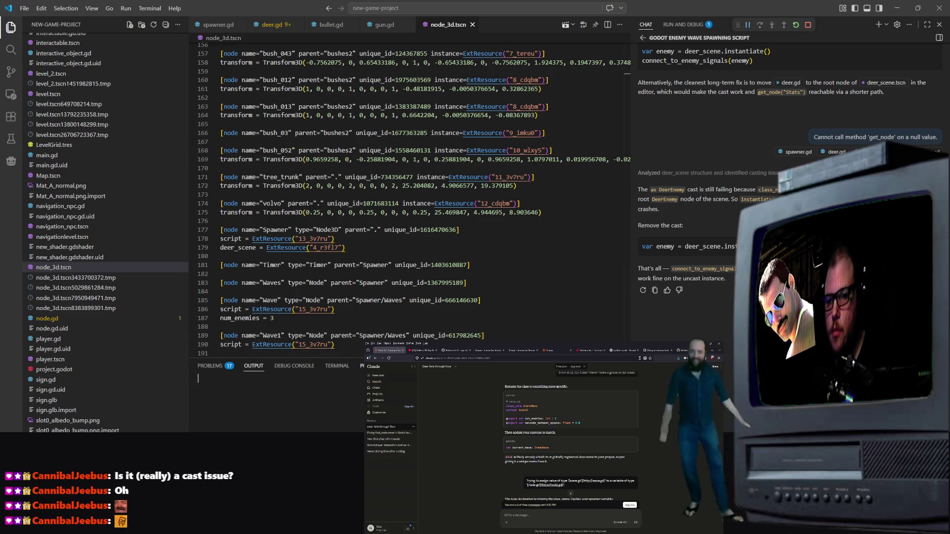
scroll(544, 260, "up", 1)
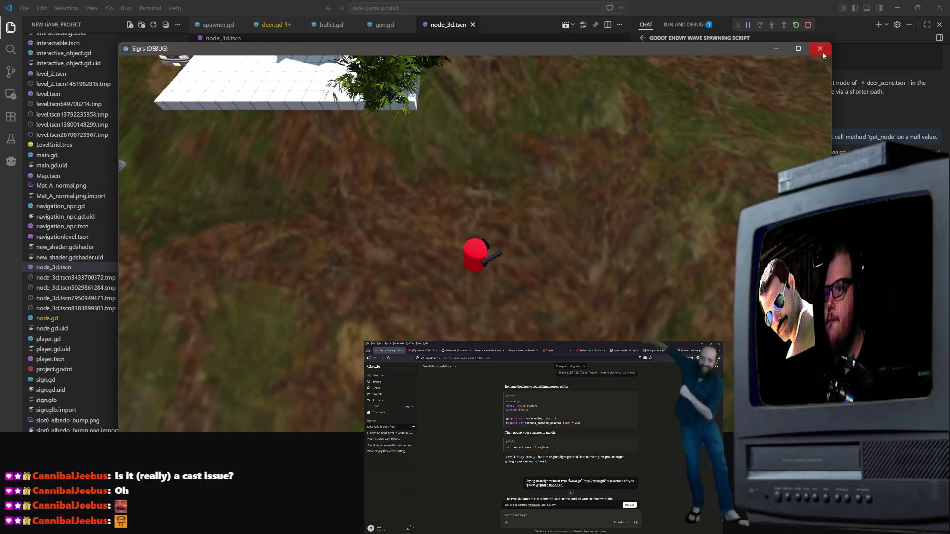
Close the game, review the Spawner and Wave entries in node_3d.tscn, and return to spawner.gd
left_click(820, 48)
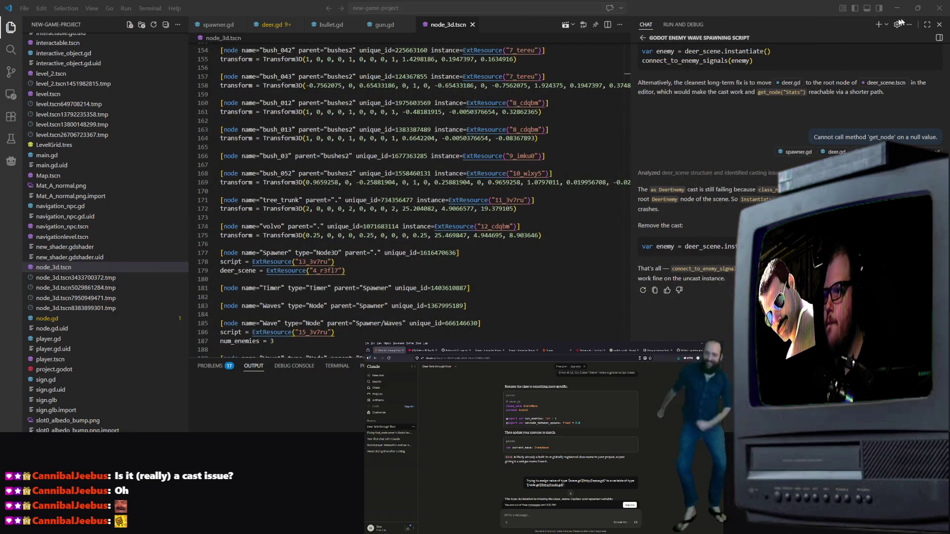
scroll(439, 237, "down", 5)
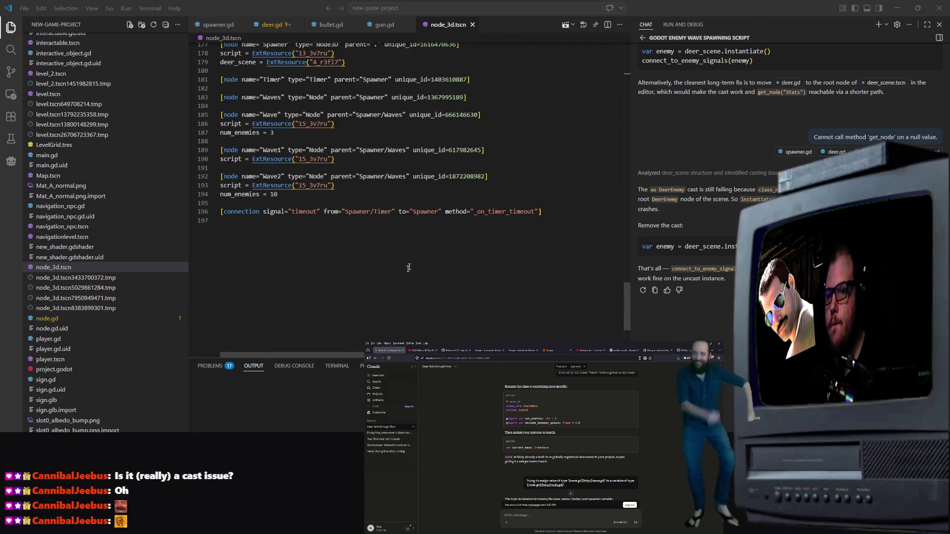
scroll(439, 208, "up", 3)
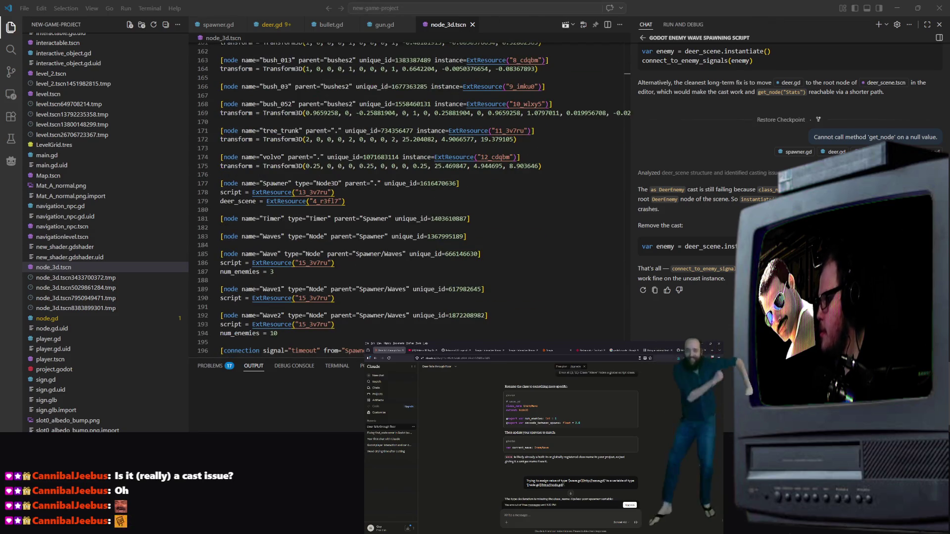
scroll(396, 254, "down", 5)
scroll(165, 261, "down", 2)
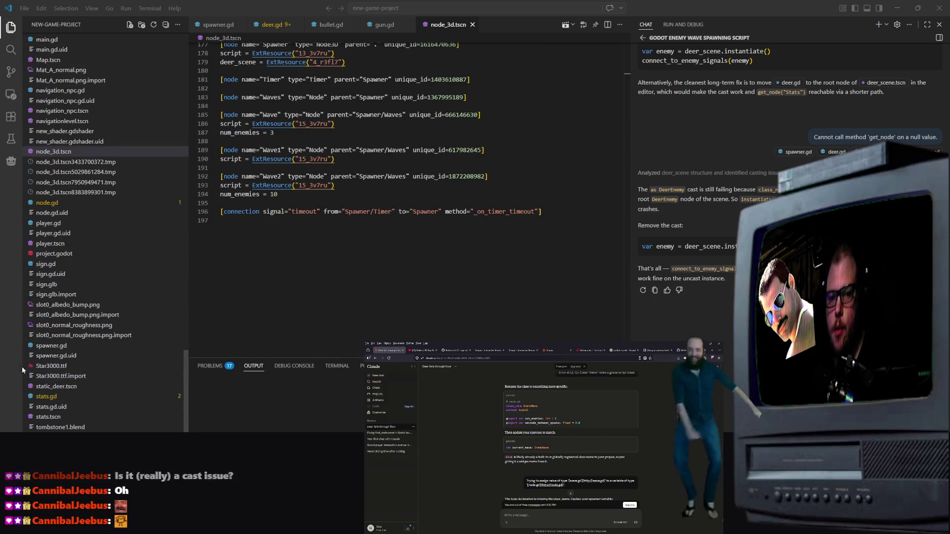
scroll(395, 198, "up", 10)
scroll(67, 277, "down", 5)
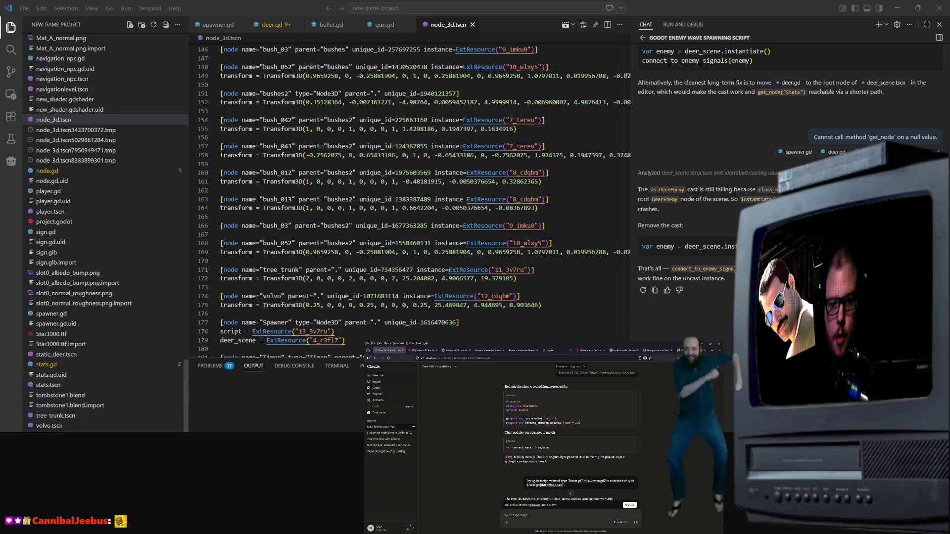
left_click(218, 25)
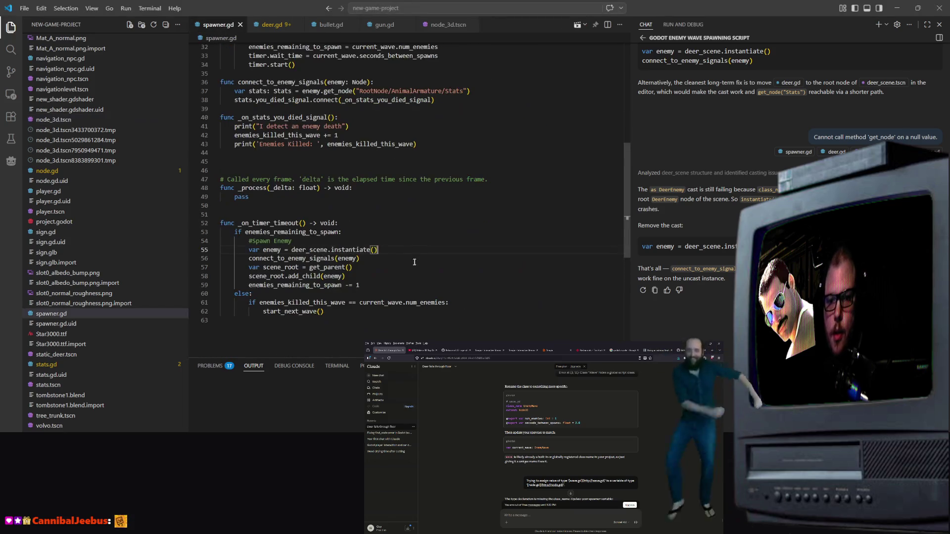
Add print("Spawning enemy! Enemies left to spawn: ", enemies_remaining_to_spawn) inside the _on_timer_timeout spawn check
left_click(377, 225)
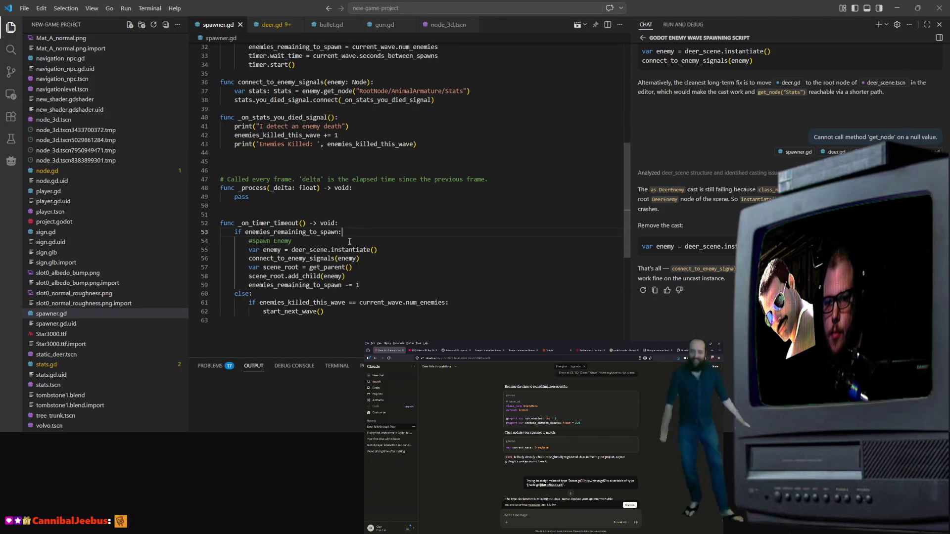
key("Return")
type("print(")
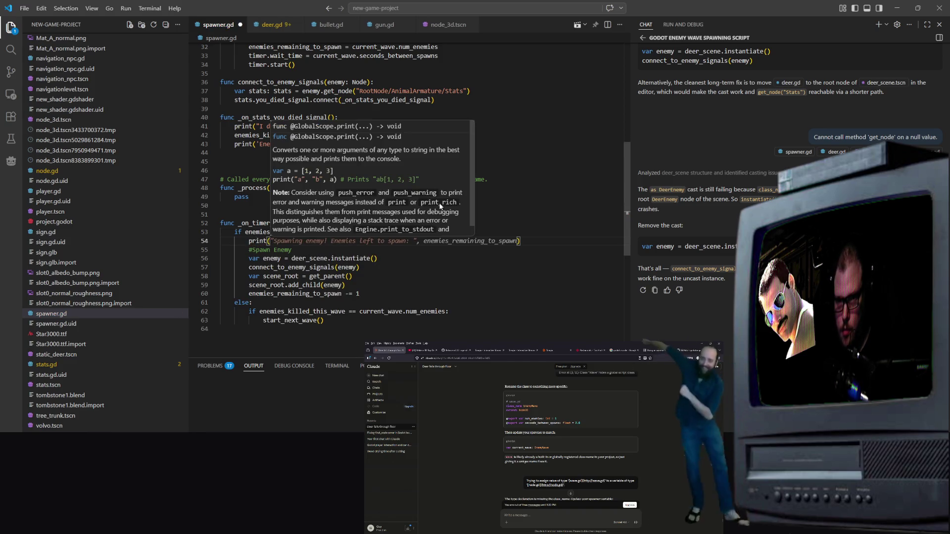
type("\"")
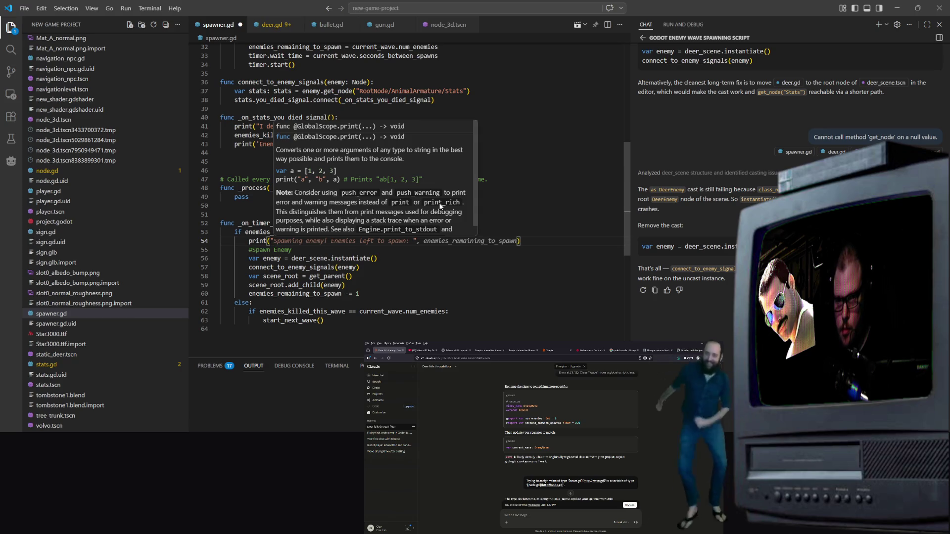
key("Tab")
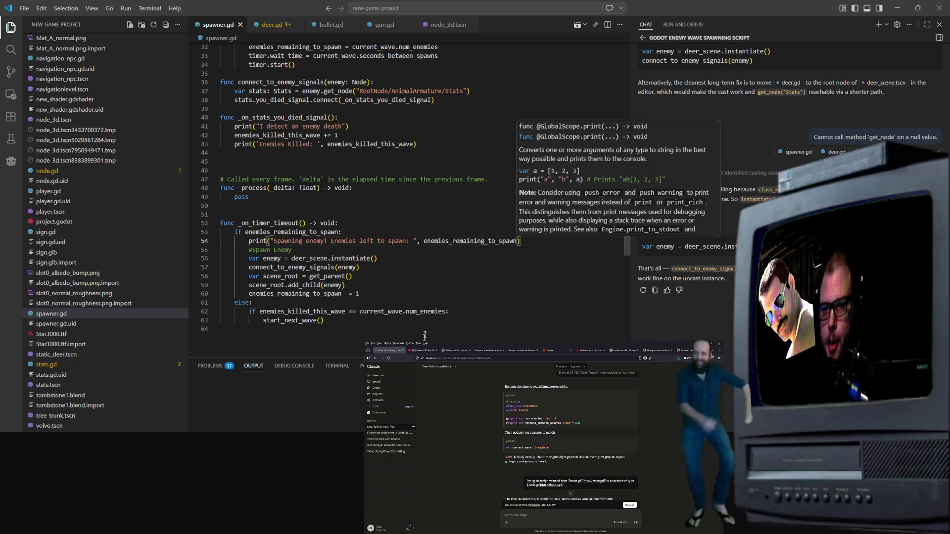
scroll(424, 340, "down", 2)
scroll(424, 340, "up", 2)
left_click(517, 267)
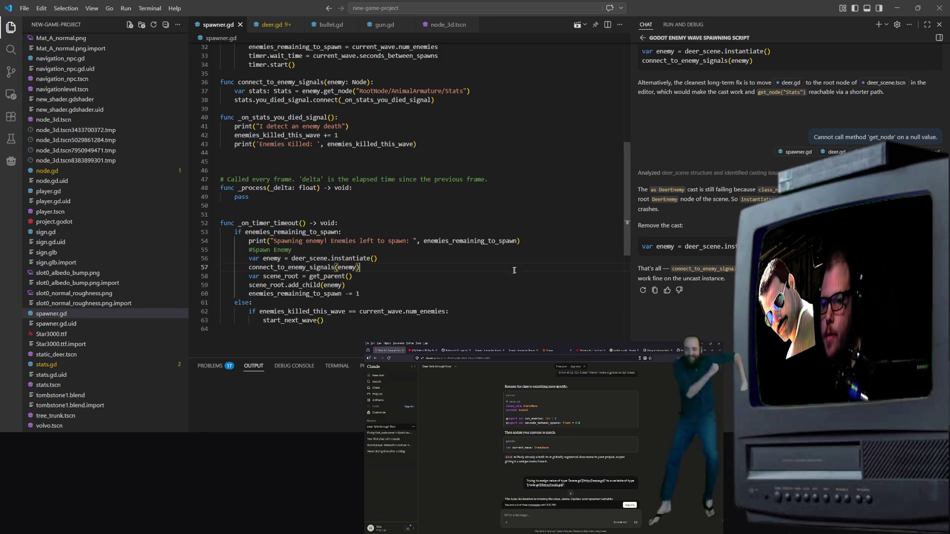
left_click(445, 25)
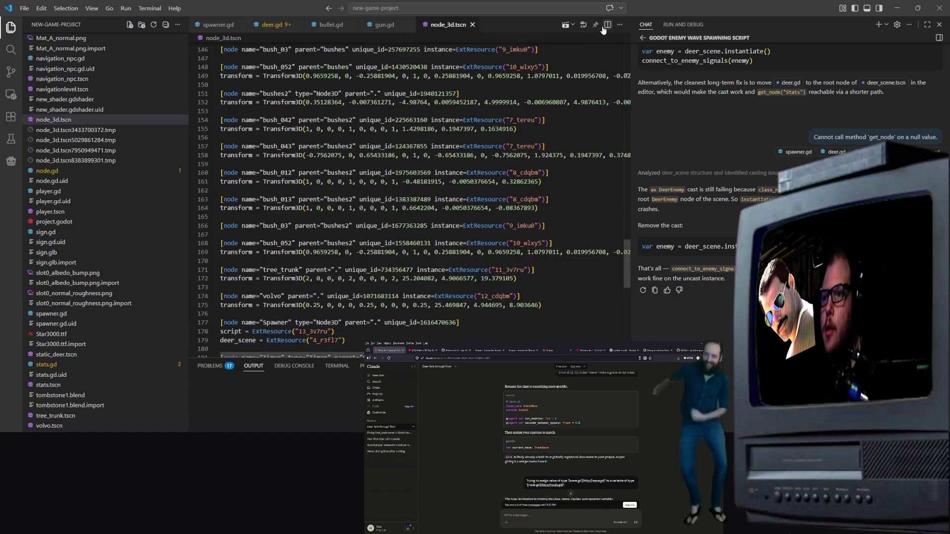
Debug the scene from VS Code, then run it from Godot, shoot the spawned deer and stop
left_click(566, 26)
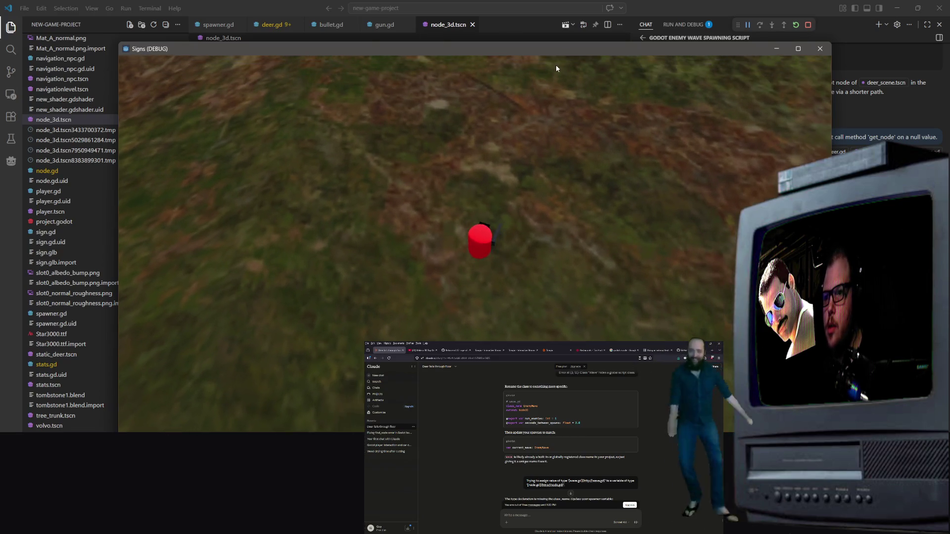
left_click(819, 49)
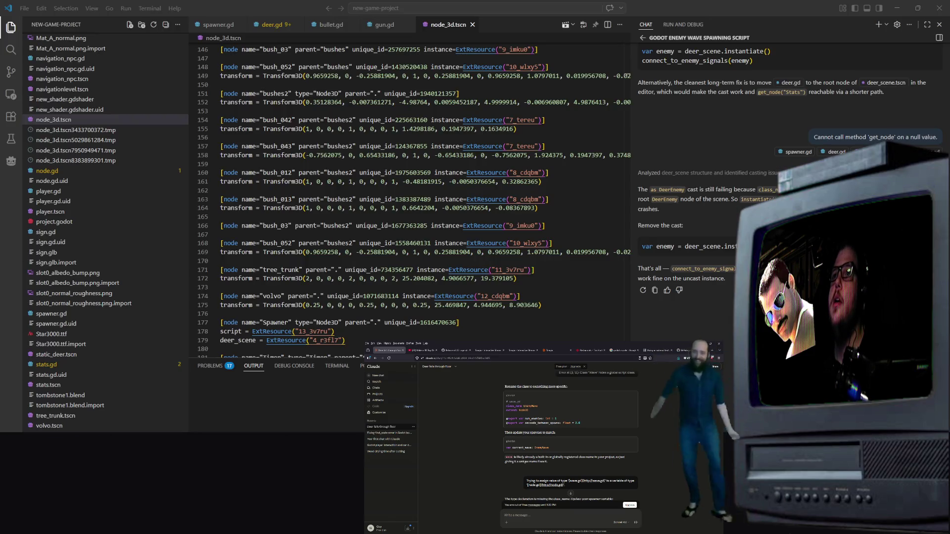
key("alt+Tab")
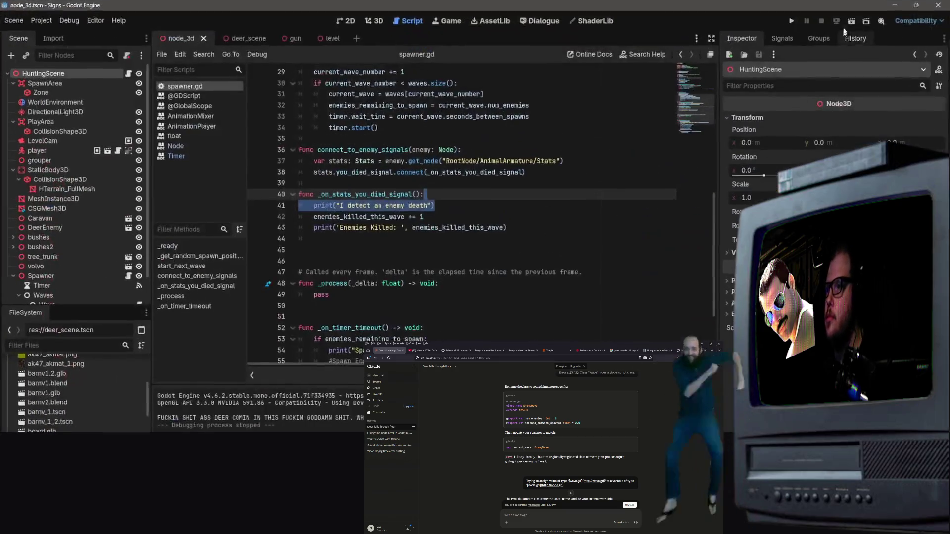
left_click(851, 21)
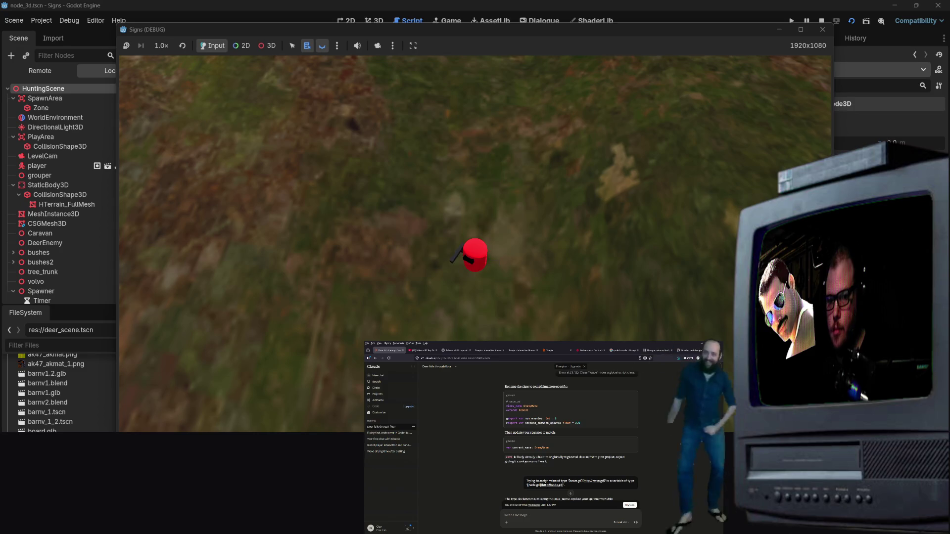
key("alt+Tab")
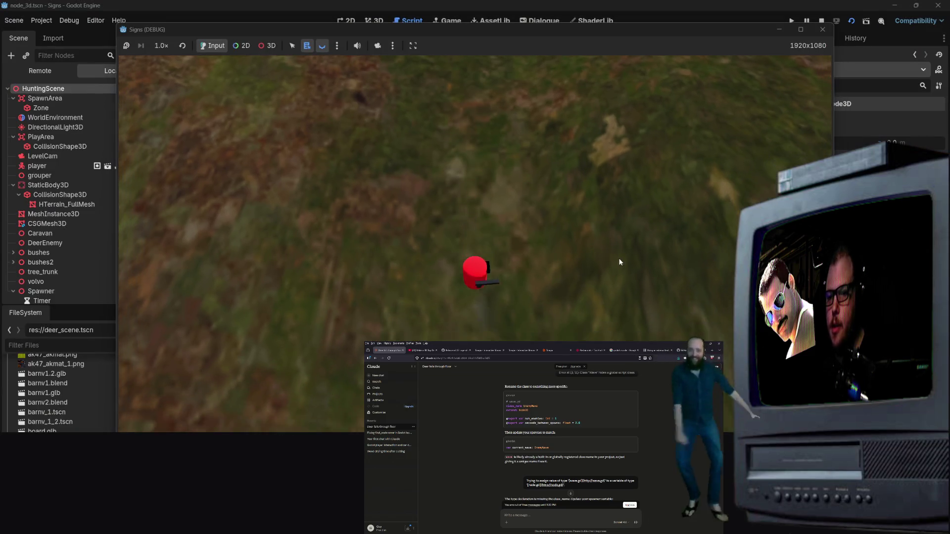
left_click_drag(518, 33, 491, 11)
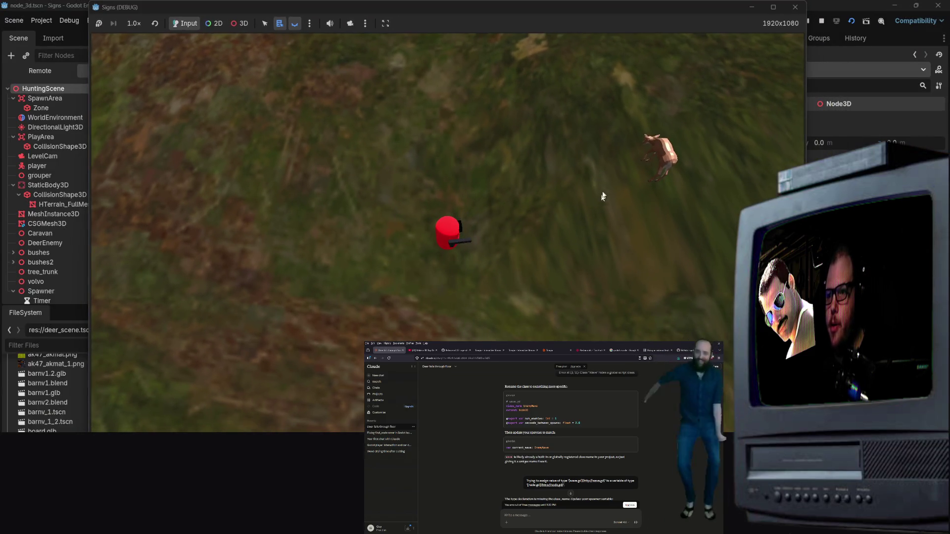
left_click(649, 198)
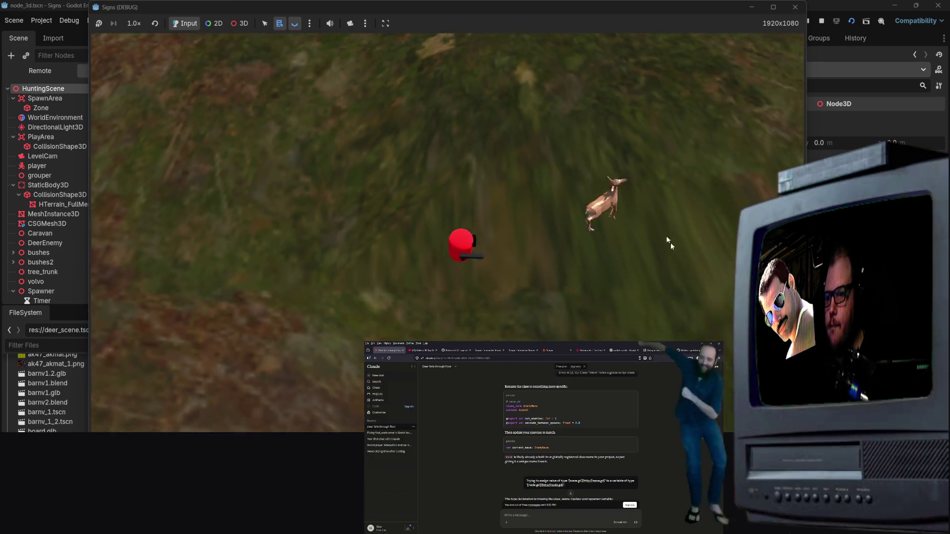
key("F8")
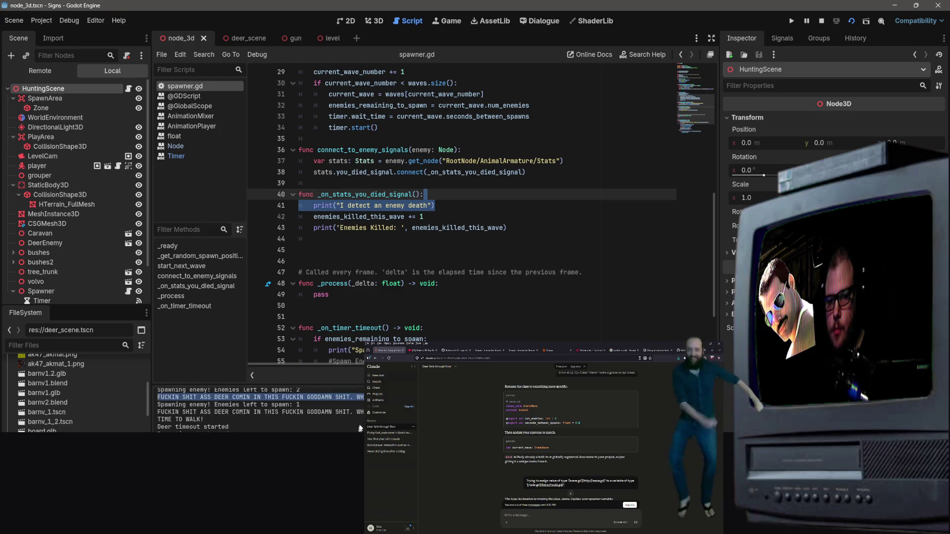
Relaunch the scene from Godot twice, closing and stopping the game each time
key("F5")
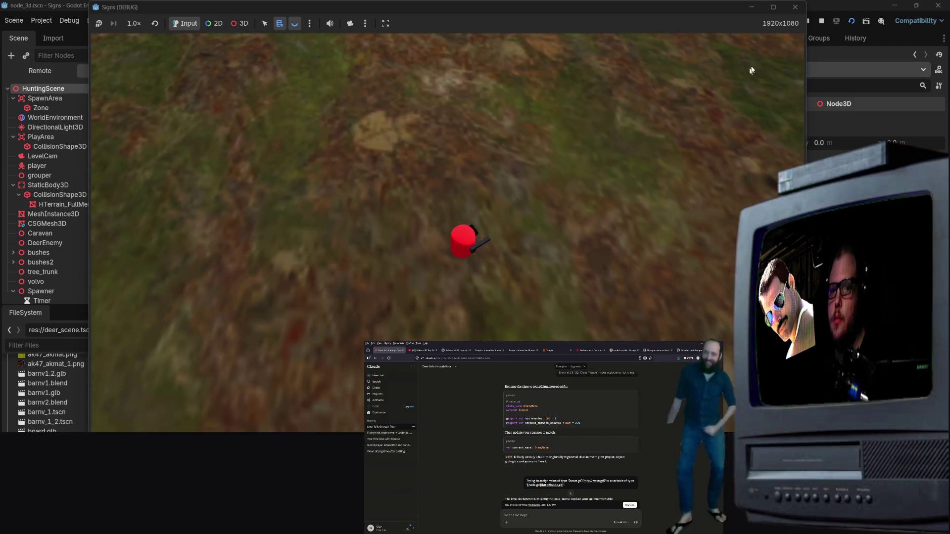
left_click(795, 7)
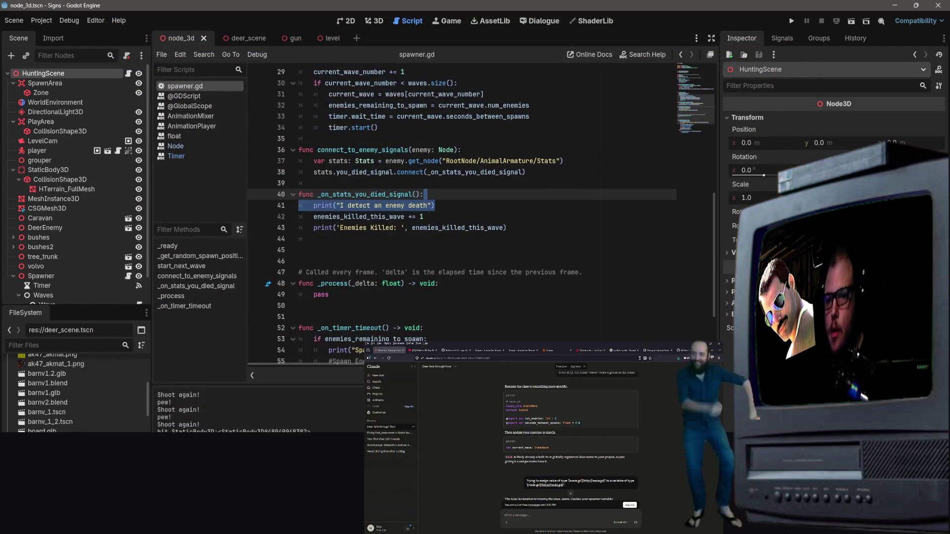
scroll(74, 277, "down", 2)
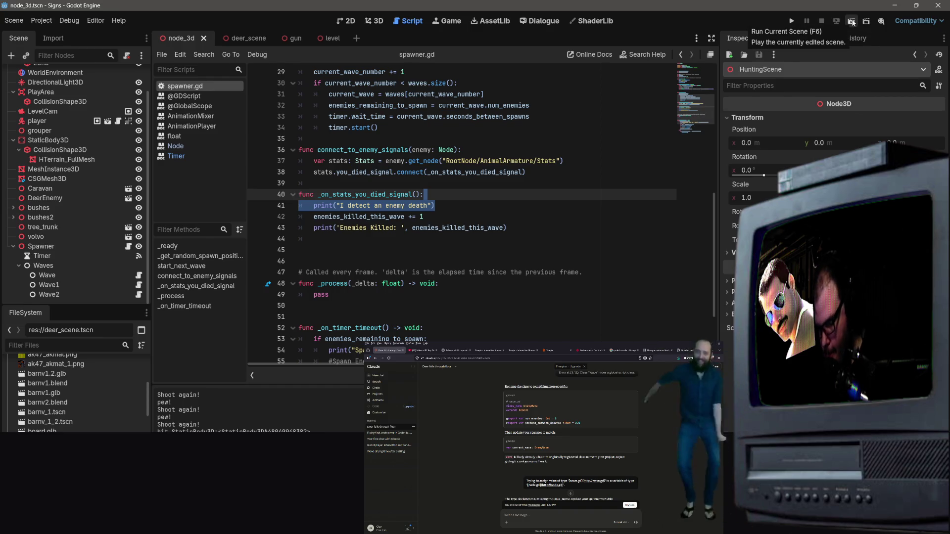
left_click(853, 21)
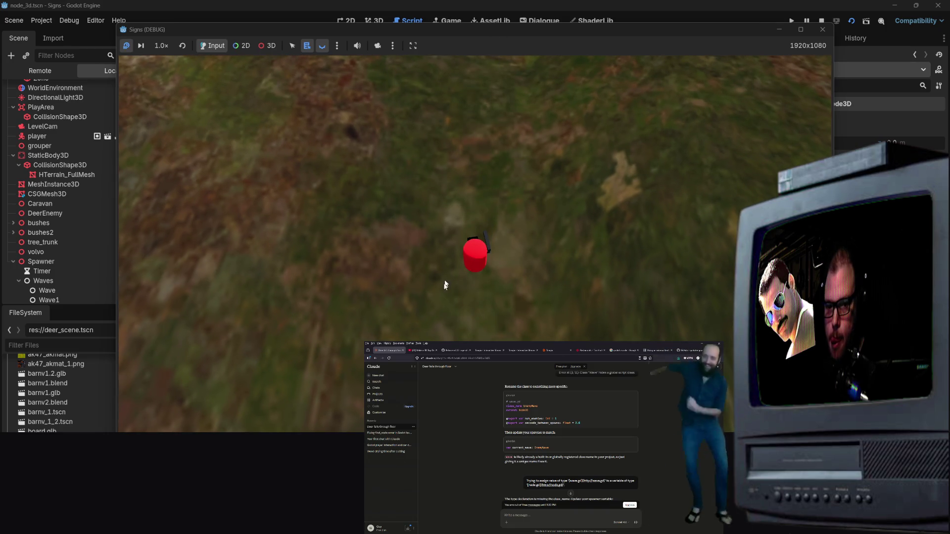
key("F8")
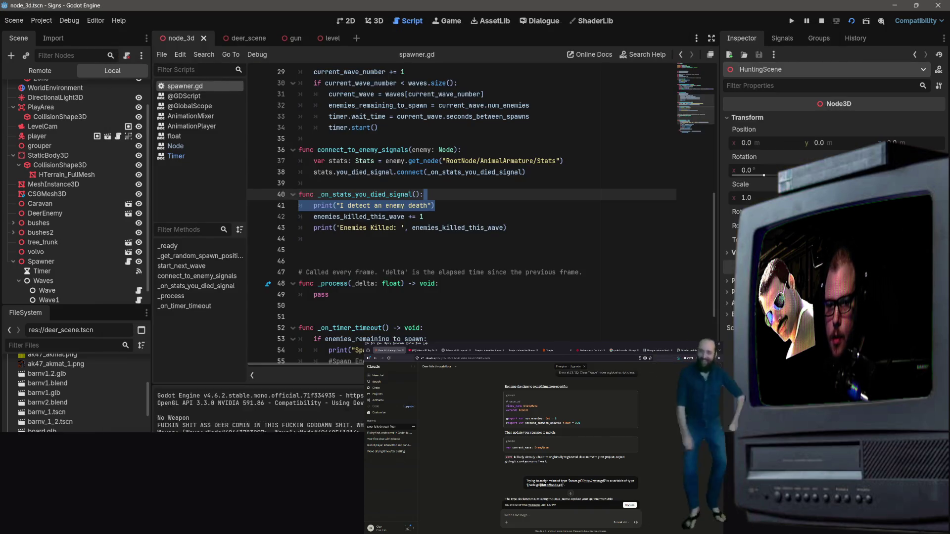
scroll(133, 228, "down", 1)
scroll(132, 228, "up", 3)
left_click(40, 70)
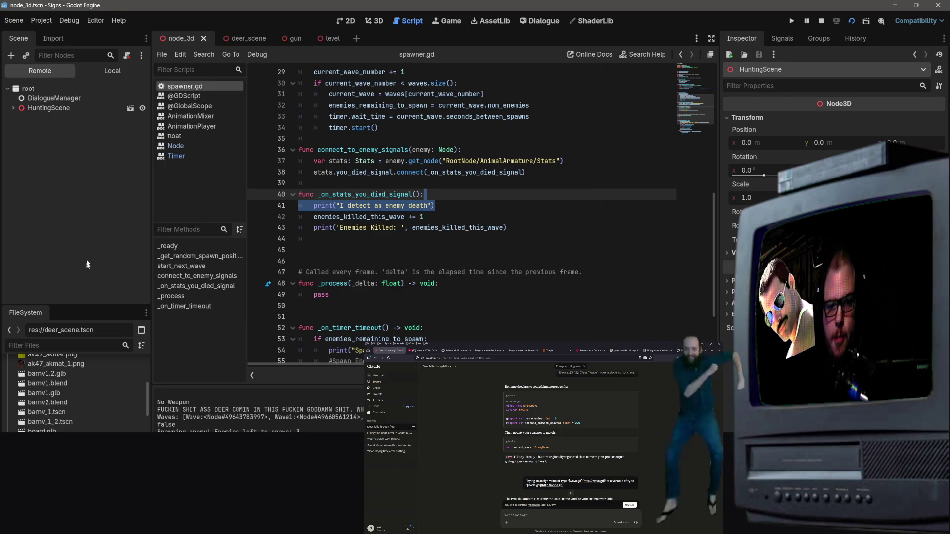
left_click(14, 108)
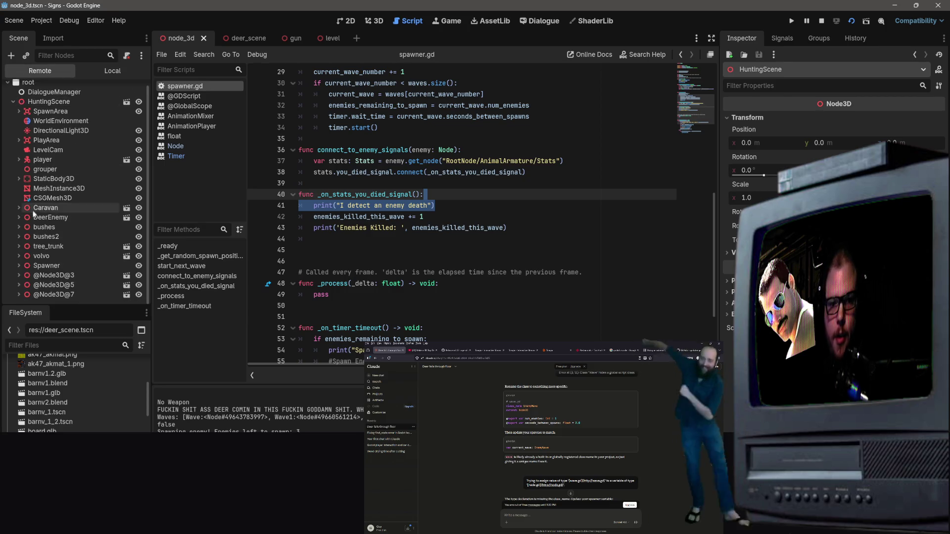
left_click(46, 275)
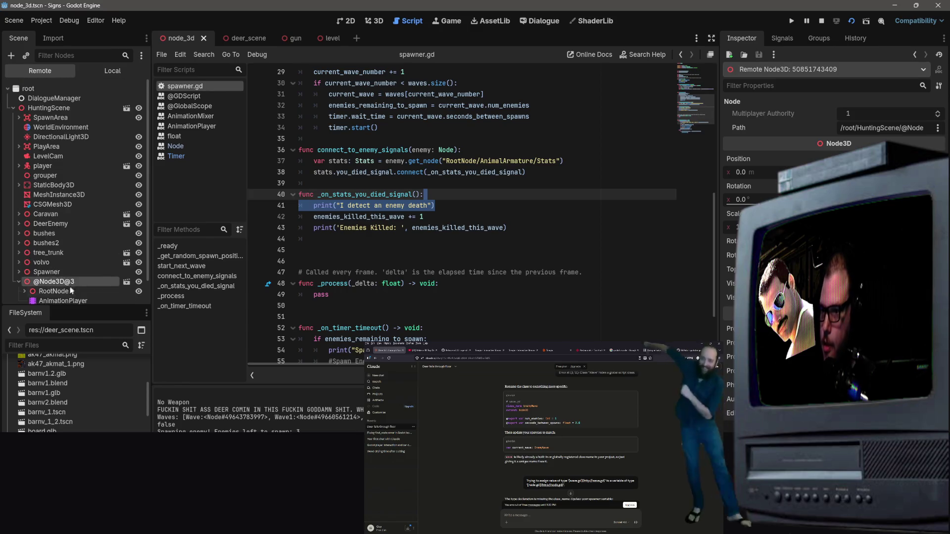
scroll(69, 296, "down", 2)
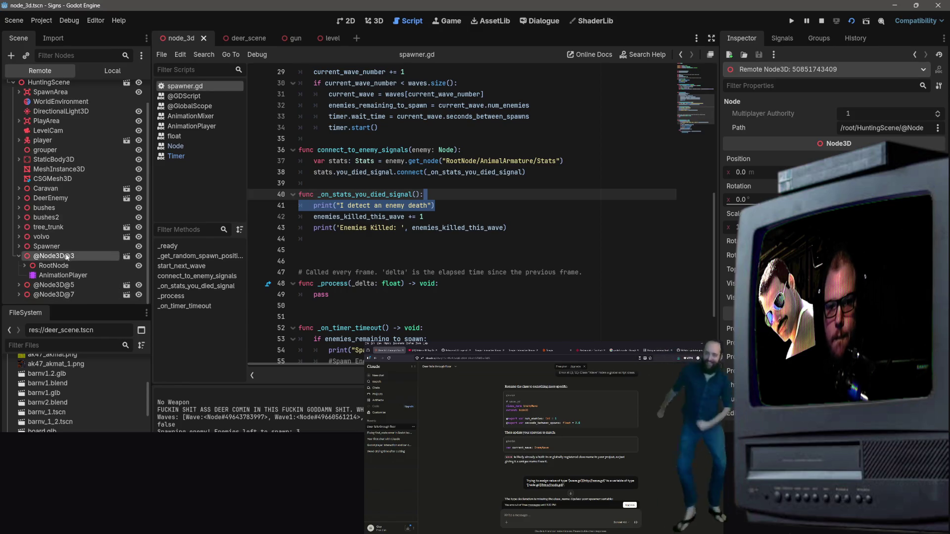
right_click(64, 257)
left_click(101, 278)
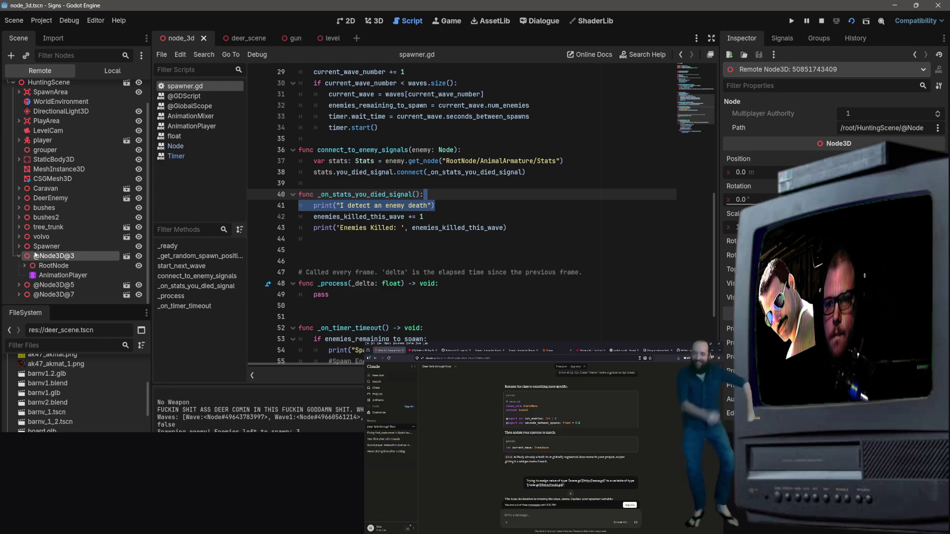
left_click(62, 285)
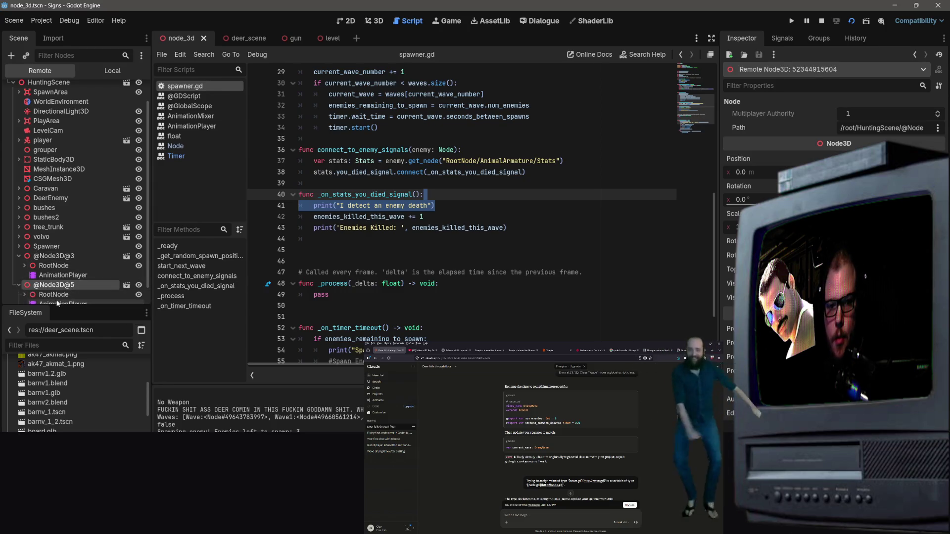
scroll(51, 293, "down", 1)
left_click(54, 294)
left_click(63, 276)
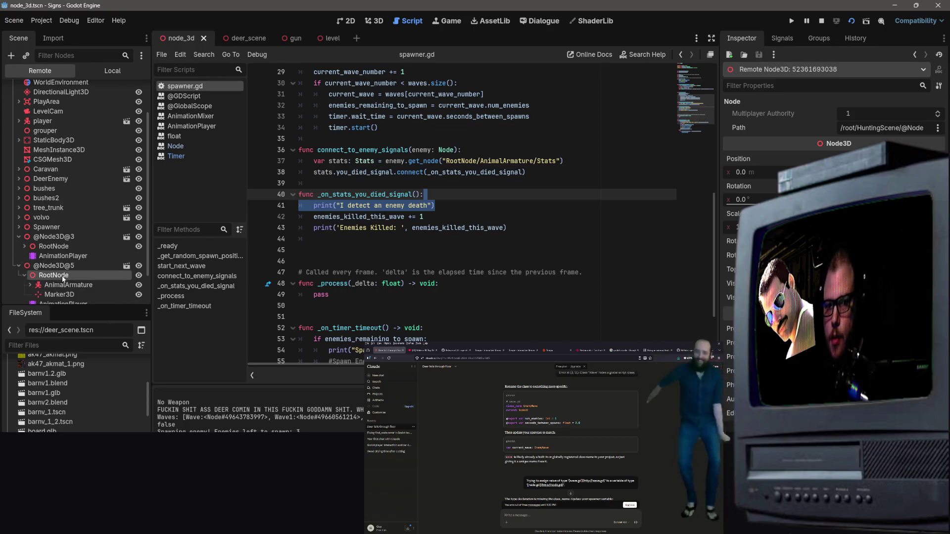
left_click(27, 271)
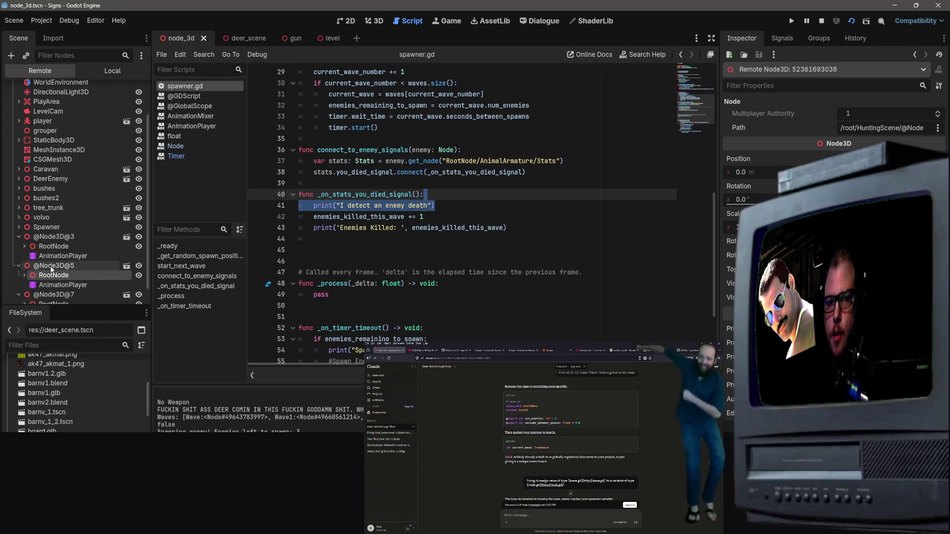
left_click(55, 276)
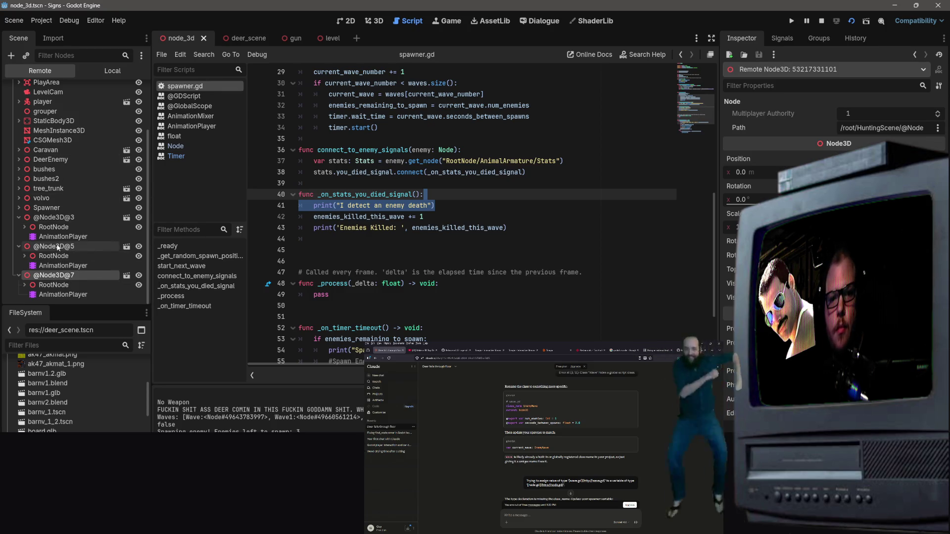
left_click(57, 247)
left_click(54, 217)
scroll(464, 260, "down", 5)
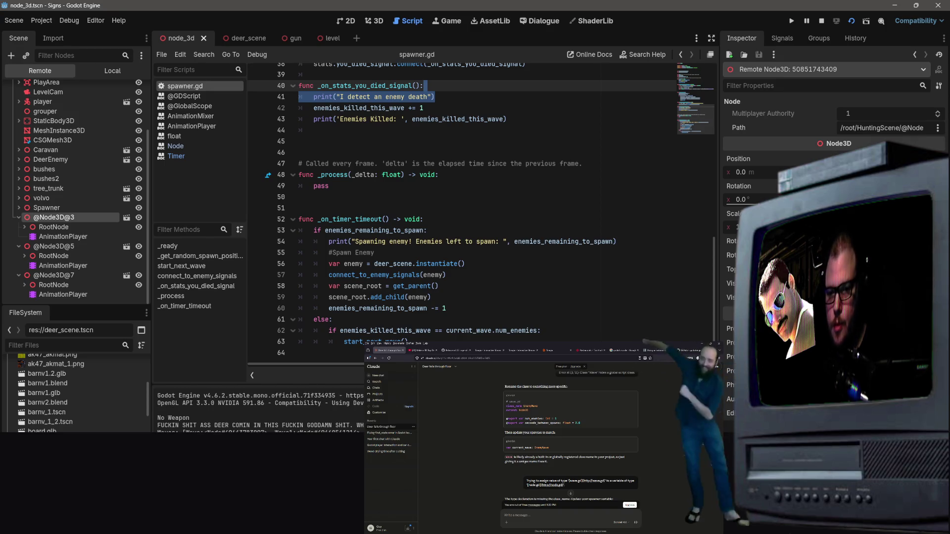
scroll(565, 181, "up", 5)
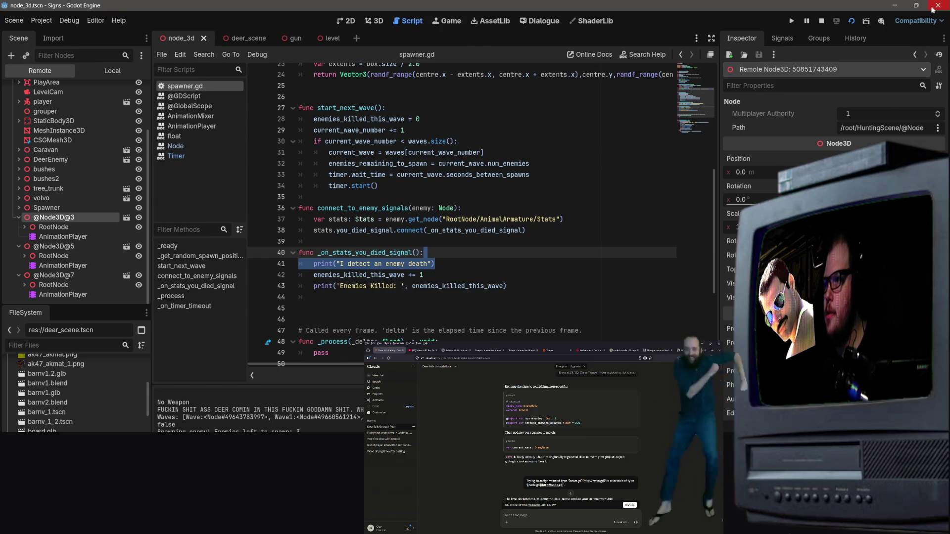
left_click(821, 21)
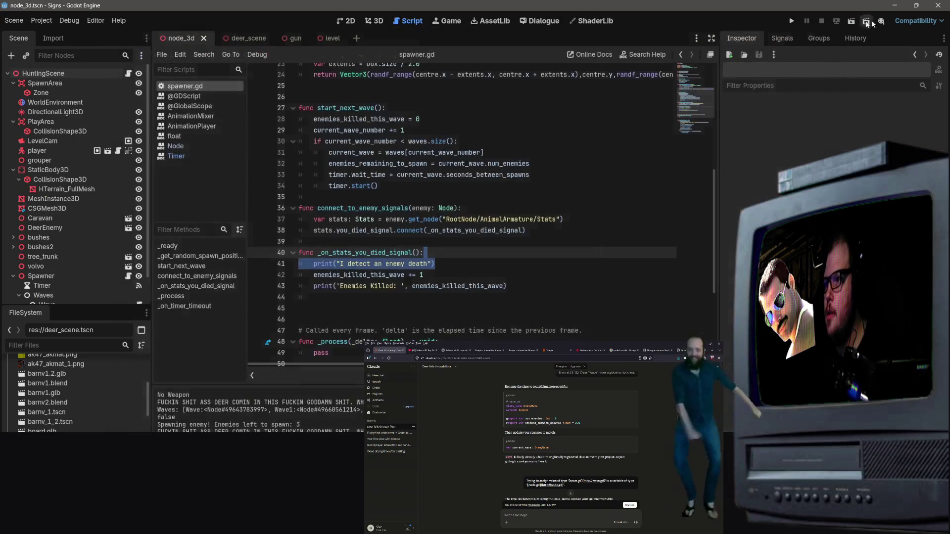
With spawner.gd open in VS Code, send the chat a report that enemies spawn at 0 0 0
left_click(895, 8)
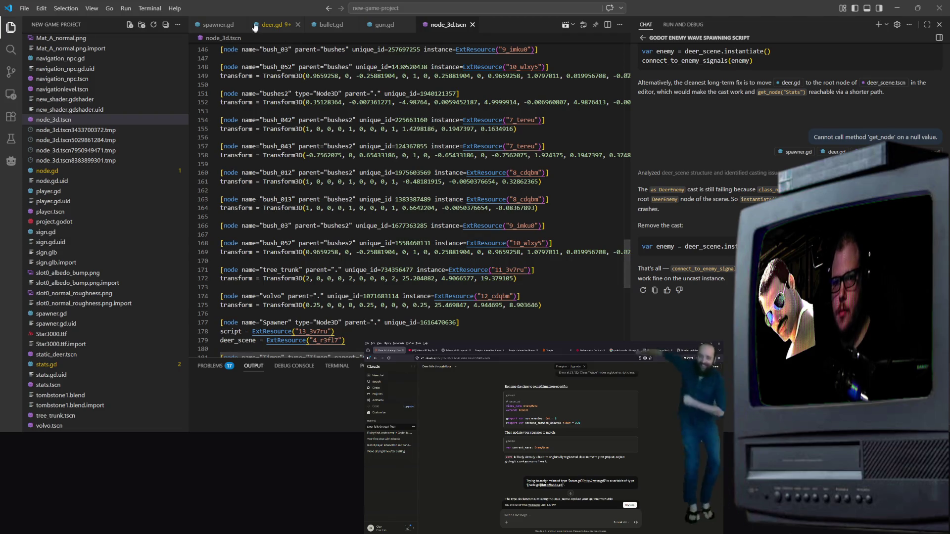
left_click(218, 25)
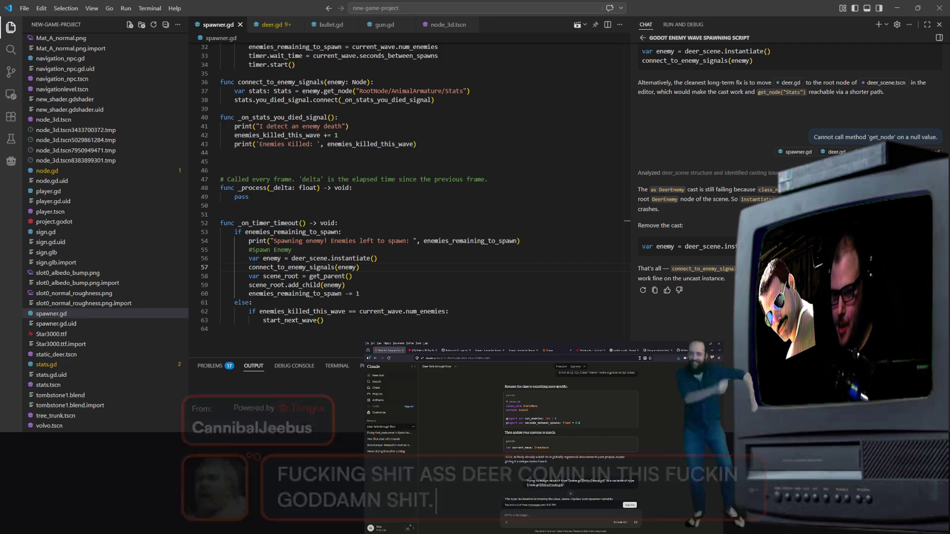
left_click(218, 367)
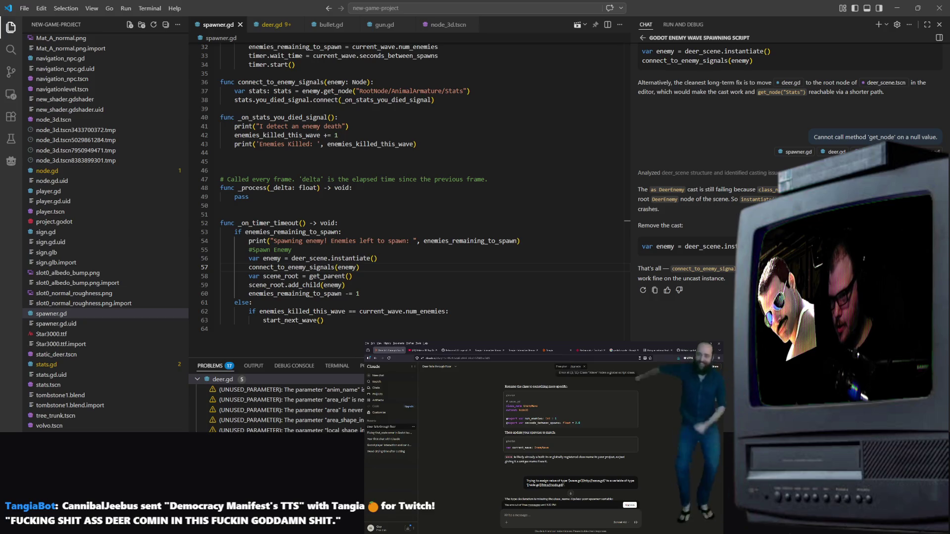
key("Return")
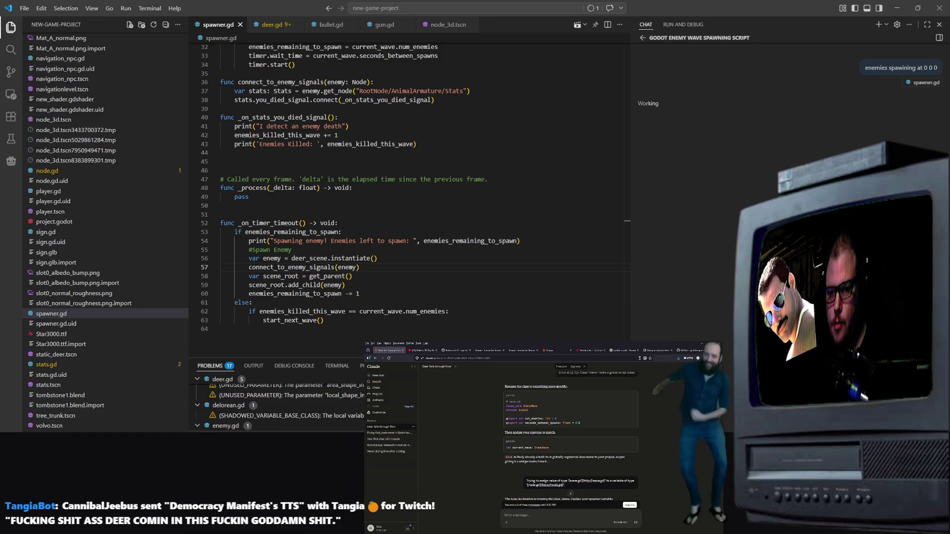
scroll(144, 345, "up", 1)
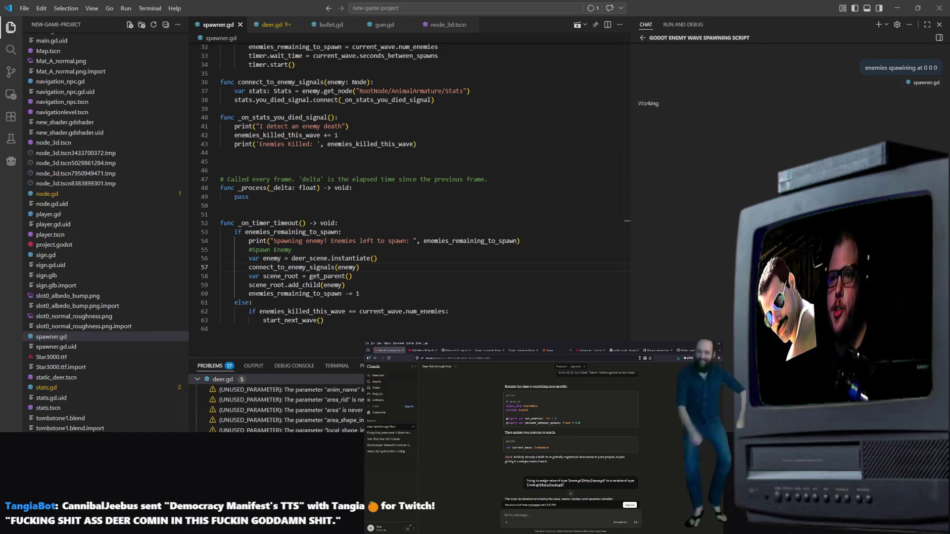
key("alt+Tab")
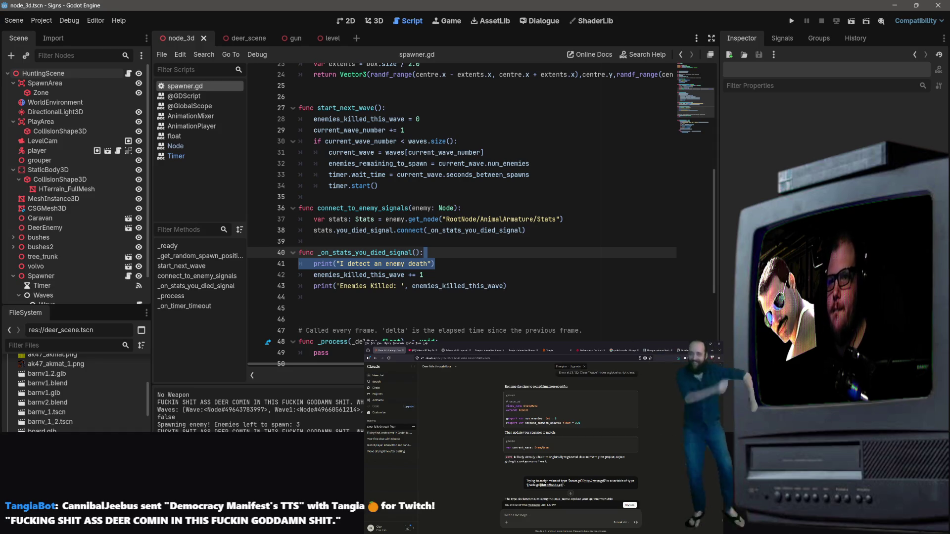
Read the assistant's answer that _get_random_spawn_position() is never called
key("alt+Tab")
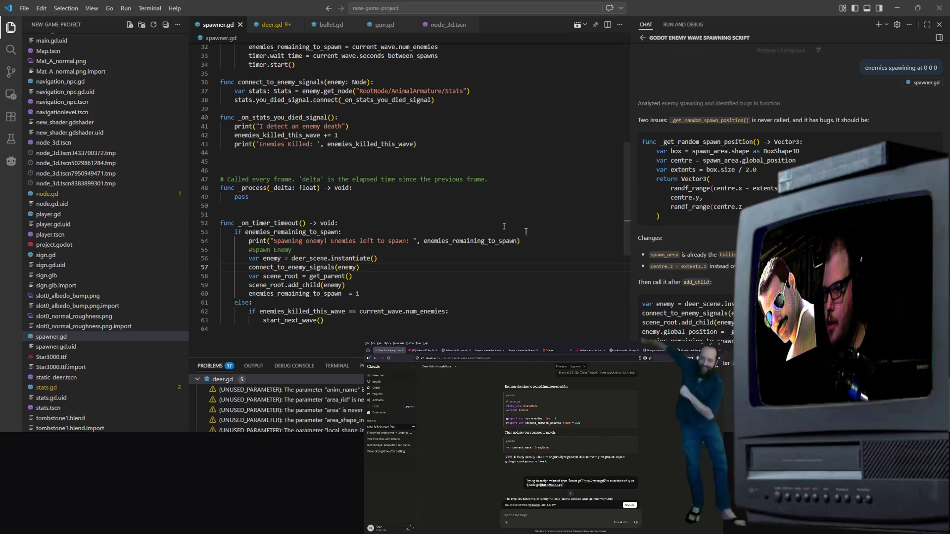
scroll(543, 235, "up", 10)
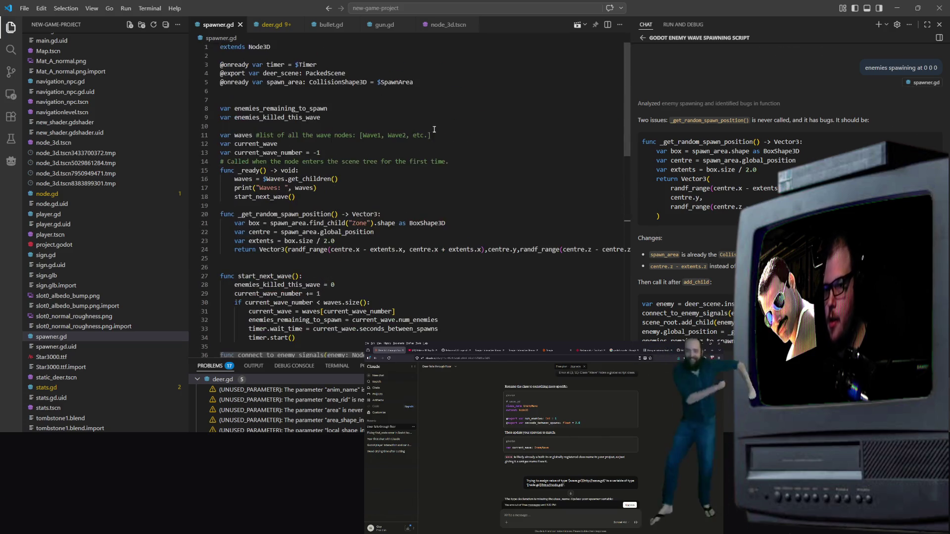
left_click(455, 99)
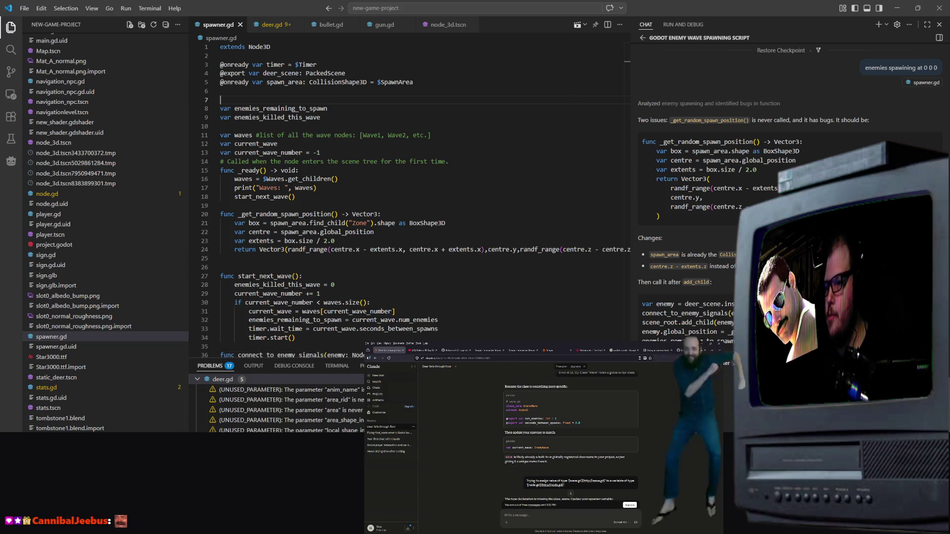
scroll(786, 198, "up", 3)
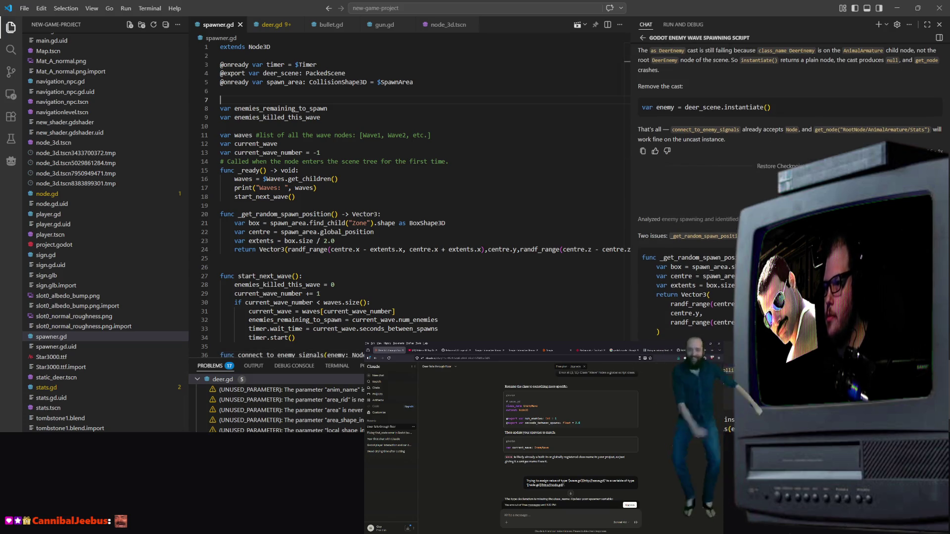
scroll(786, 198, "up", 2)
scroll(98, 198, "up", 3)
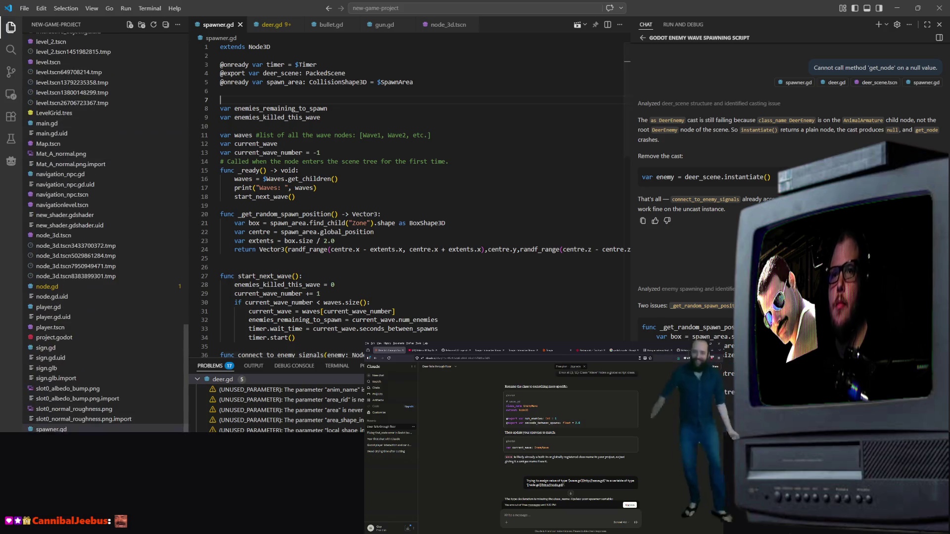
Inspect the SpawnArea node's Area3D properties in Godot, then return to VS Code
key("alt+Tab")
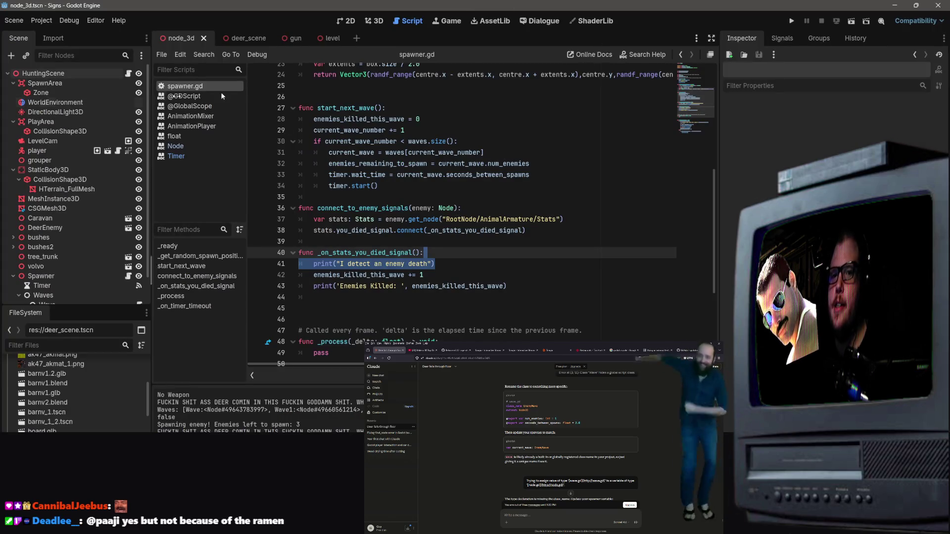
left_click(42, 84)
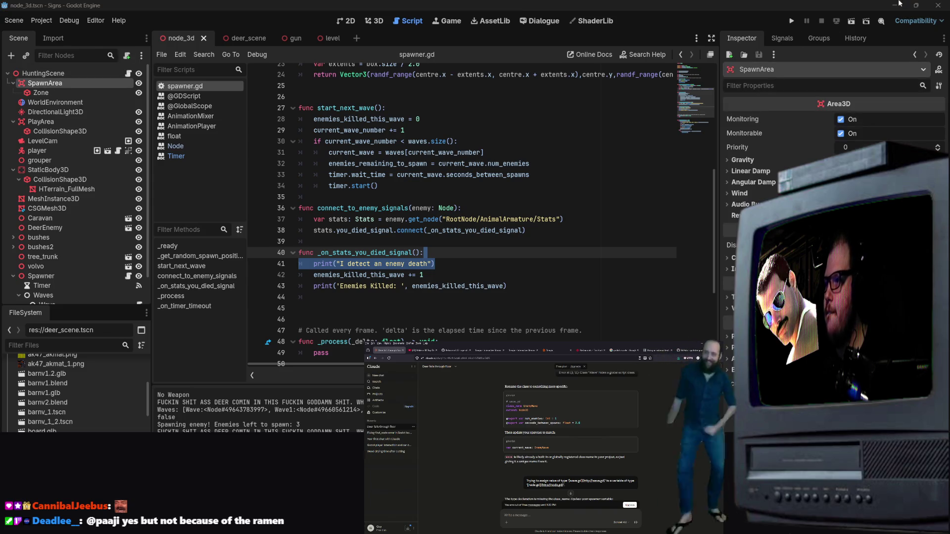
left_click(894, 6)
scroll(662, 255, "down", 1)
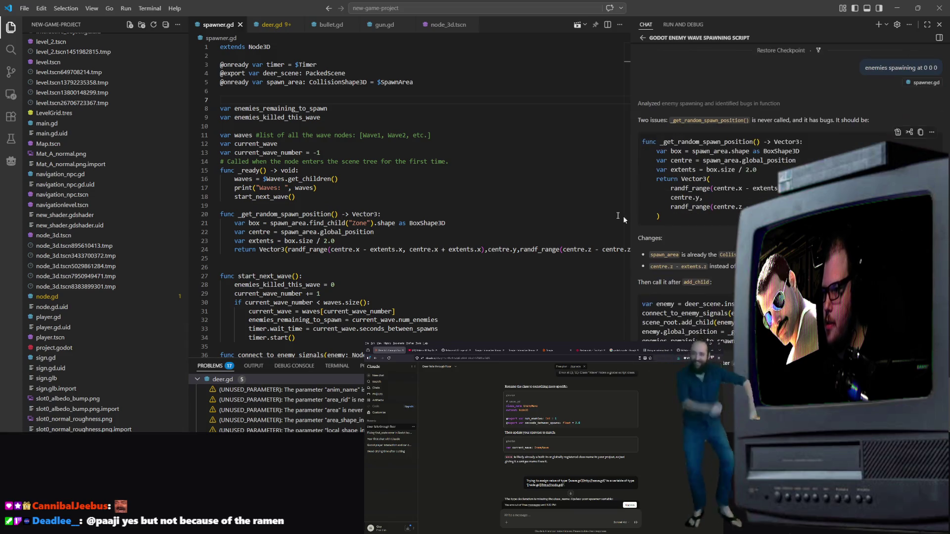
Split line 24's 'return Vector3(' onto new lines and accept Copilot's multi-line x/z SpawnArea range suggestion
scroll(662, 255, "down", 1)
scroll(593, 247, "down", 4)
scroll(593, 247, "up", 4)
scroll(737, 192, "up", 4)
scroll(737, 191, "down", 6)
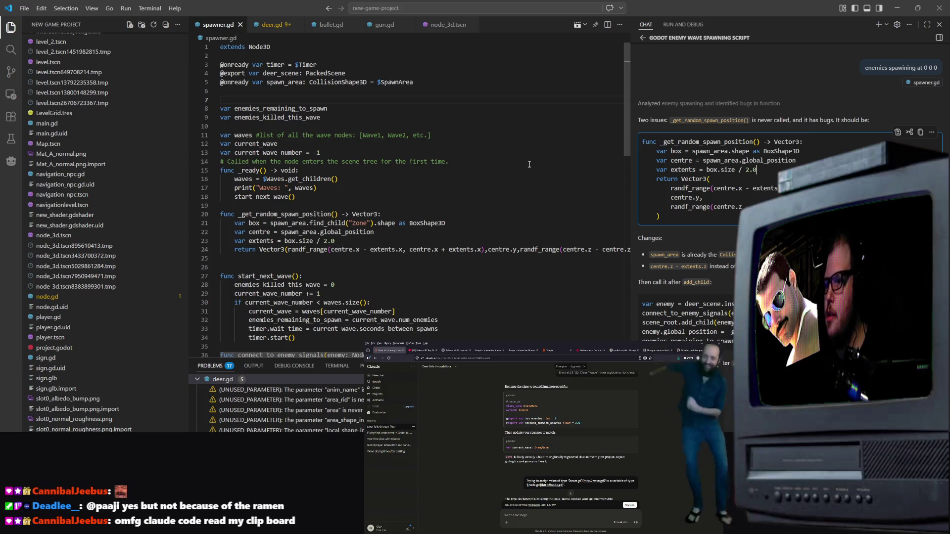
right_click(496, 212)
key("Escape")
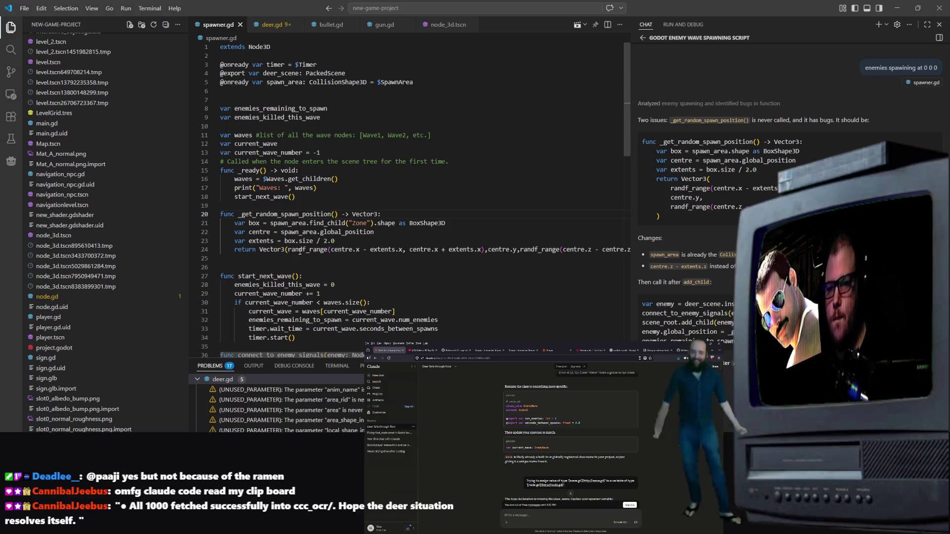
key("BackSpace")
key("Return")
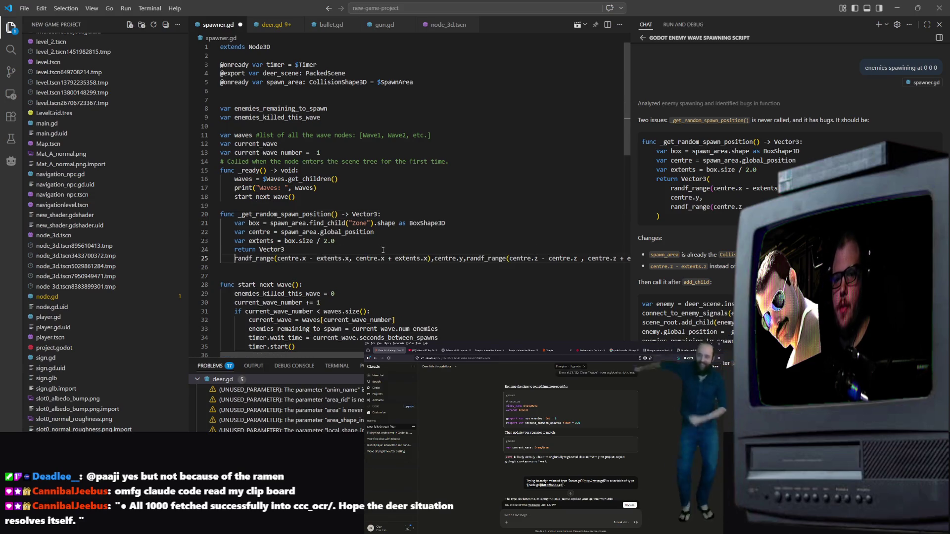
key("Tab")
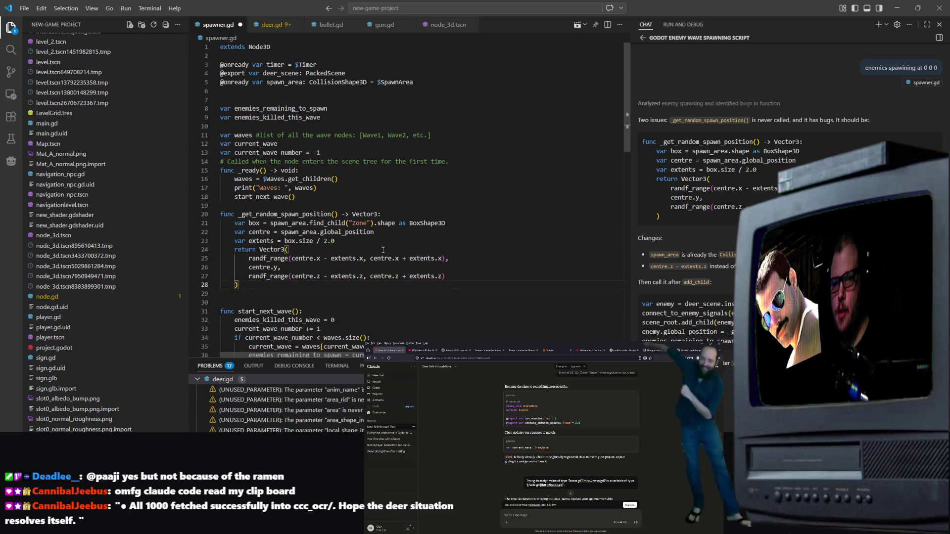
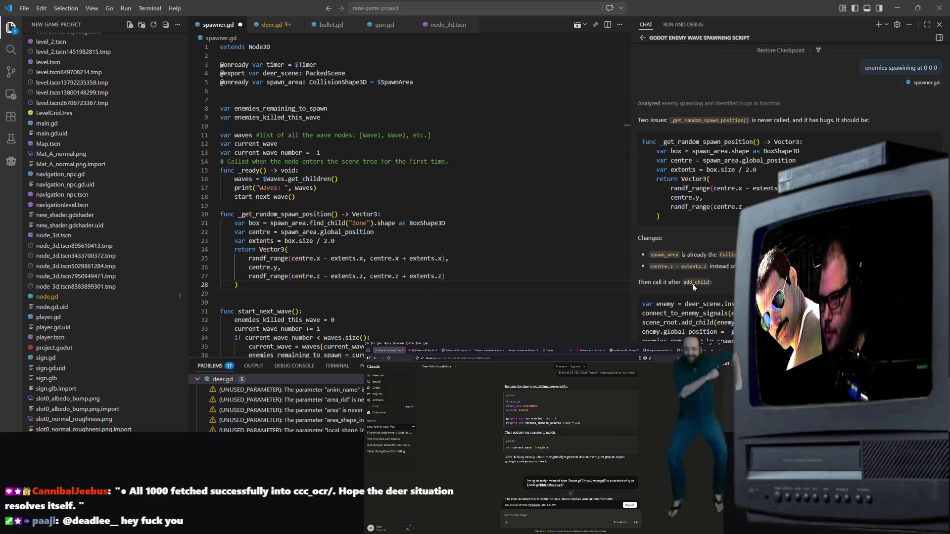
Review the chat's suggested spawning code and select the Vector3 return lines 25-28 in spawner.gd
left_click(702, 304)
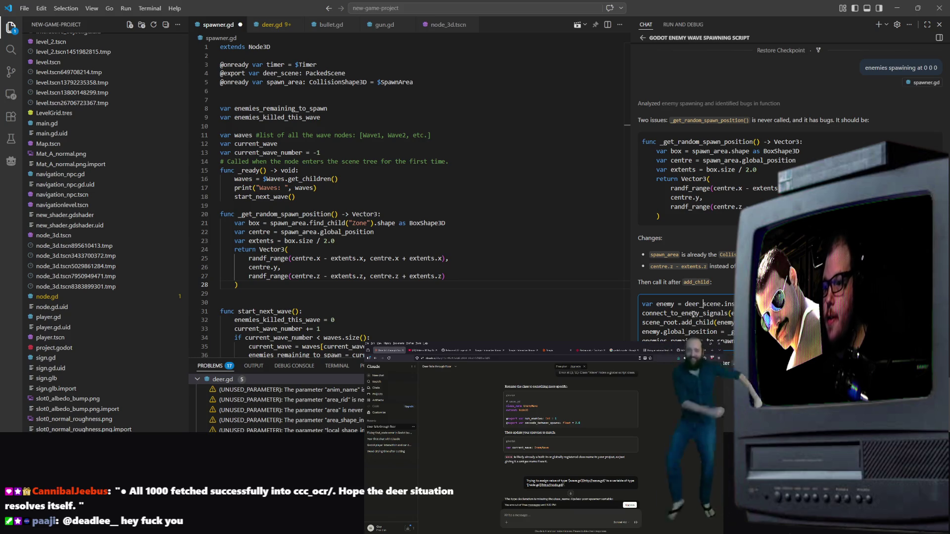
scroll(394, 257, "down", 12)
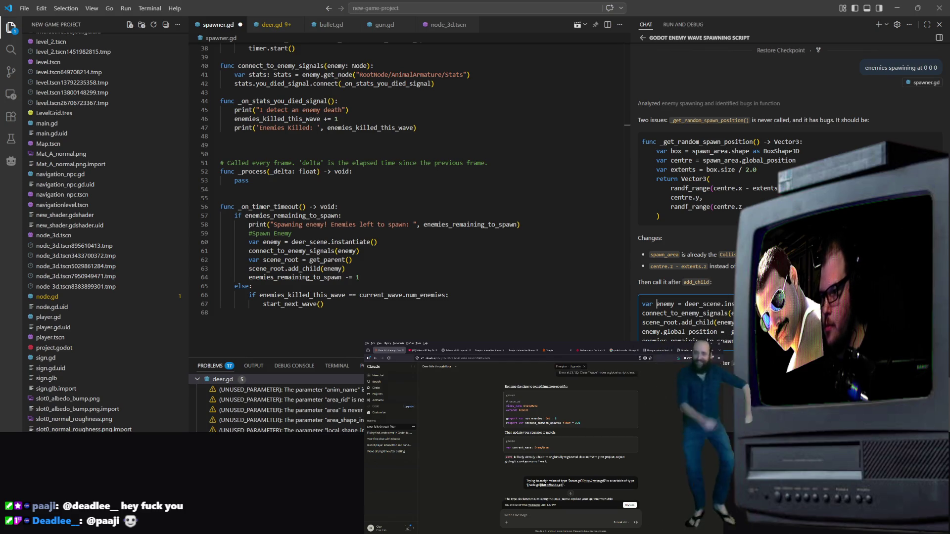
scroll(396, 227, "up", 10)
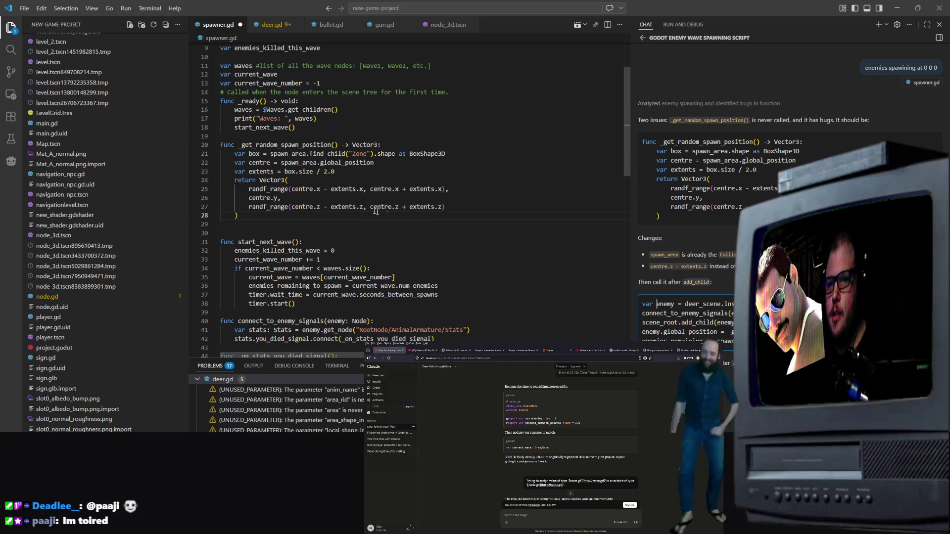
left_click(355, 207)
left_click_drag(483, 190, 282, 198)
scroll(782, 123, "up", 1)
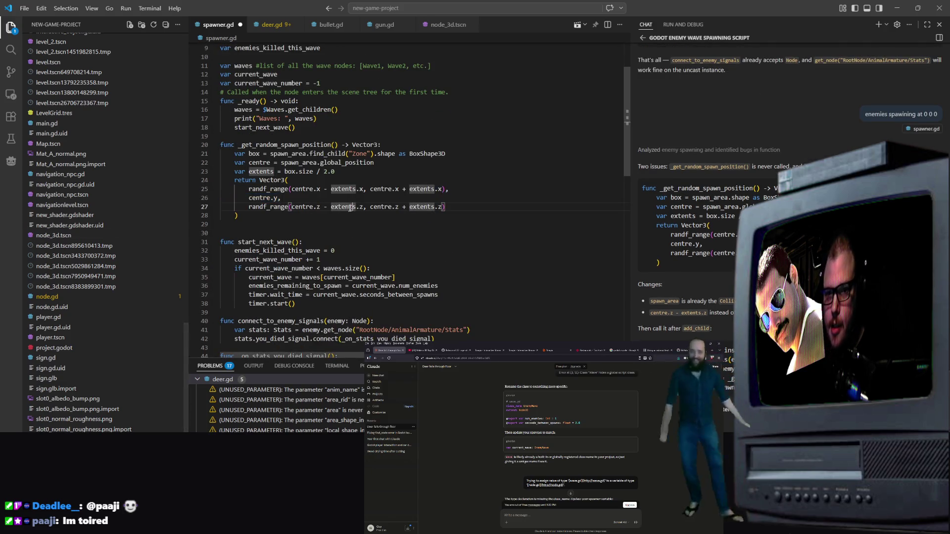
Try joining the return lines, undo it, then apply the chat's spawn_area.shape fix as an inline diff
key("ctrl+v")
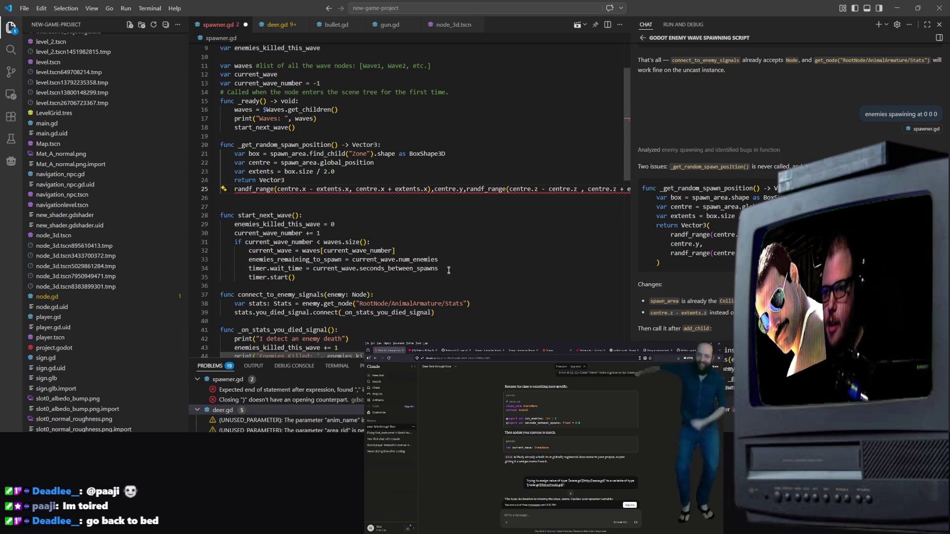
key("End")
key("BackSpace")
key("BackSpace")
key("BackSpace")
key("ctrl+Left")
key("ctrl+Left")
key("ctrl+Left")
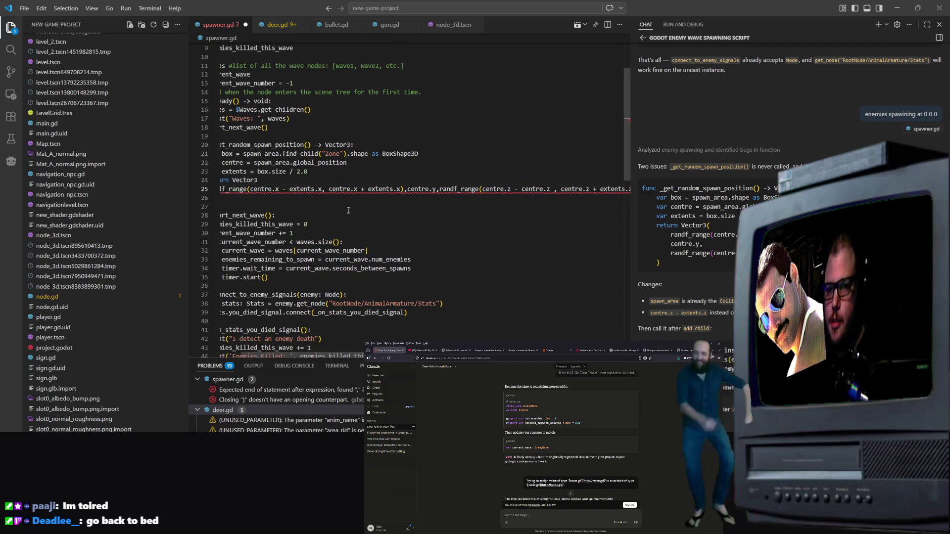
key("ctrl+v")
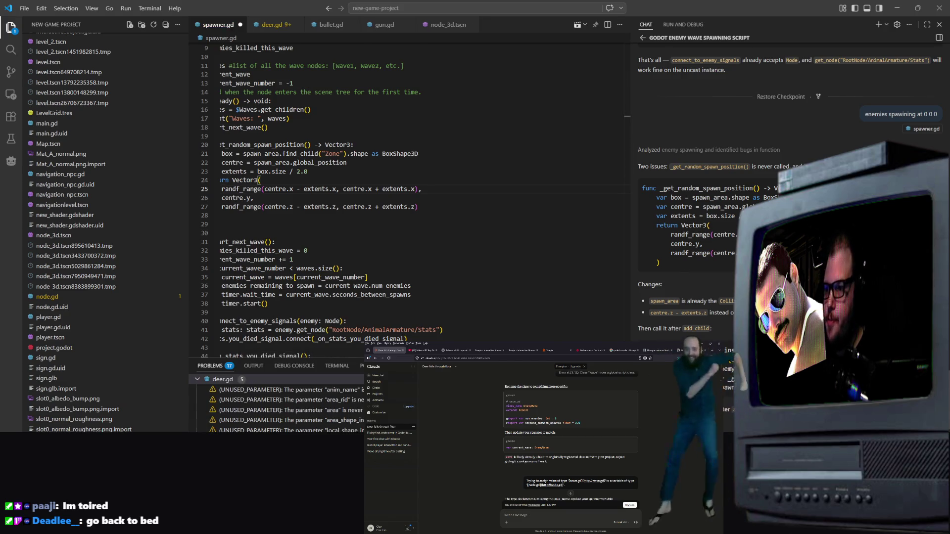
key("ctrl+p")
key("Escape")
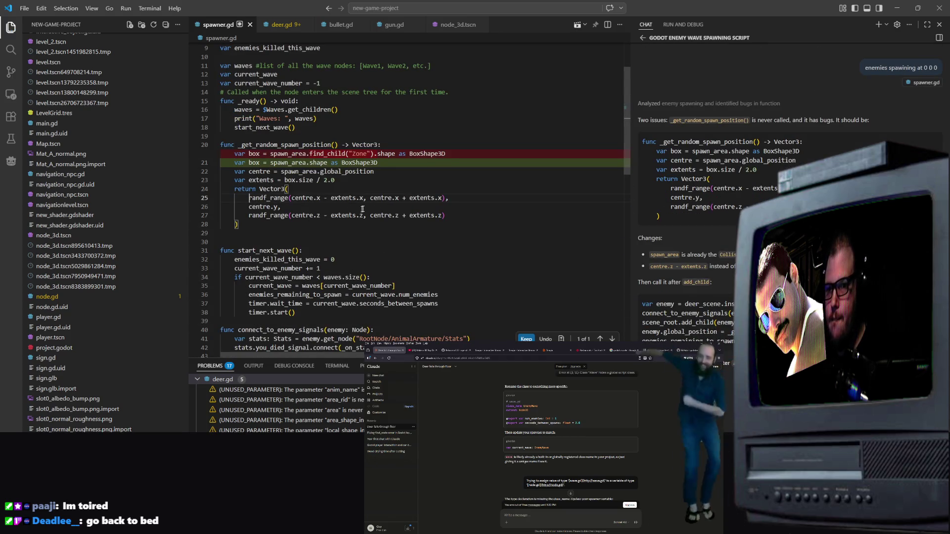
Keep the simplified spawn-box lookup and insert the enemy placement at _get_random_spawn_position()
left_click(289, 128)
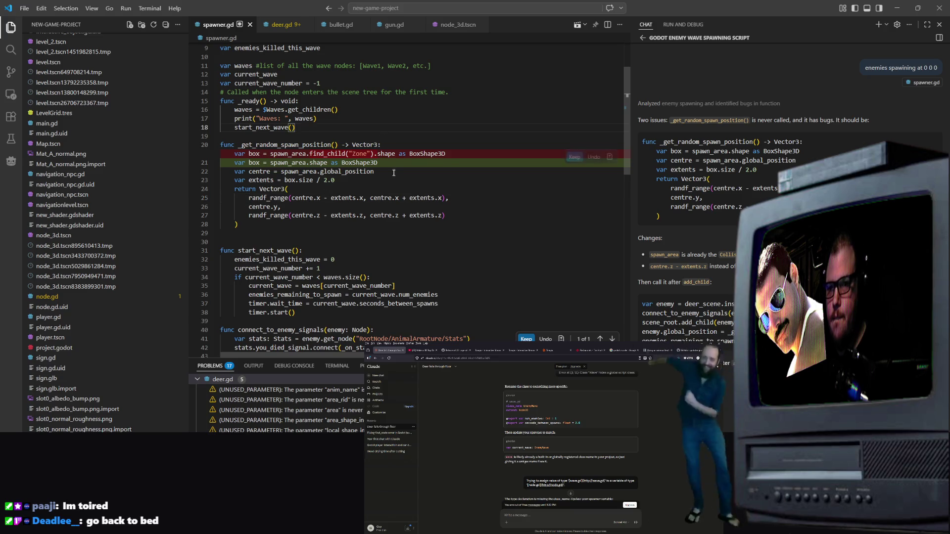
left_click(573, 157)
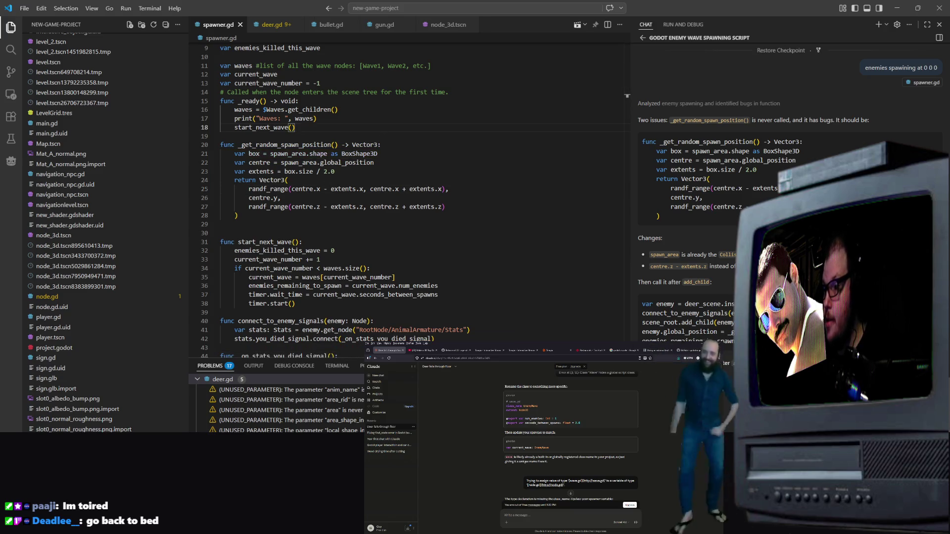
key("Return")
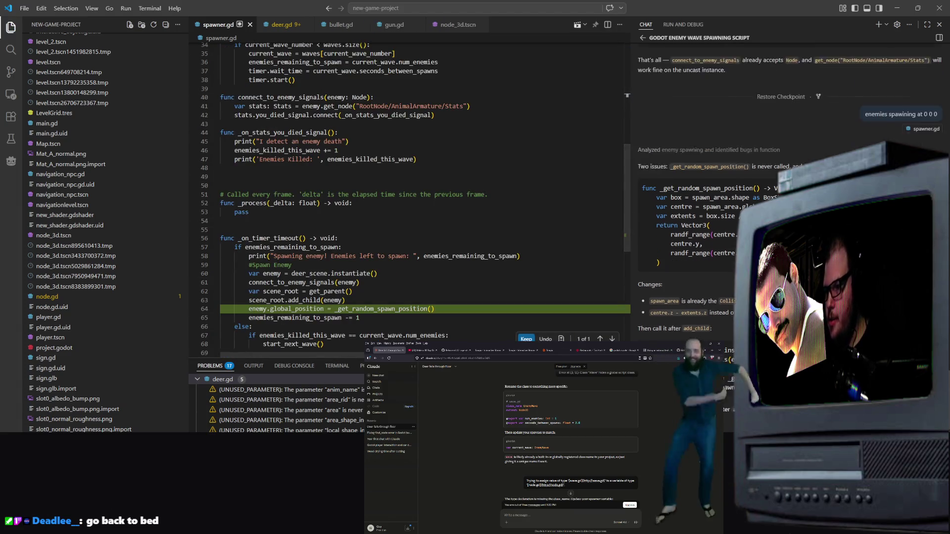
left_click(359, 318)
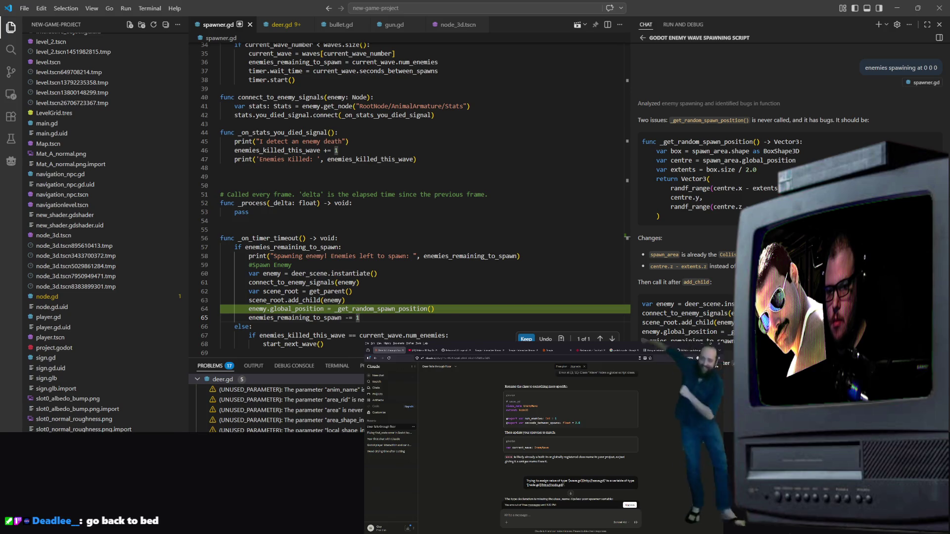
Check Godot, then open node_3d.tscn and start a debug run of the game with F5
key("alt+Tab")
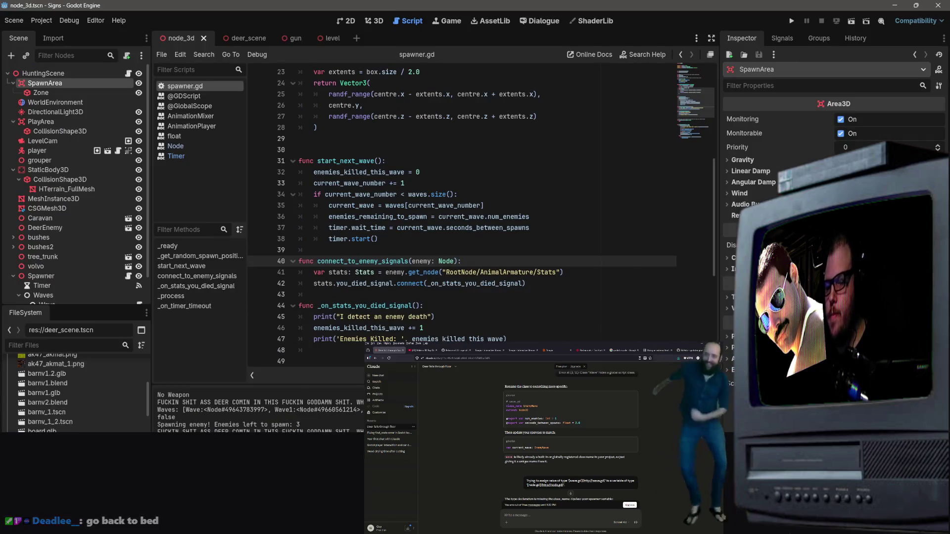
key("alt+Tab")
left_click(379, 247)
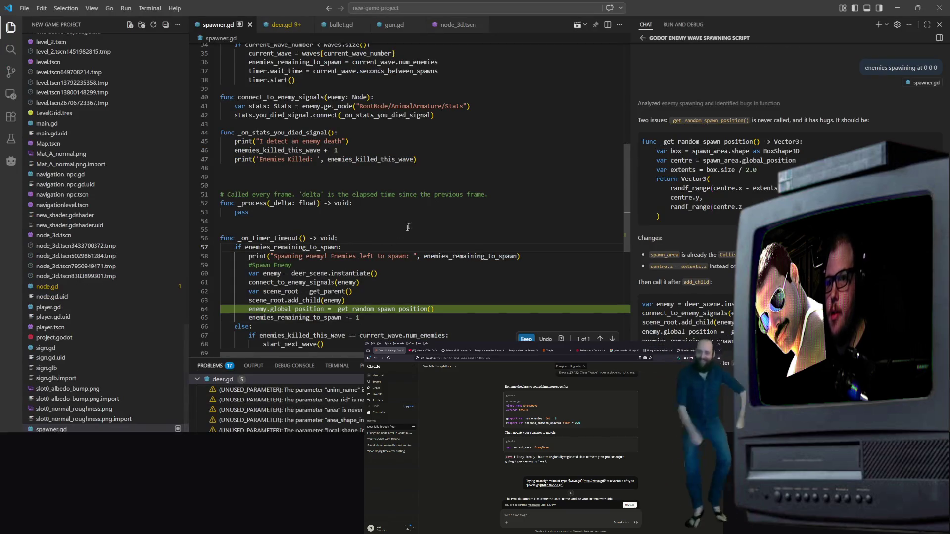
left_click(457, 24)
key("F5")
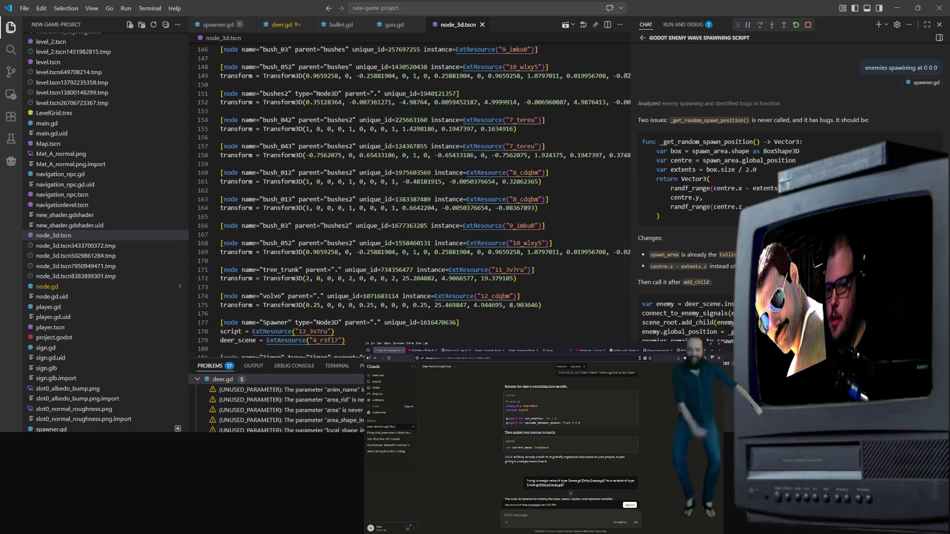